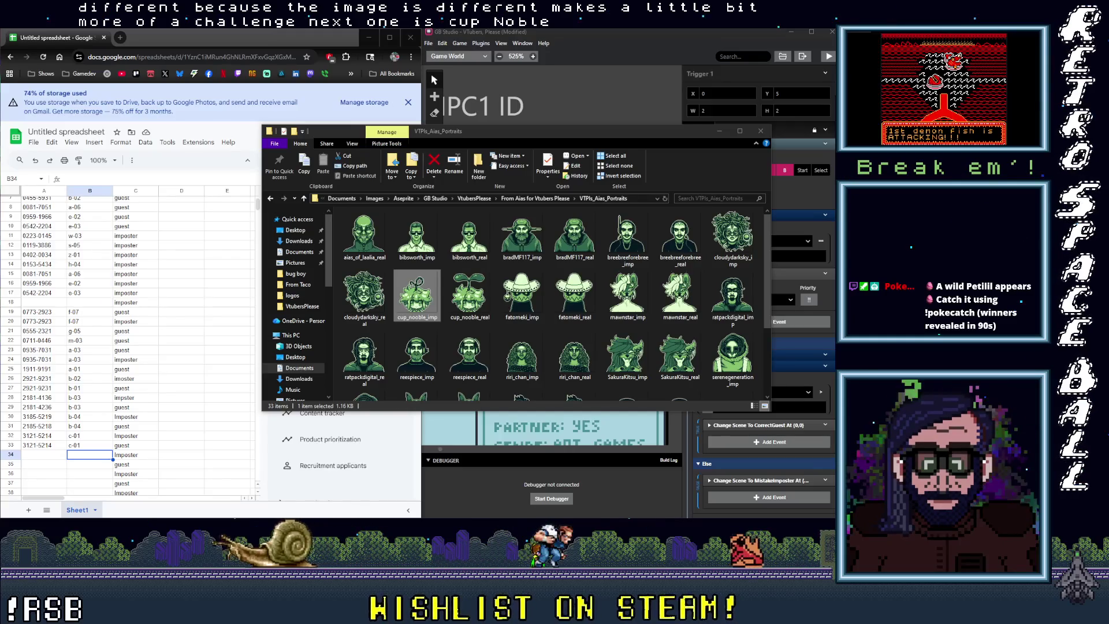
Step: Enter serial 3211-6141 in A34 and ID code c-02 in B34
left_click(45, 454)
type("3 21 16 14 1")
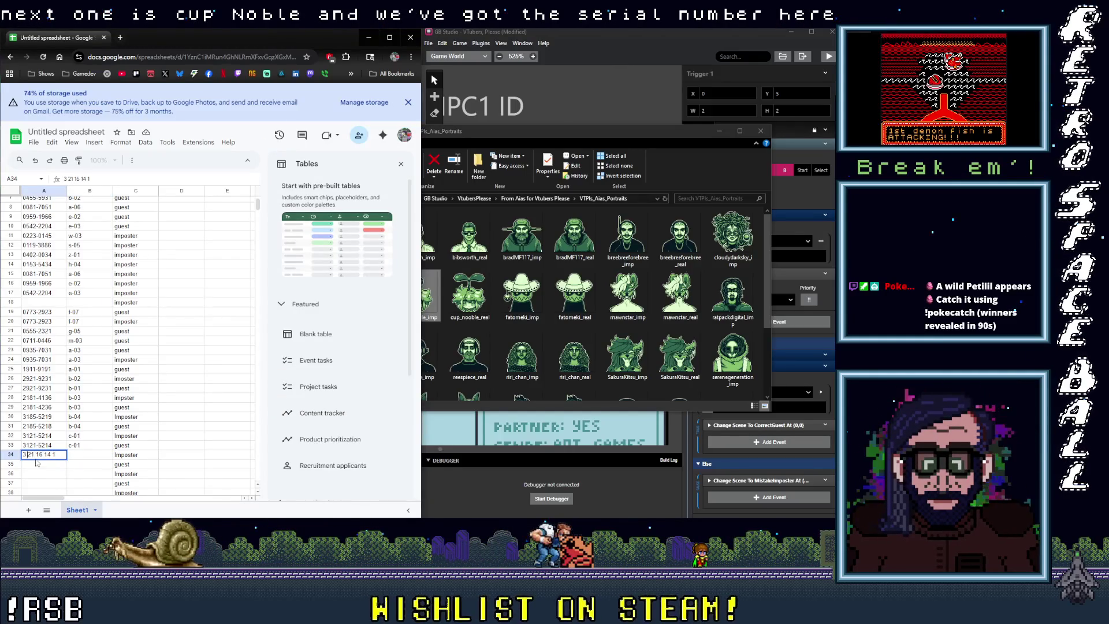
key("BackSpace")
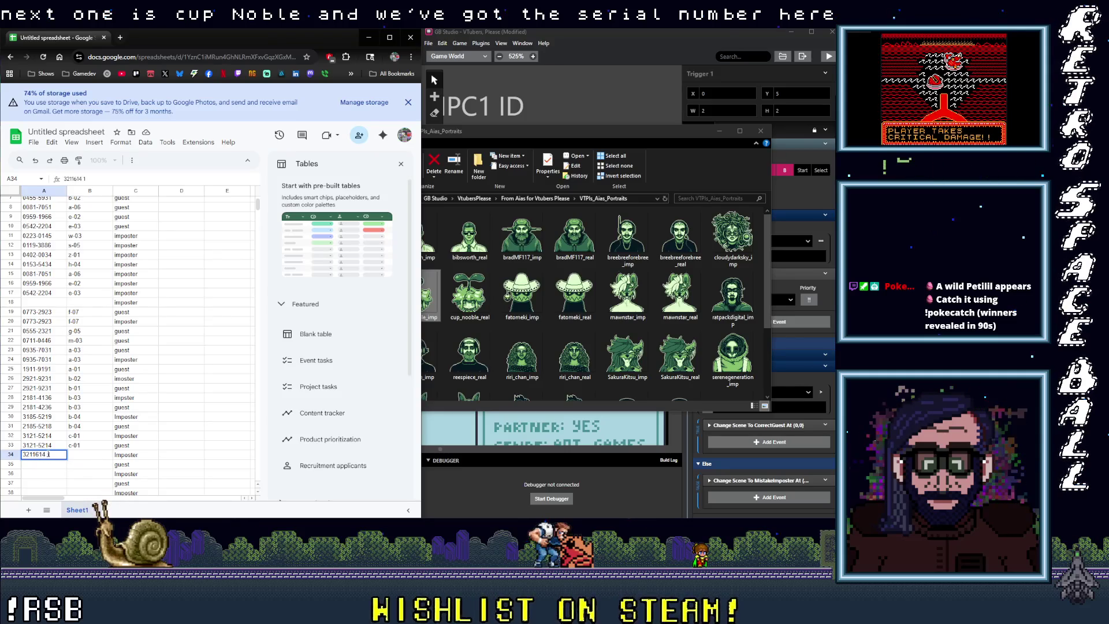
key("BackSpace")
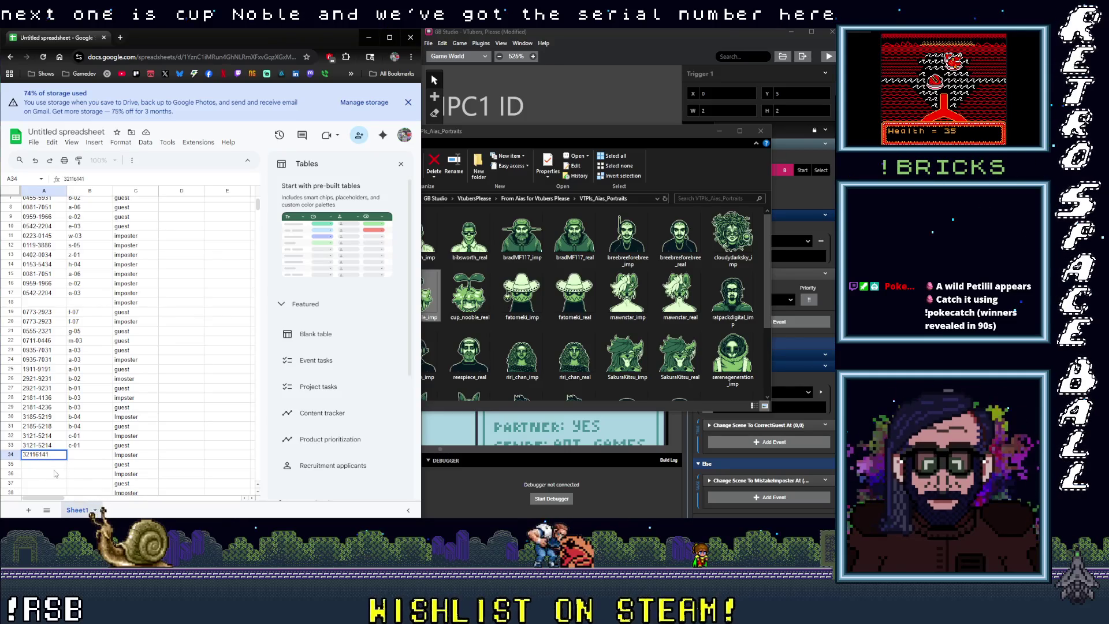
type("-")
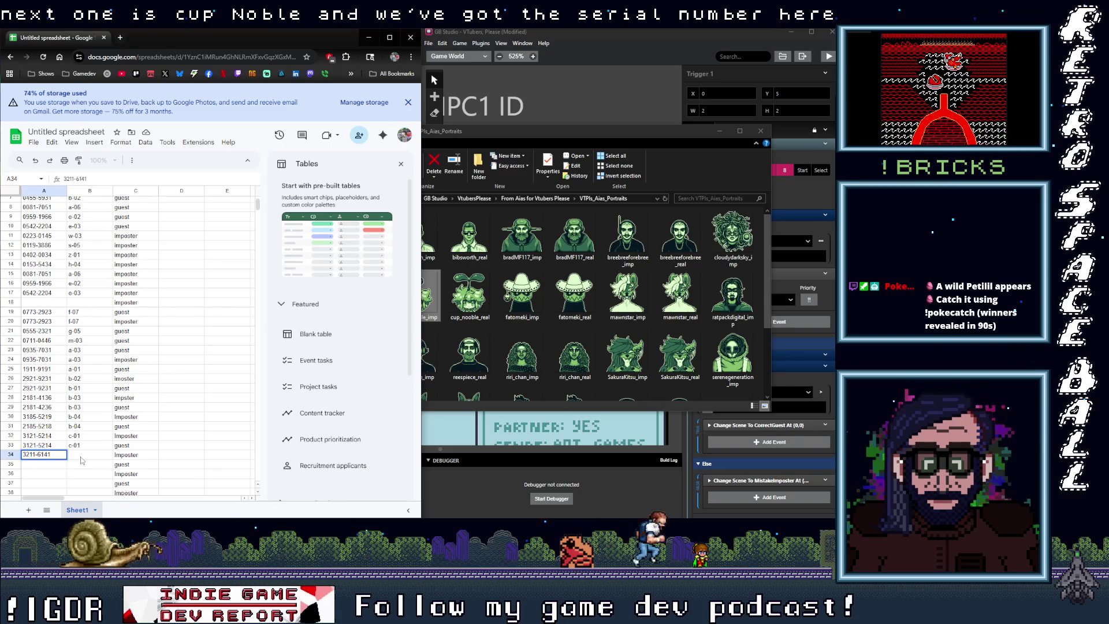
left_click(81, 457)
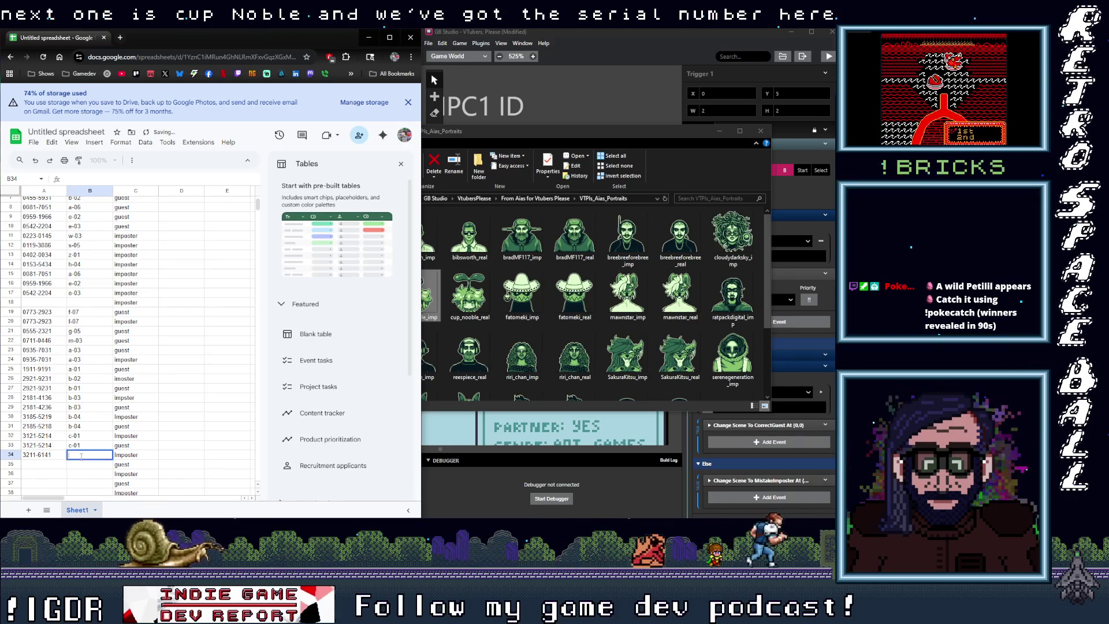
type("c-")
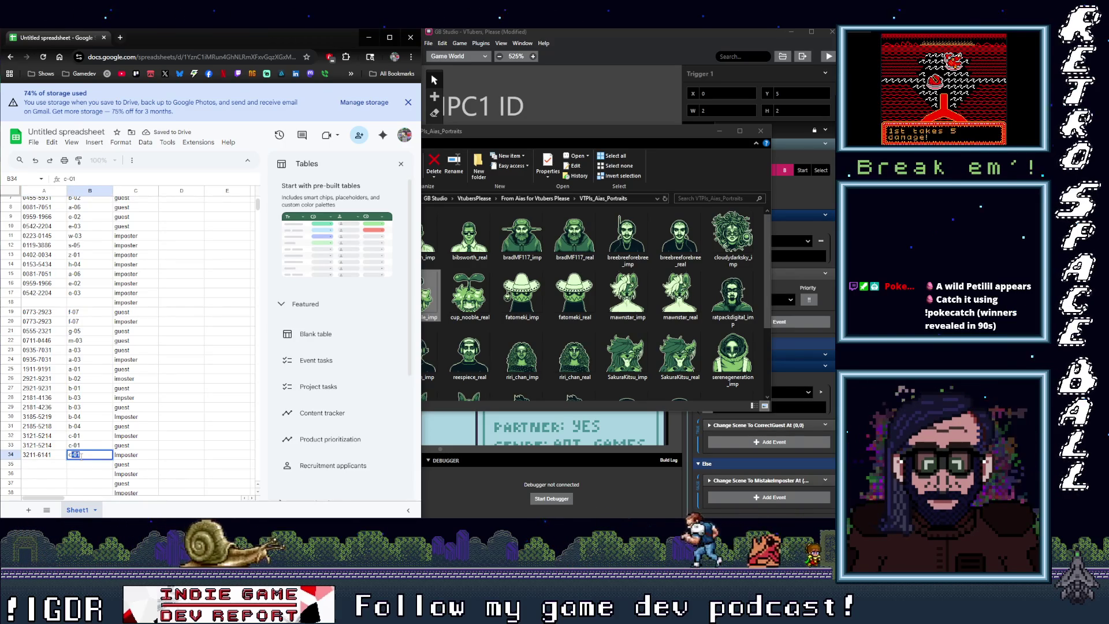
type("02")
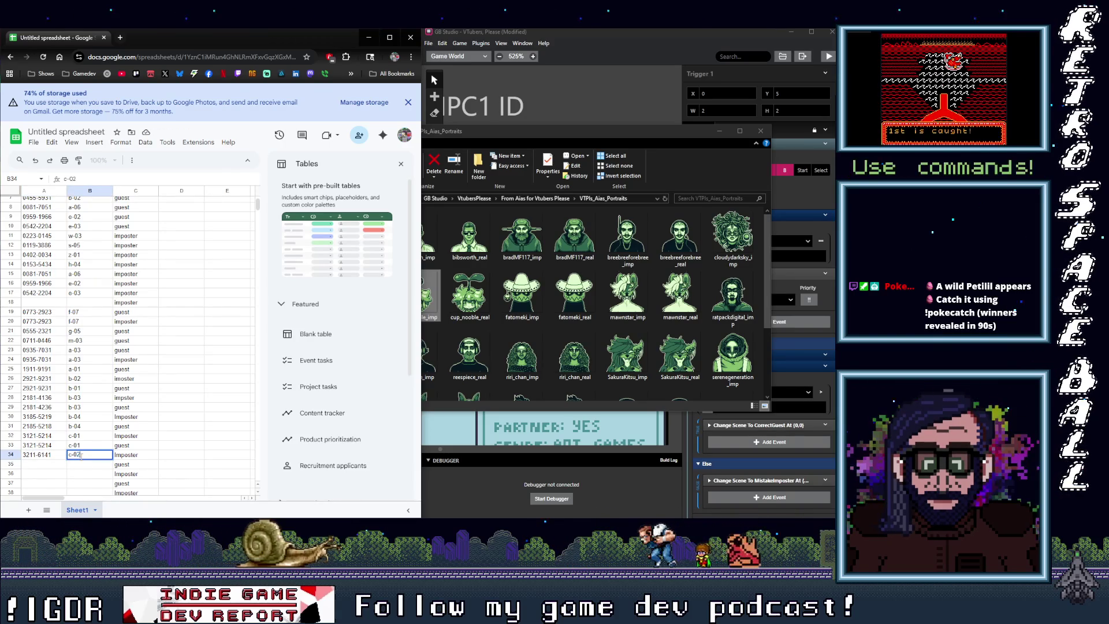
key("Left")
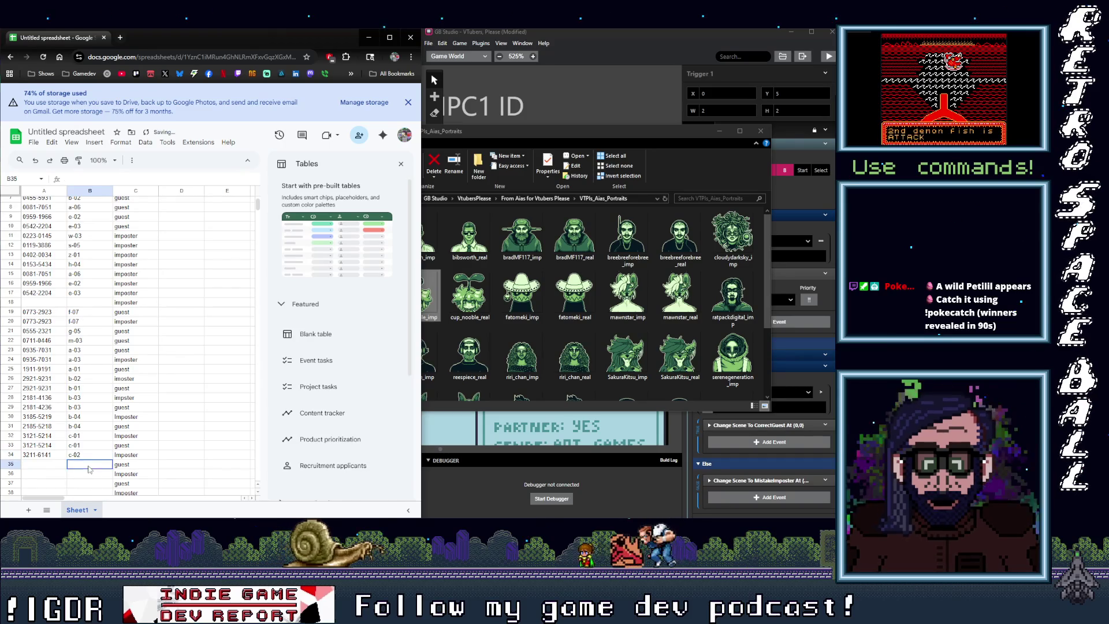
Step: Enter code c-02 in B35 for the guest row
double_click(48, 457)
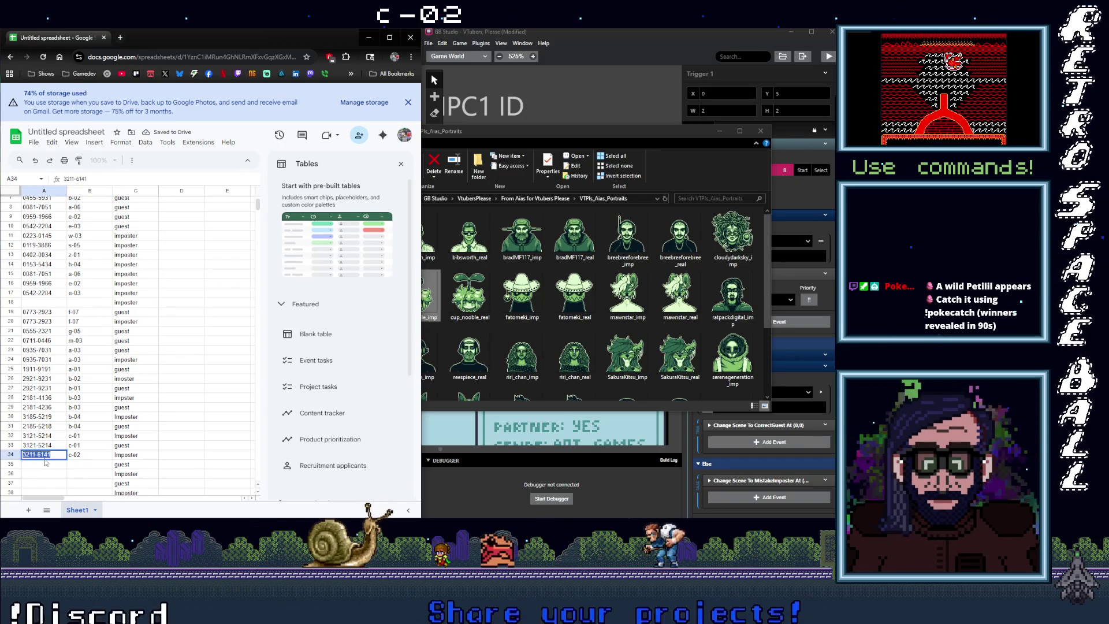
double_click(81, 455)
left_click(76, 463)
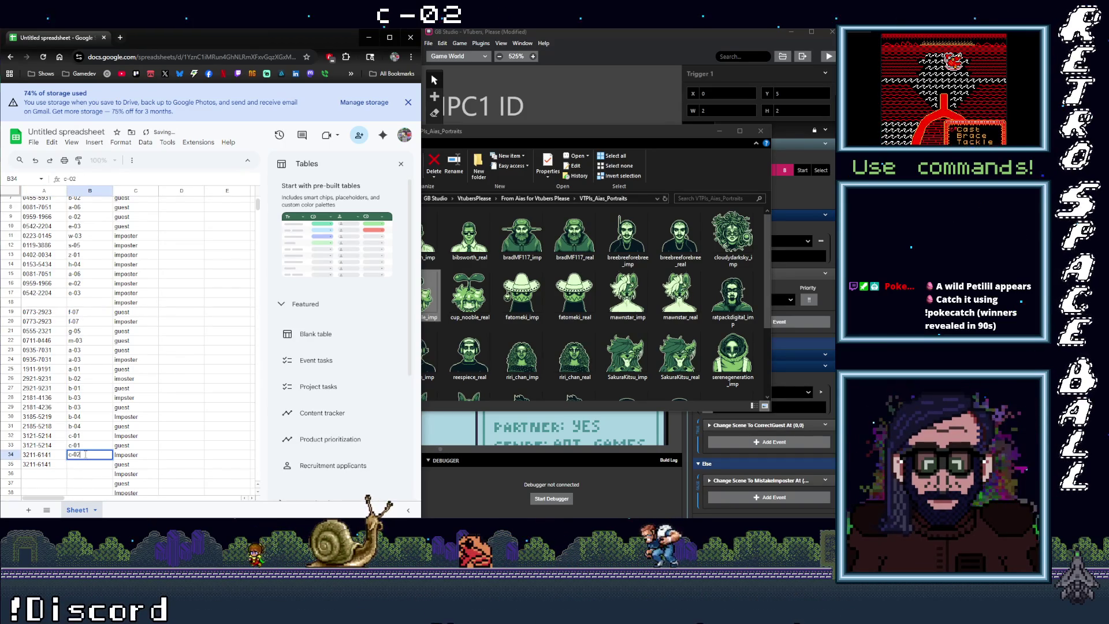
type("c-02")
key("Return")
Step: Change the code in B35 to e-02
scroll(81, 424, "down", 1)
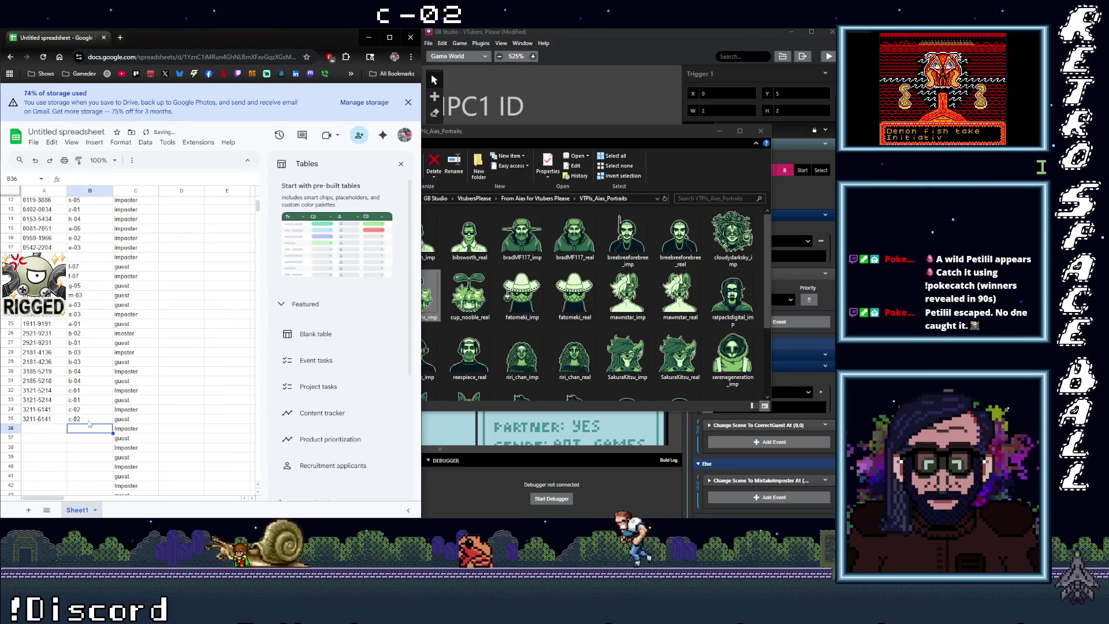
left_click(85, 422)
double_click(80, 423)
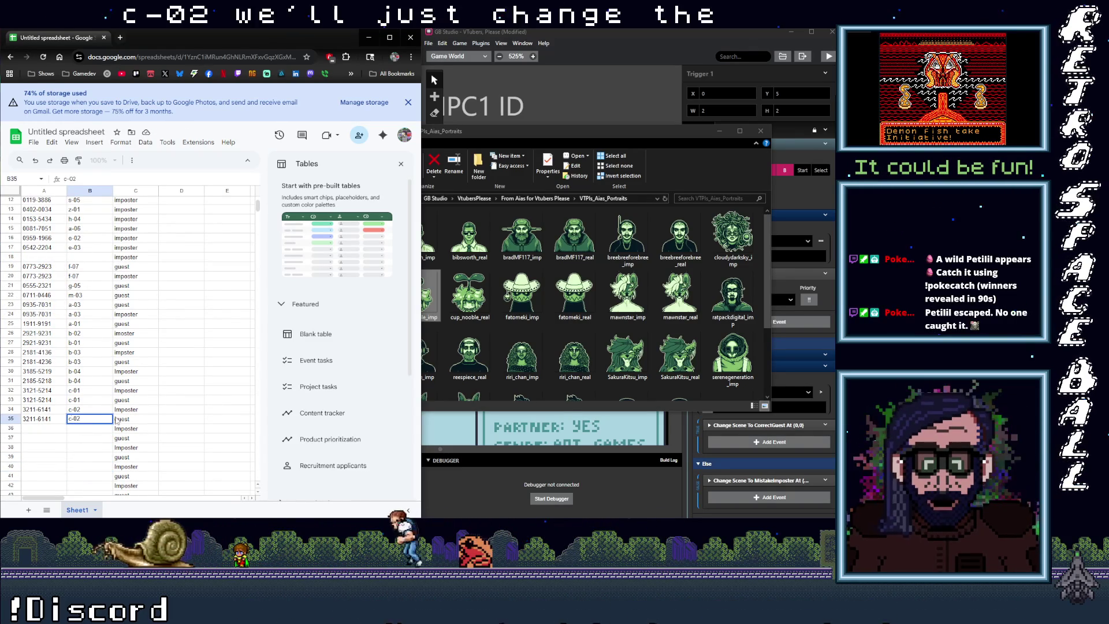
key("BackSpace")
type("E")
key("BackSpace")
type("e")
key("Return")
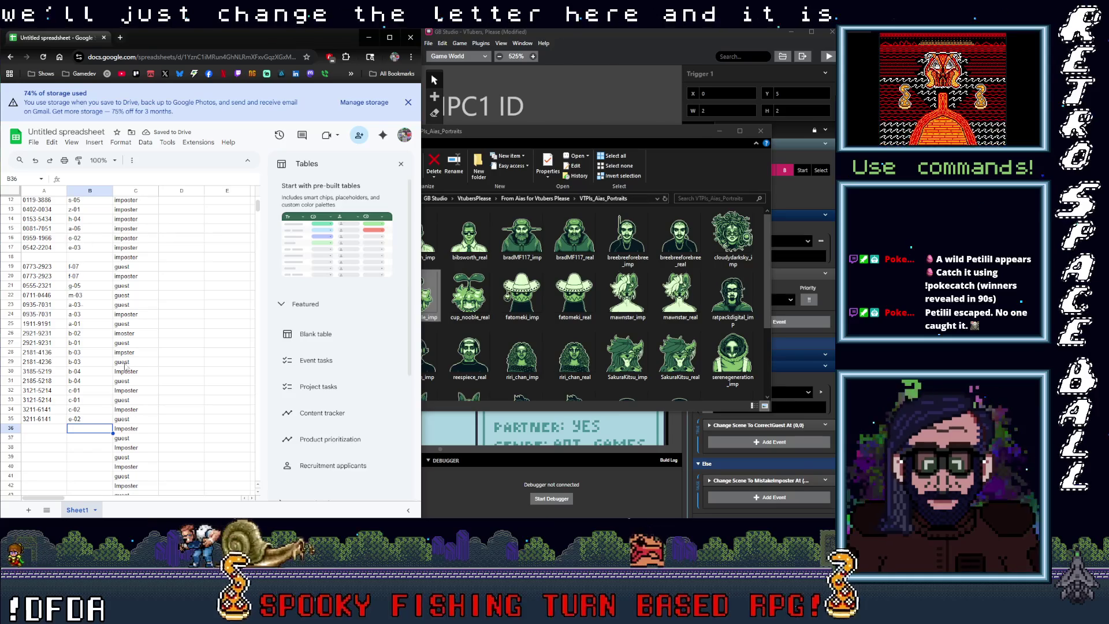
Step: Restore B35 to c-02 and change B34's code to e-02
left_click(73, 422)
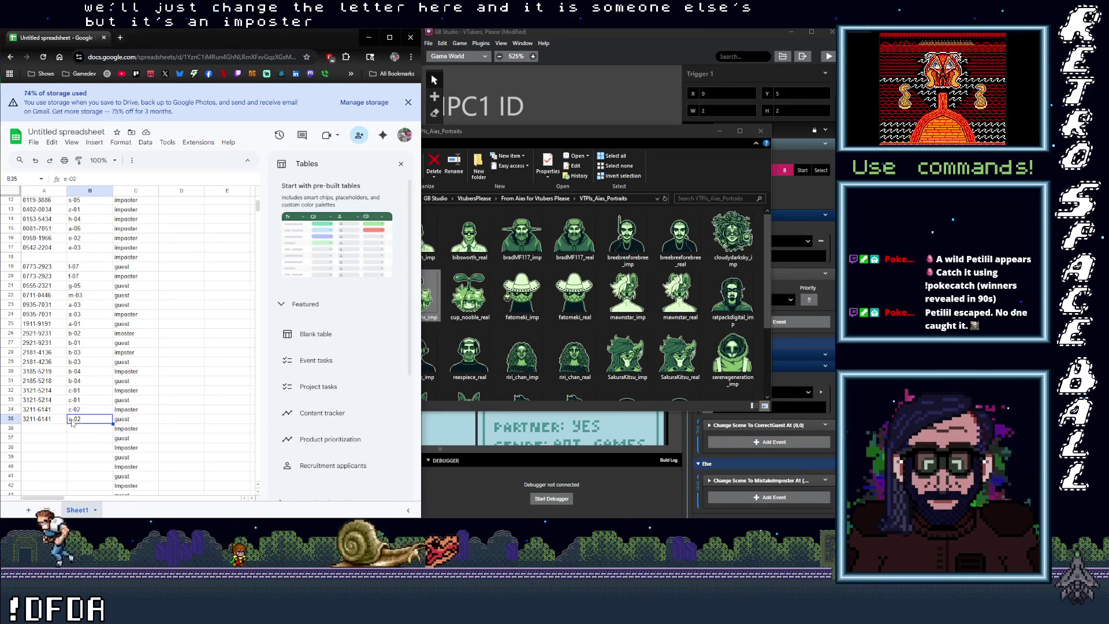
double_click(73, 420)
key("BackSpace")
type("c")
left_click(70, 410)
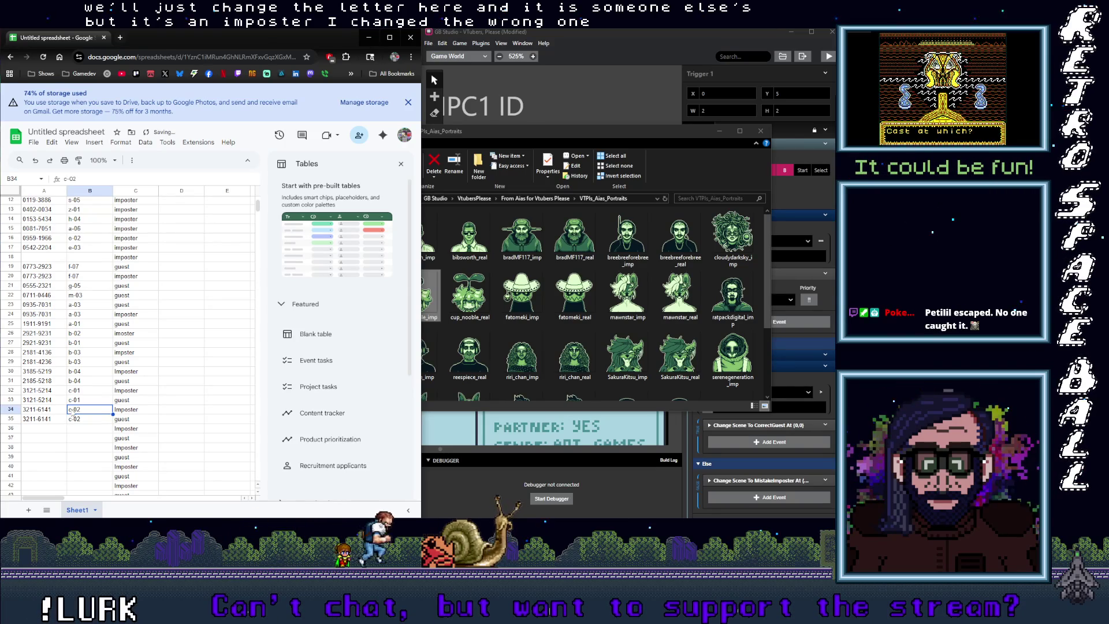
double_click(73, 411)
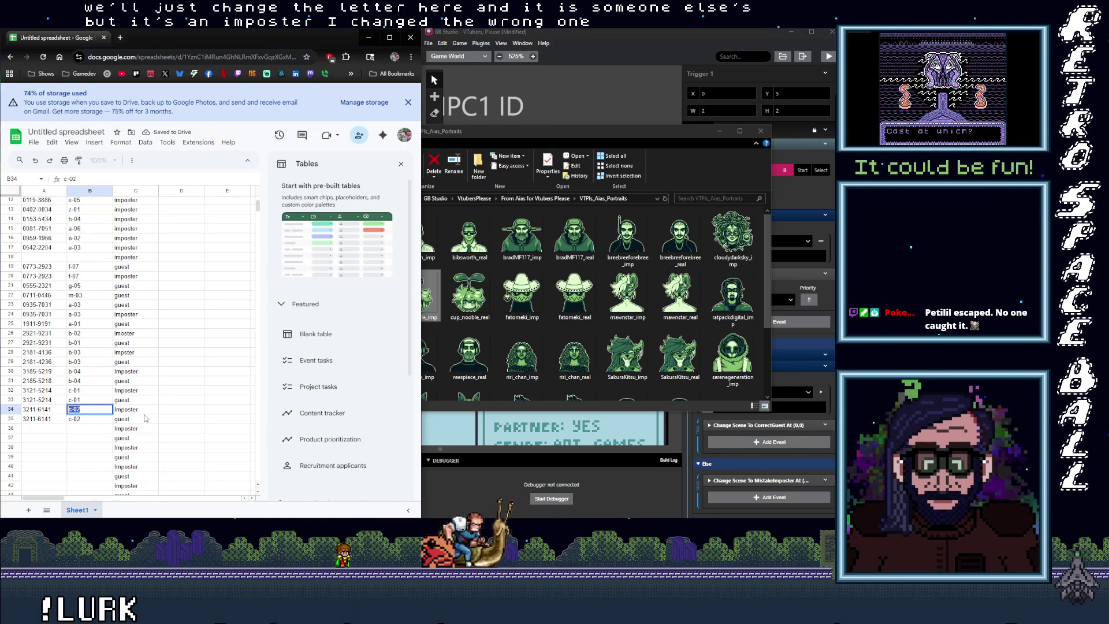
type("d")
key("BackSpace")
key("Down")
key("Down")
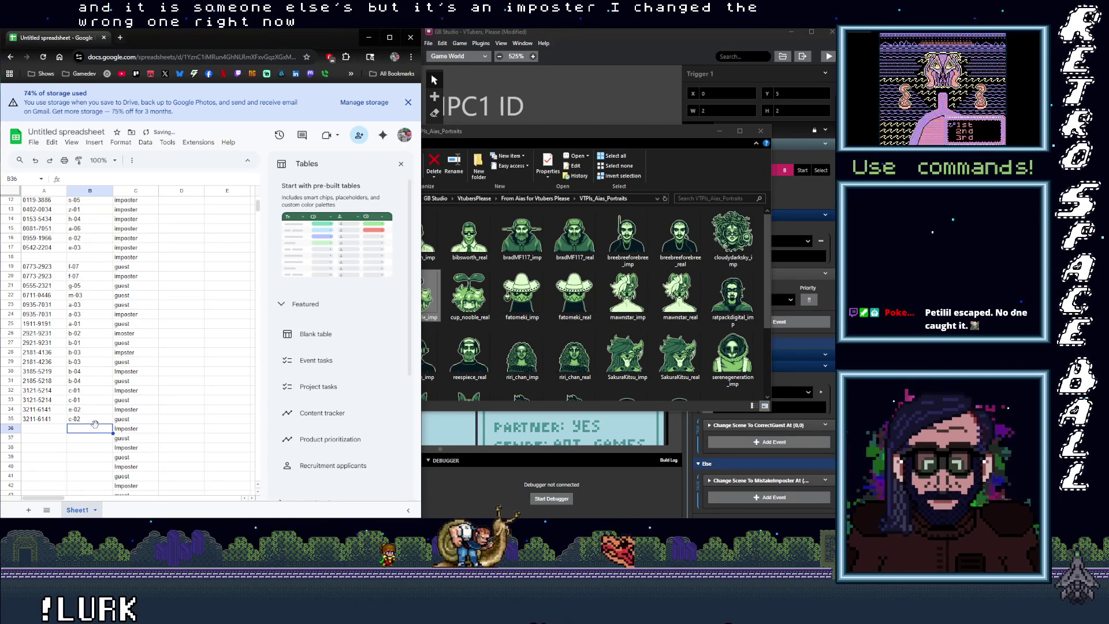
left_click(41, 429)
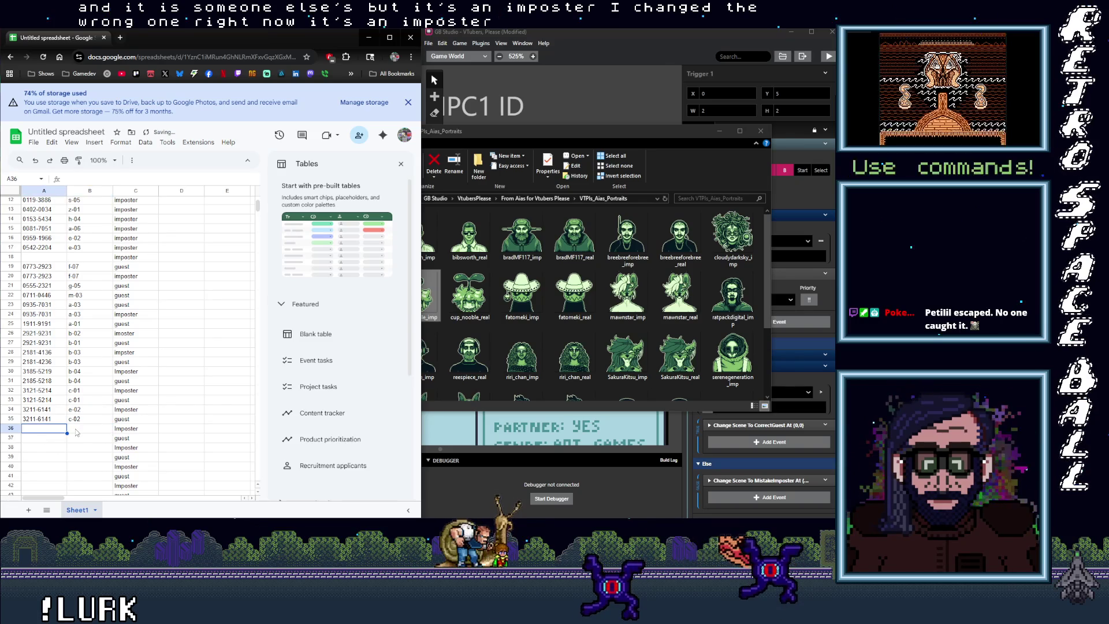
scroll(150, 442, "up", 1)
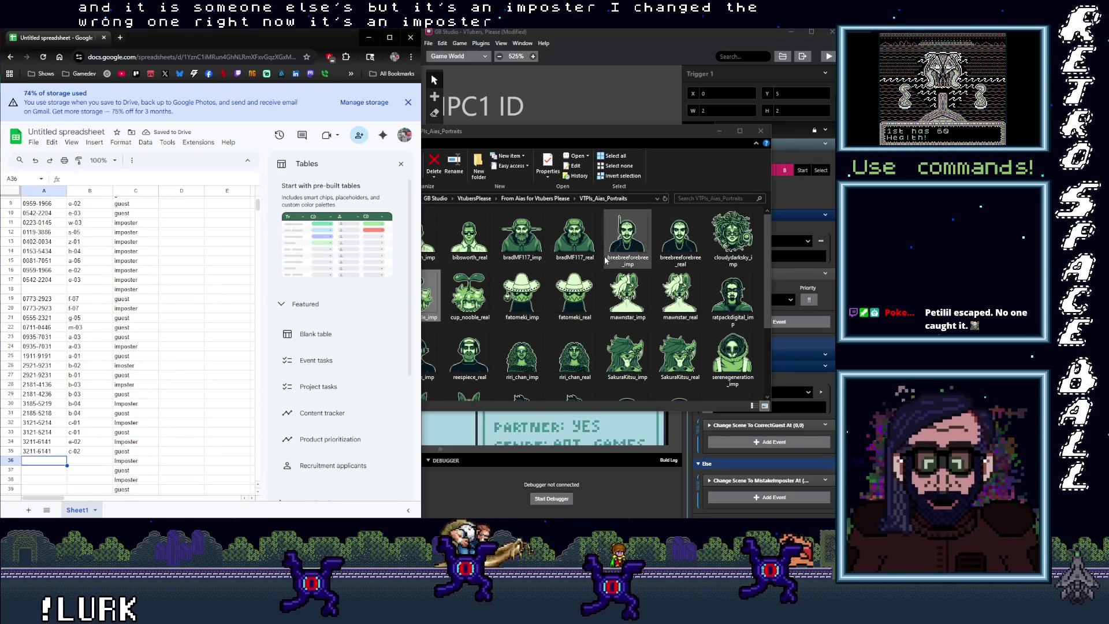
Step: Read the fatomeki_imp portrait's file name without renaming it, then return to cell A36
left_click(512, 309)
left_click(513, 319)
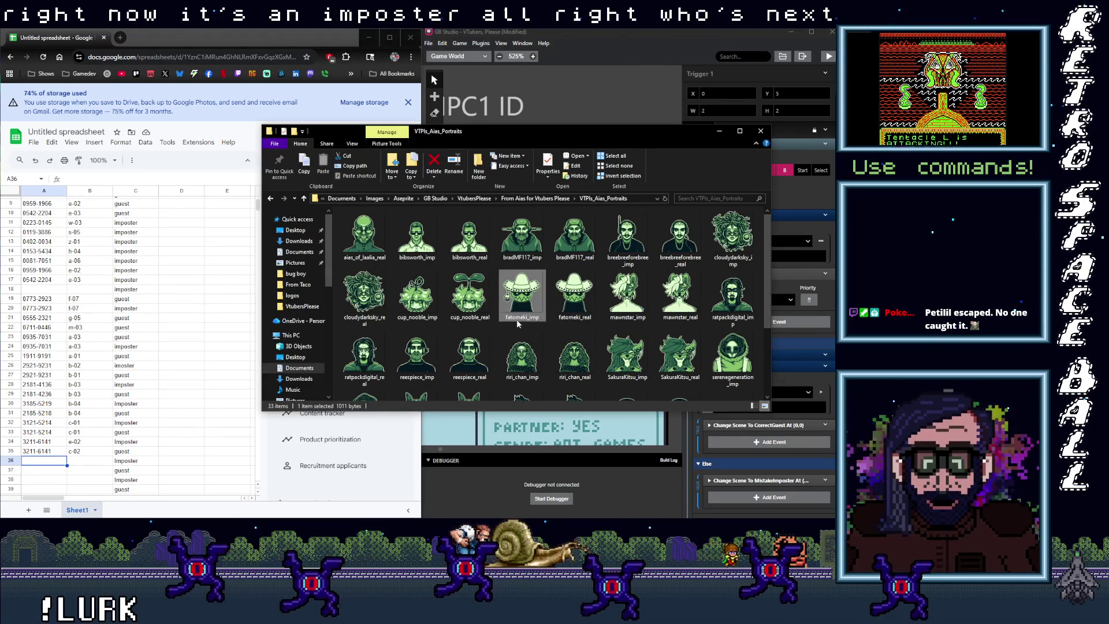
left_click(507, 320)
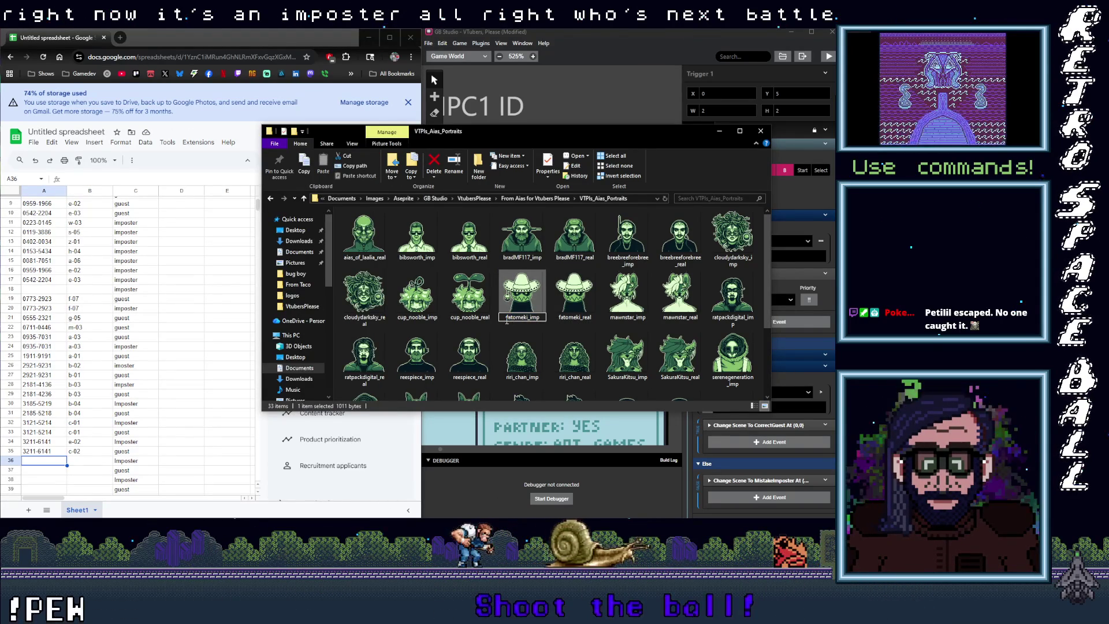
mouse_move(520, 325)
left_mouse_down()
mouse_move(507, 321)
mouse_move(517, 324)
left_mouse_up()
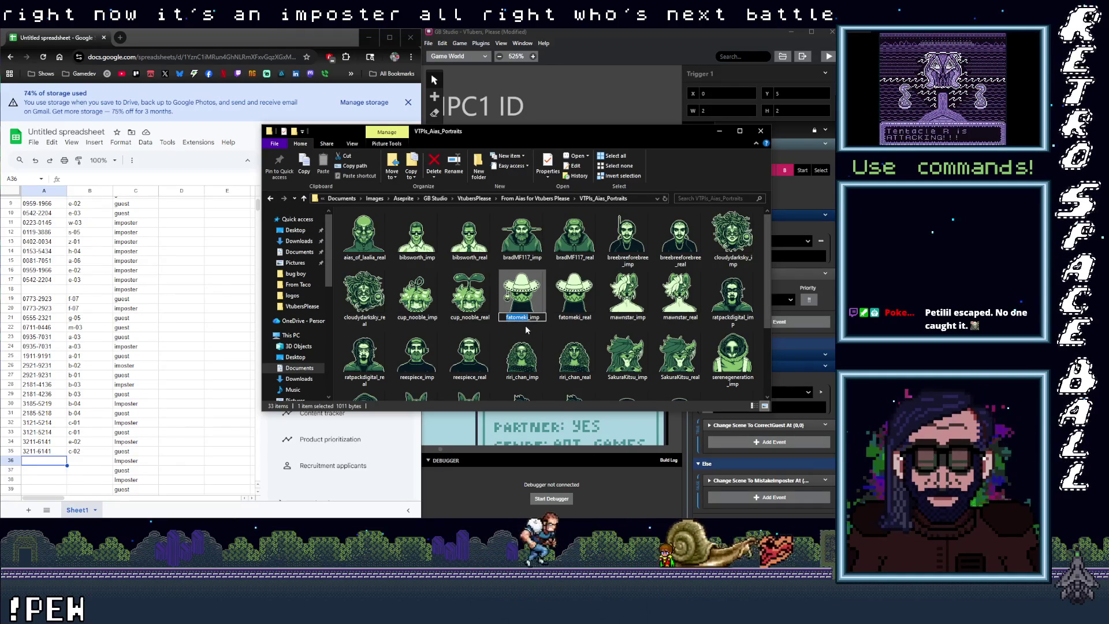
key("alt+Tab")
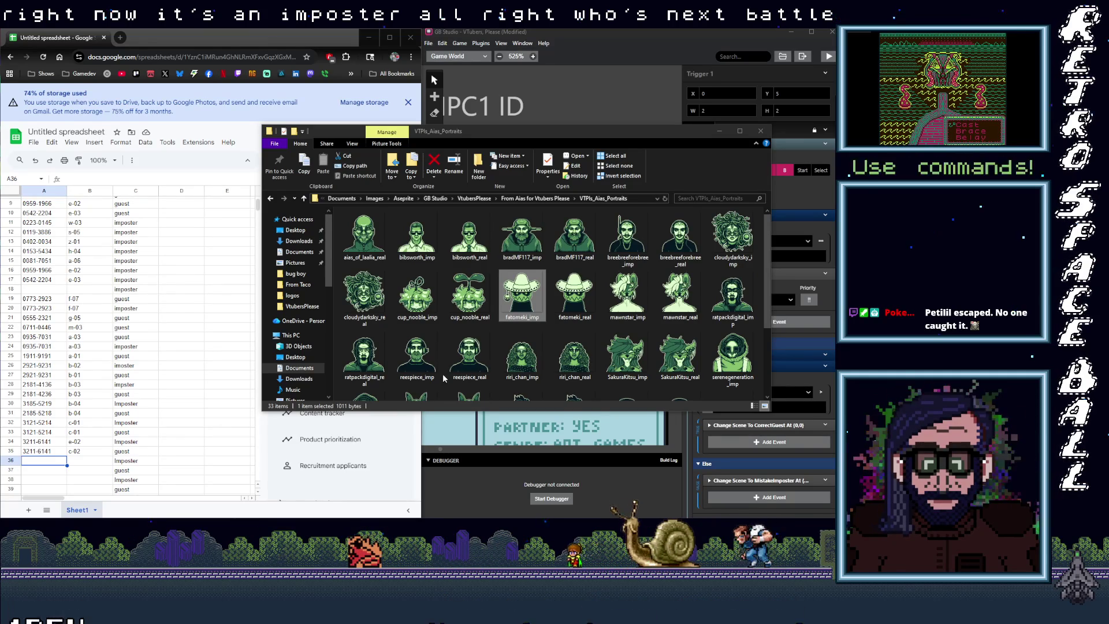
left_click(42, 460)
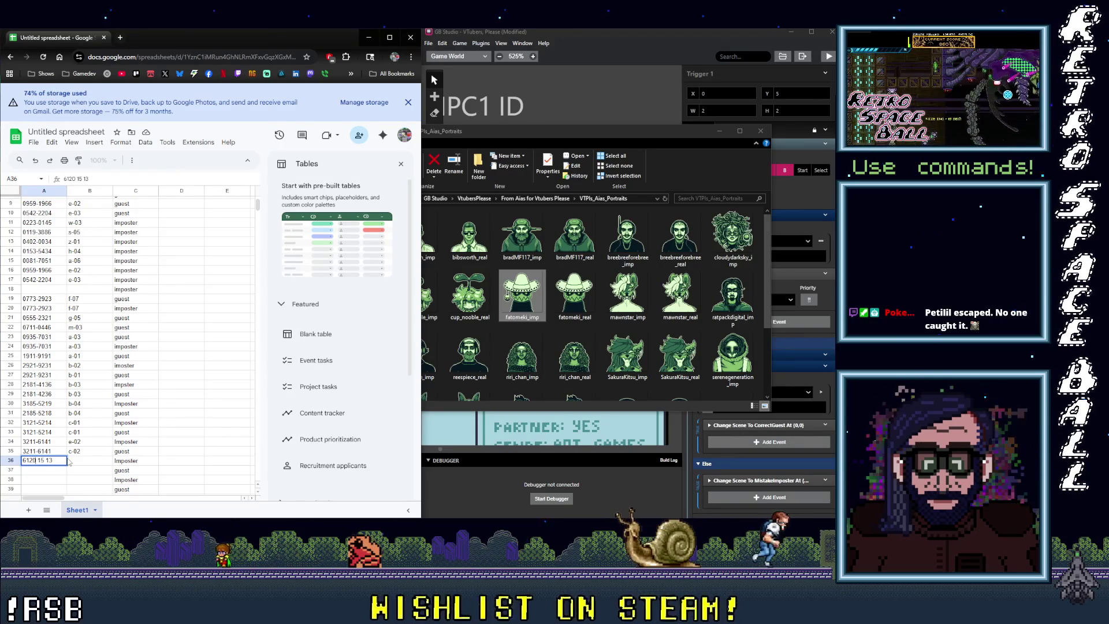
Step: Commit serial 6120-1513 in A36, set B36 to f-01 and paste f-01 into B37
key("Right")
key("Right")
key("Right")
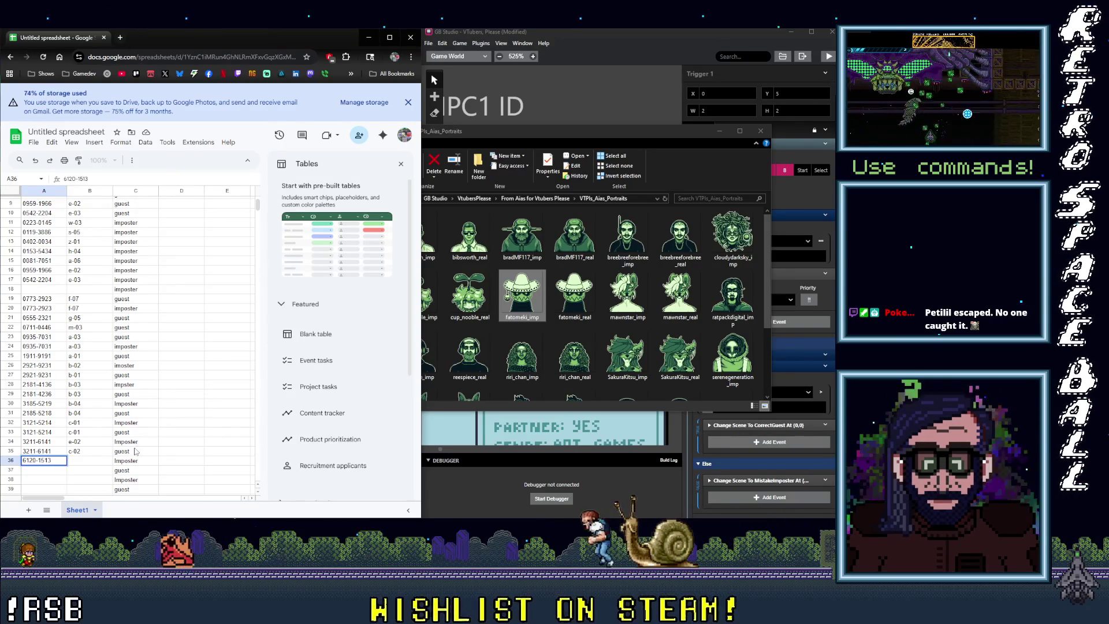
left_click(95, 460)
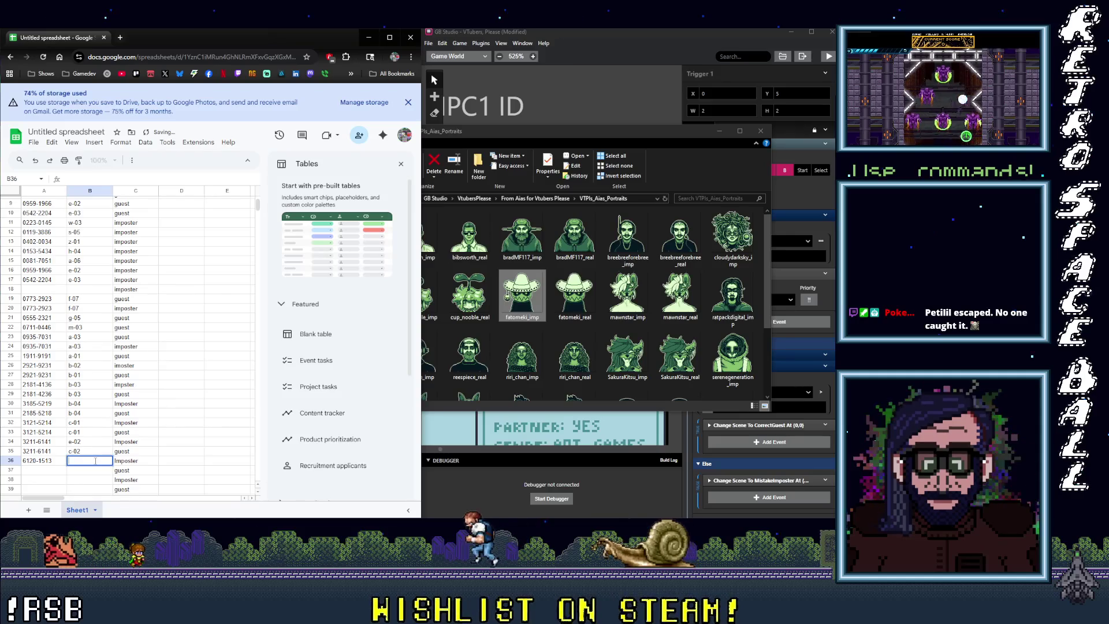
type("f-07")
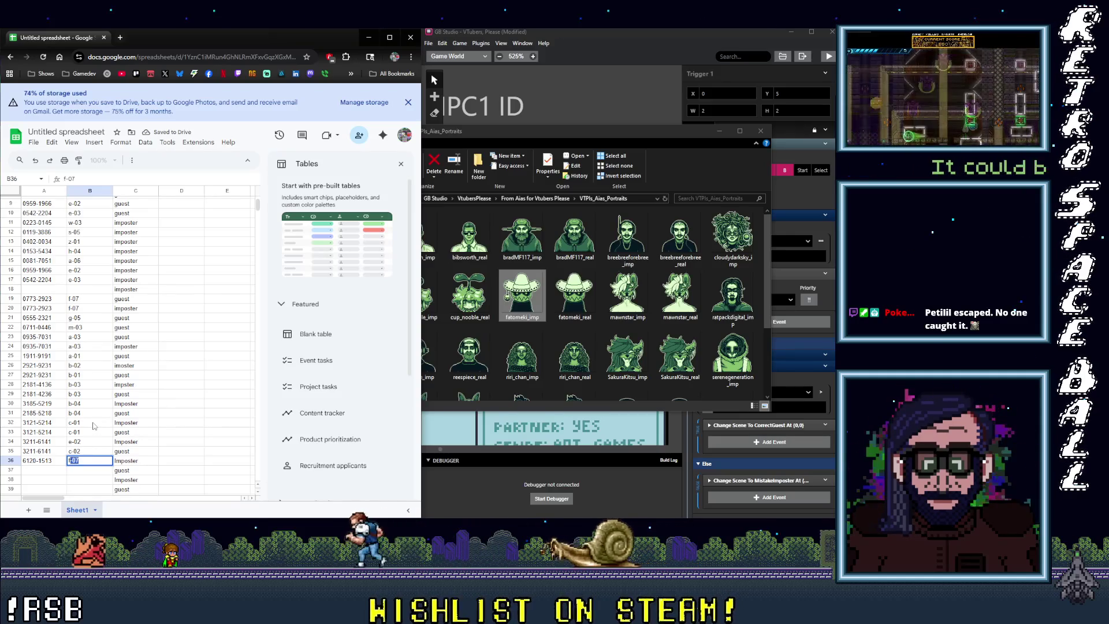
scroll(95, 426, "down", 2)
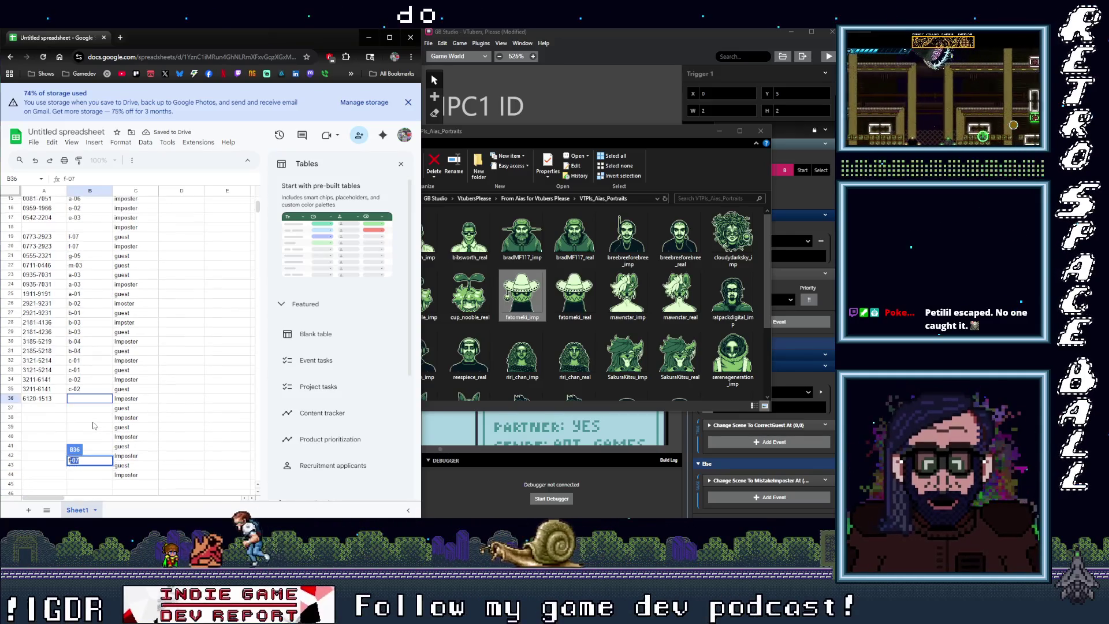
left_click(83, 398)
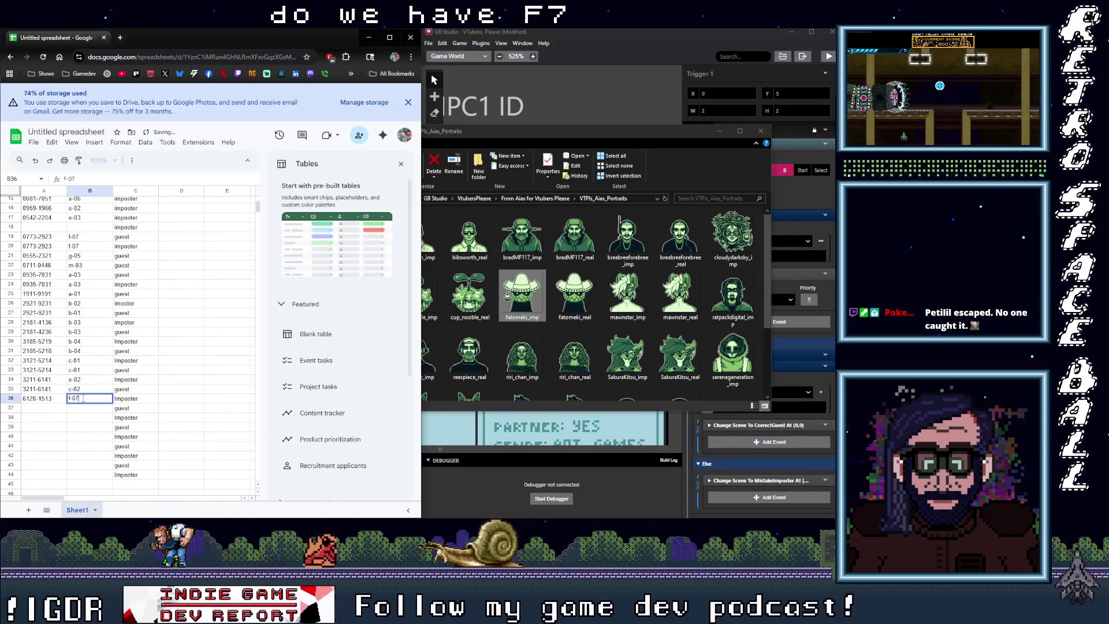
key("BackSpace")
type("1")
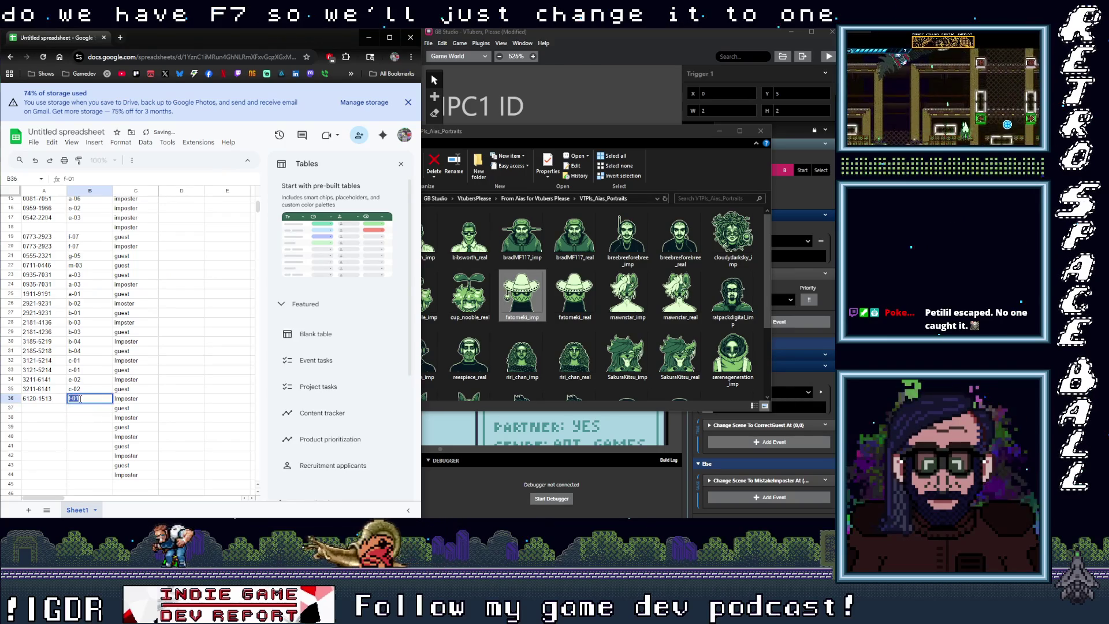
key("Return")
type("f-01")
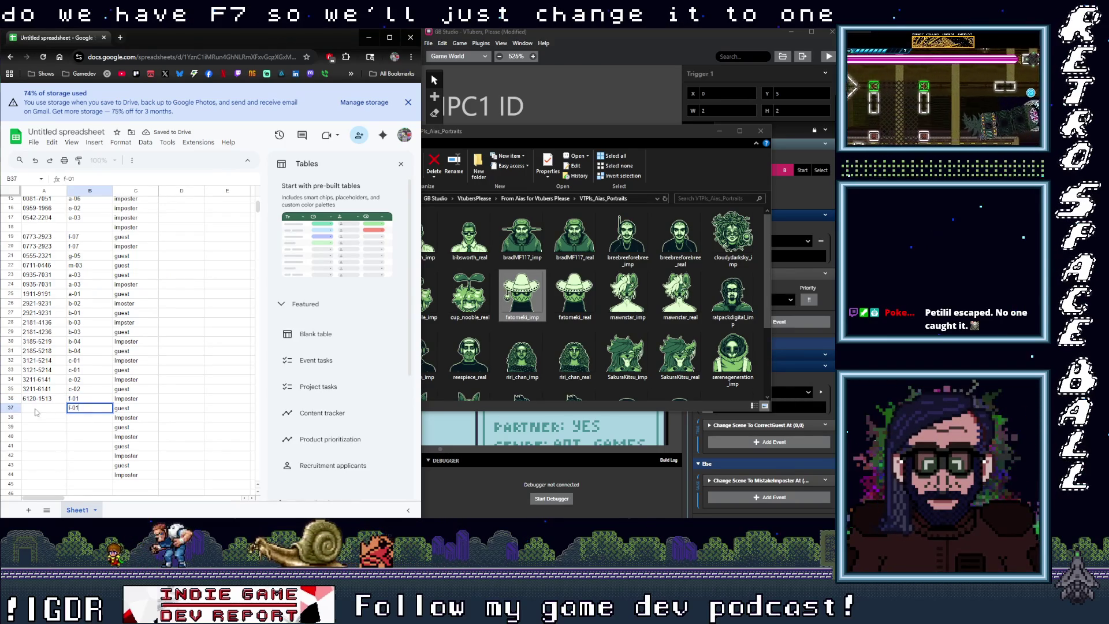
Step: Repeat serial 6120-1513 in A37 and change A36's serial to 6120-1113
left_click(51, 398)
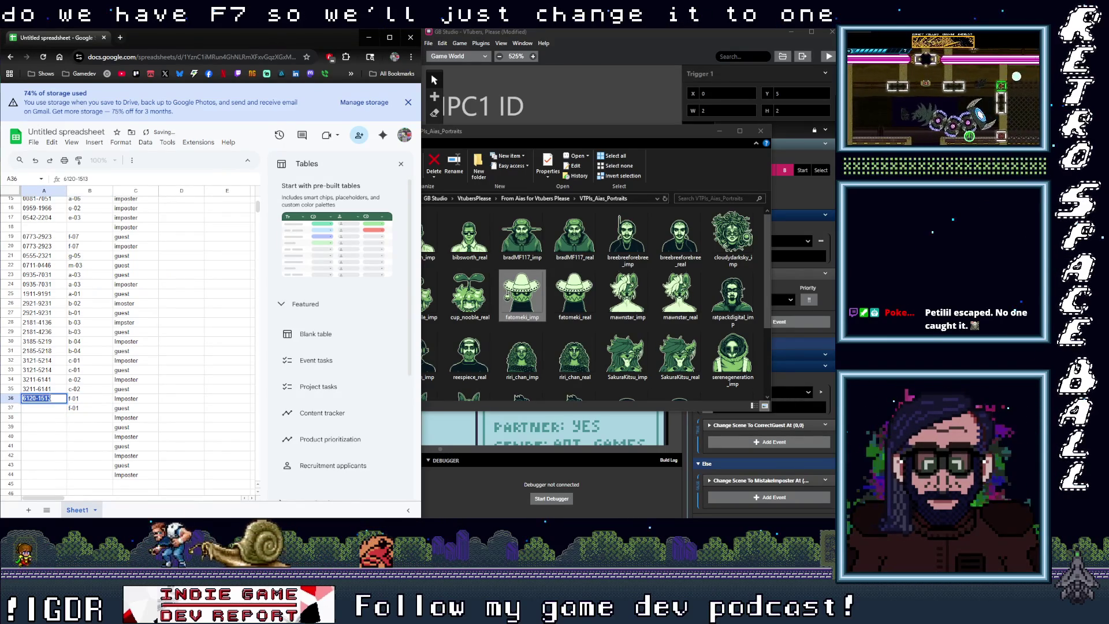
left_click(35, 410)
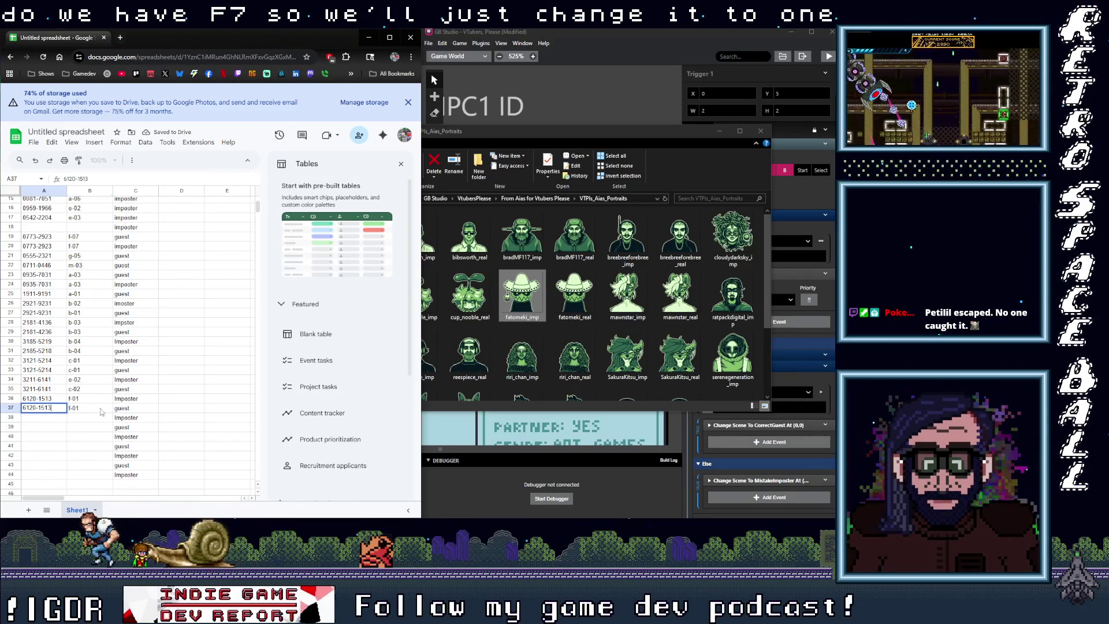
left_click(44, 409)
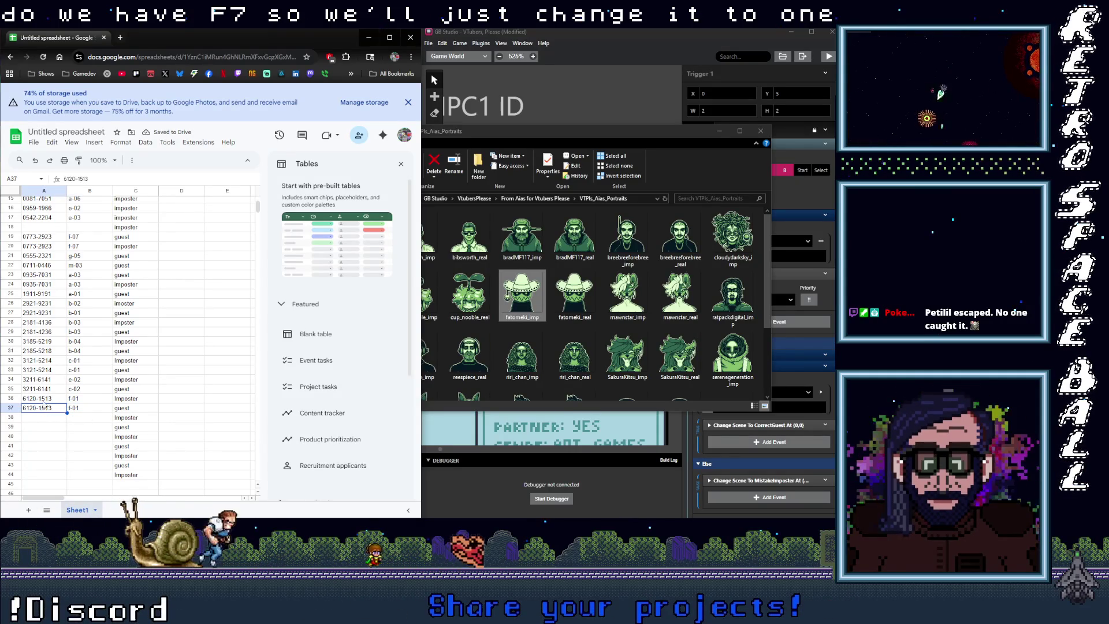
double_click(43, 399)
key("BackSpace")
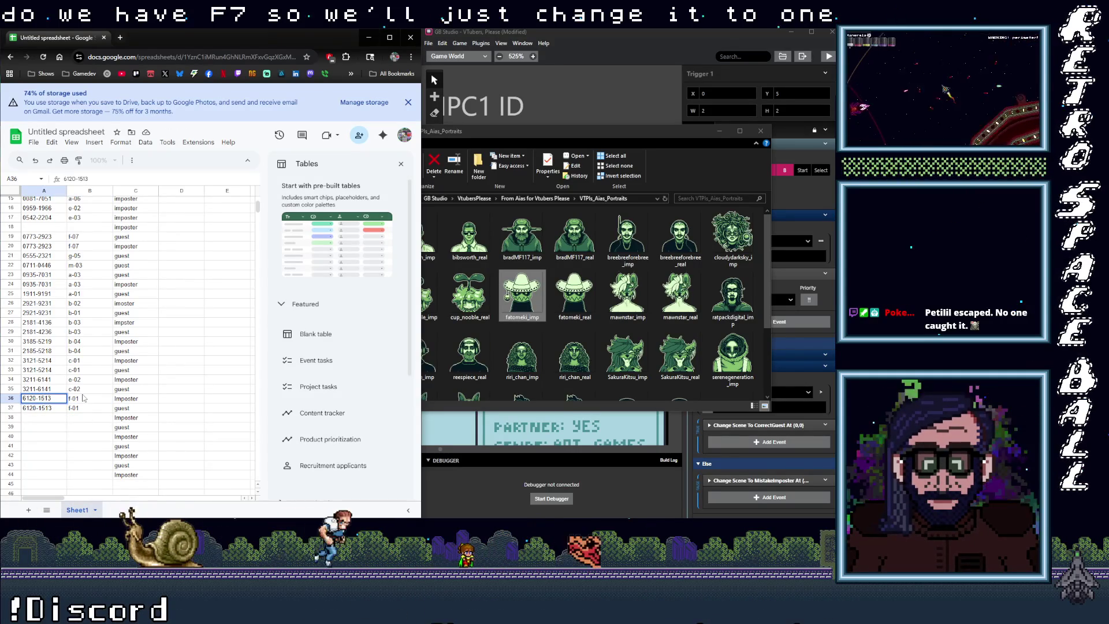
type("1")
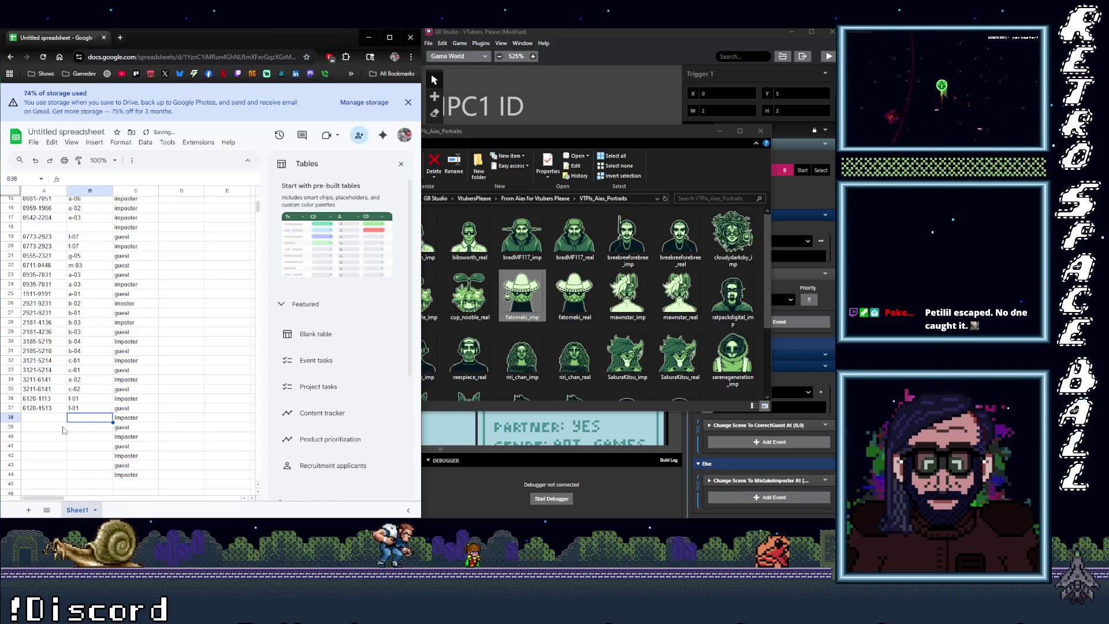
left_click(57, 419)
scroll(57, 419, "up", 1)
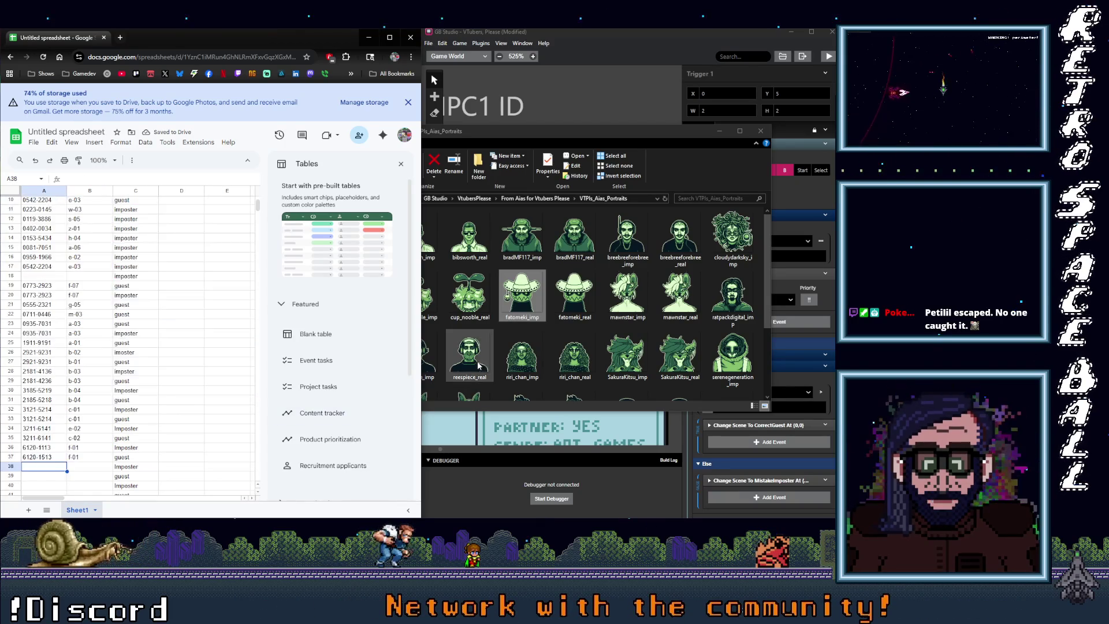
Step: Read the mawnstar_imp portrait's name without renaming, then return to cell A38
left_click(618, 319)
left_click(616, 318)
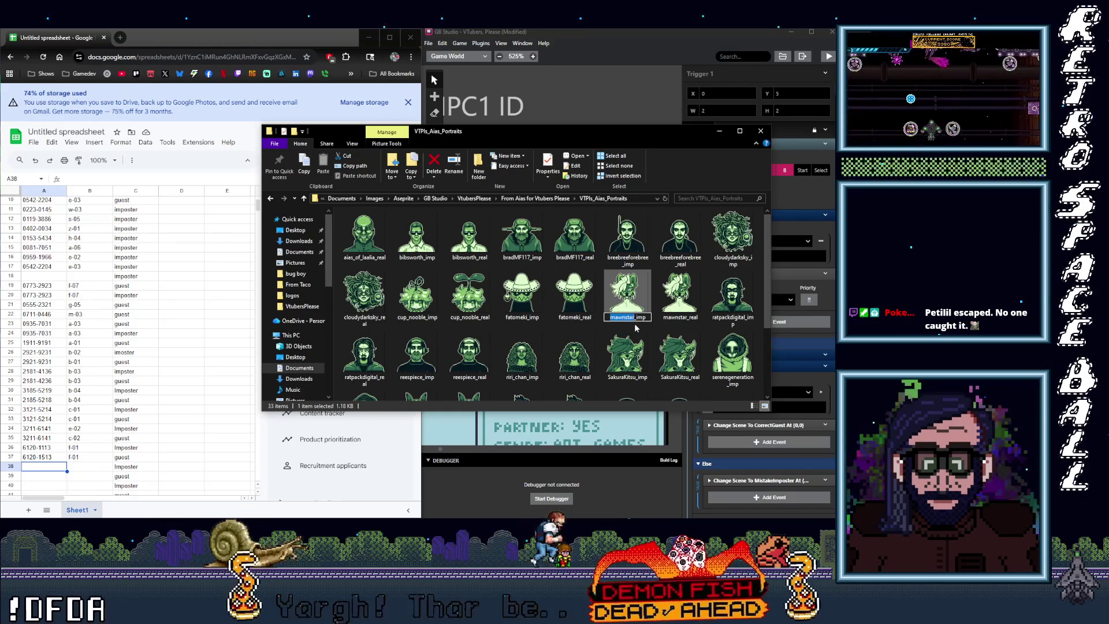
key("alt+Tab")
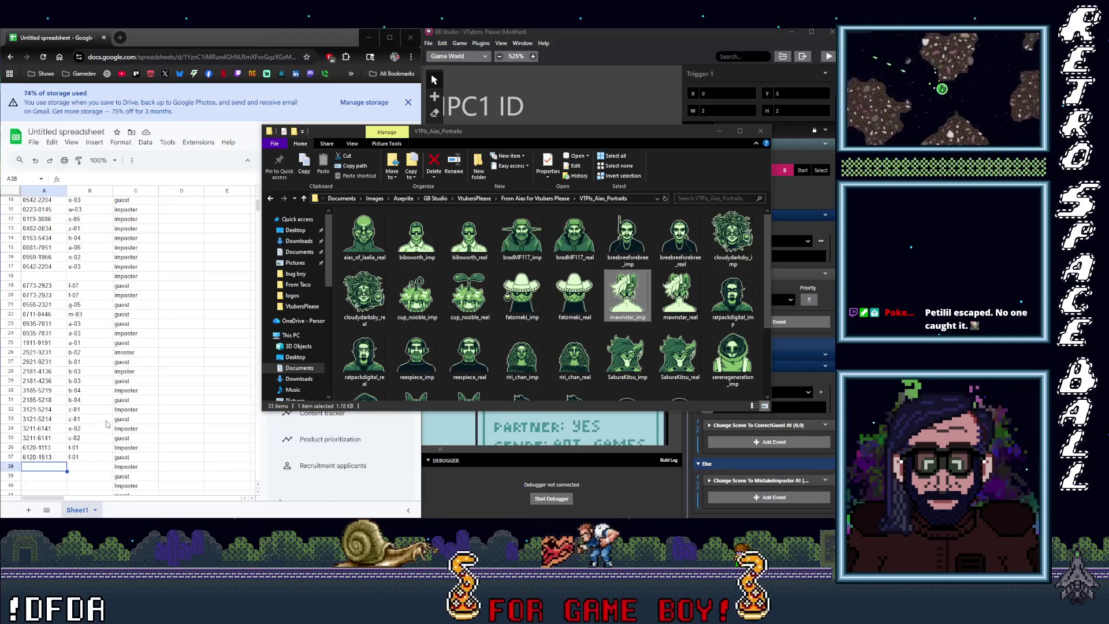
left_click(42, 467)
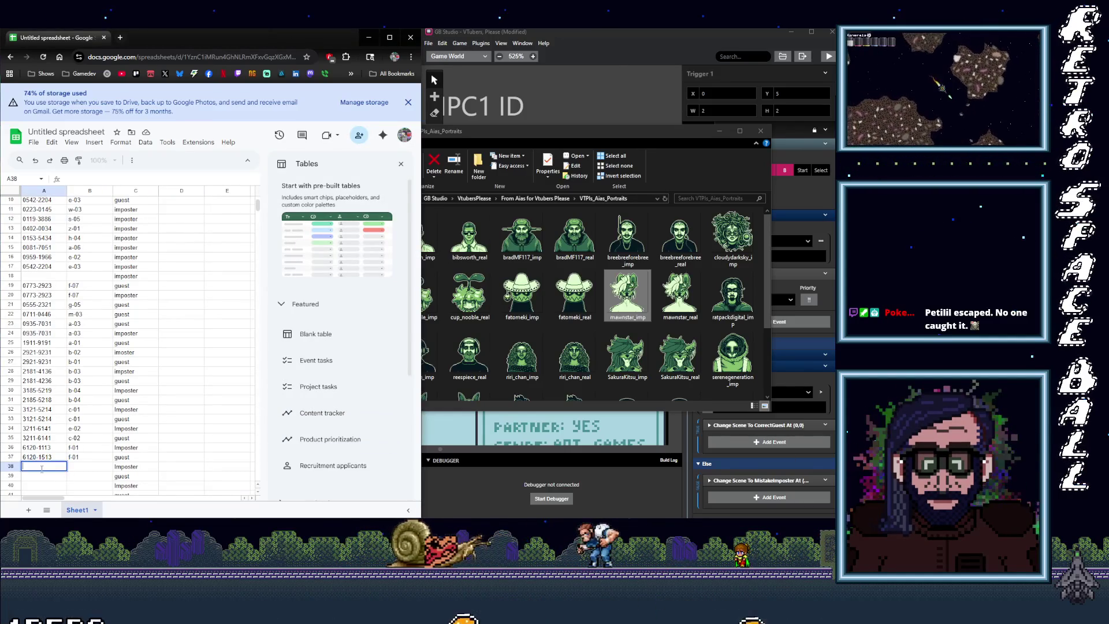
Step: Type serial 1312-3141 into A38 and confirm its ID code in B38
type("13 1 23 14 1")
left_click(32, 465)
key("BackSpace")
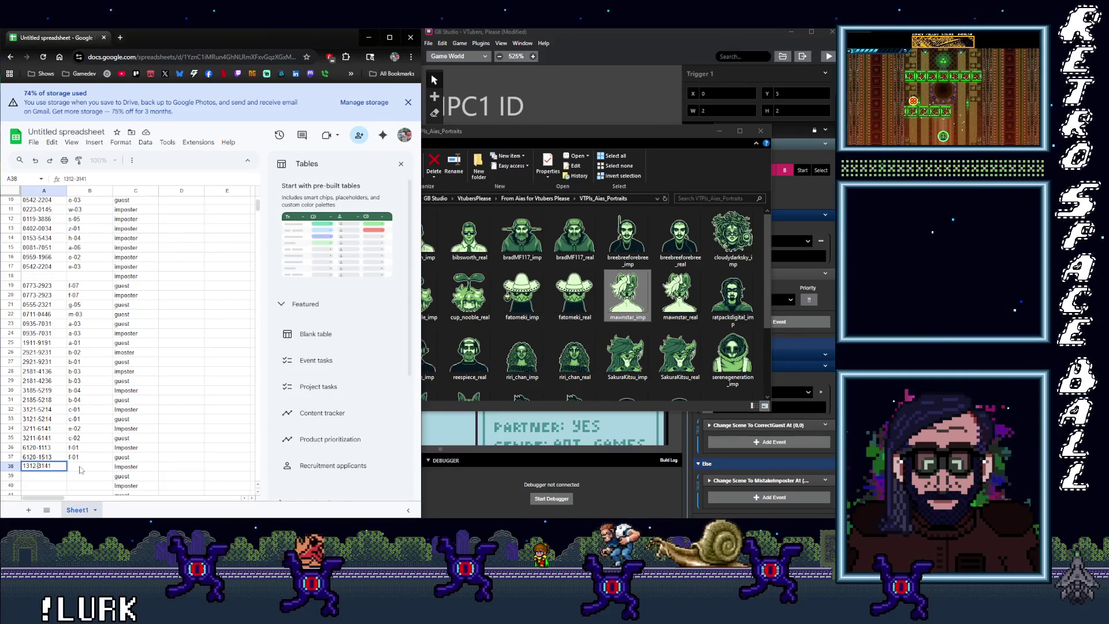
left_click(81, 467)
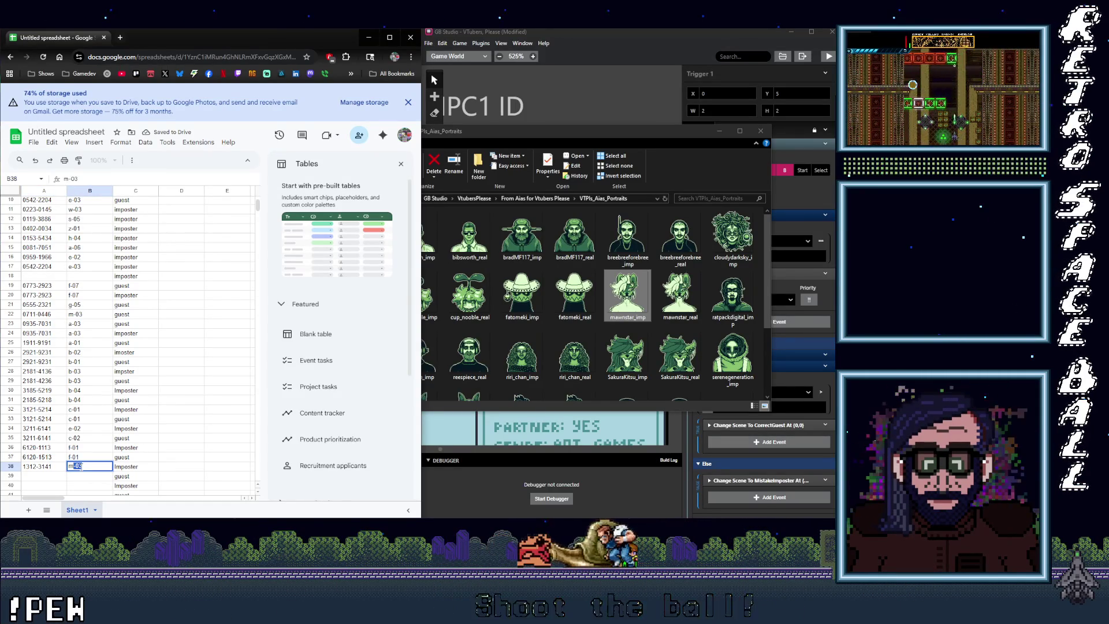
scroll(89, 418, "up", 3)
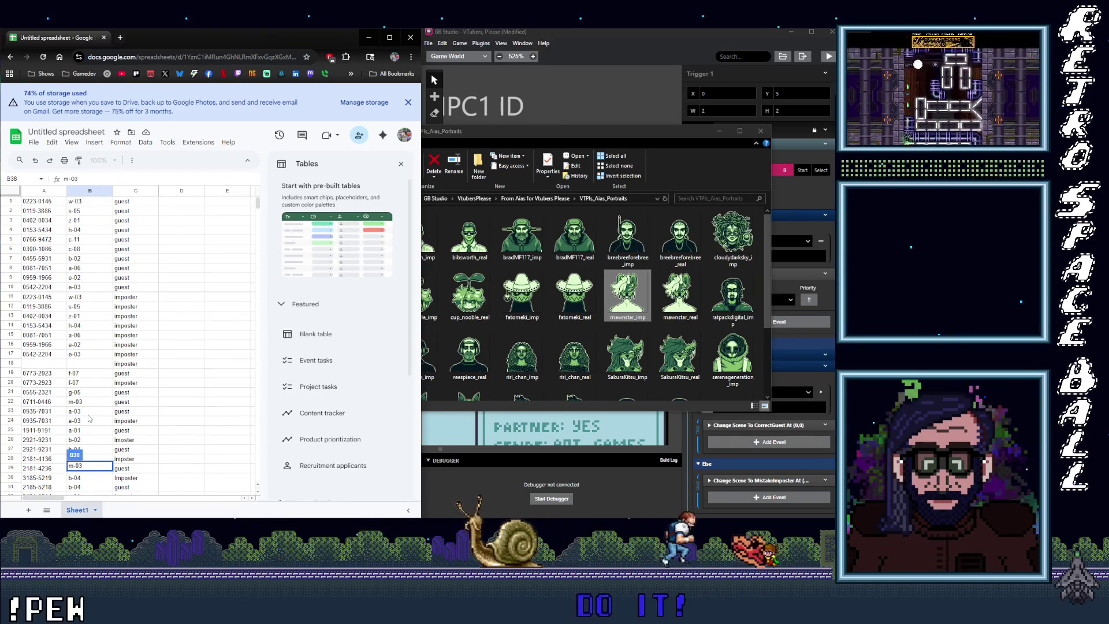
scroll(90, 418, "down", 3)
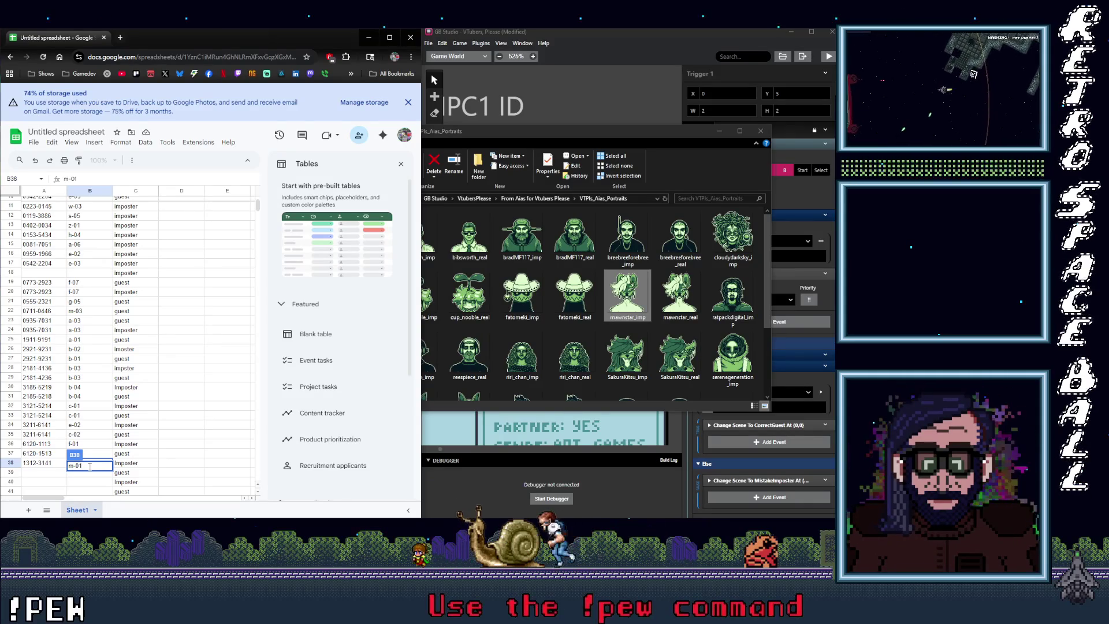
key("Return")
key("Return")
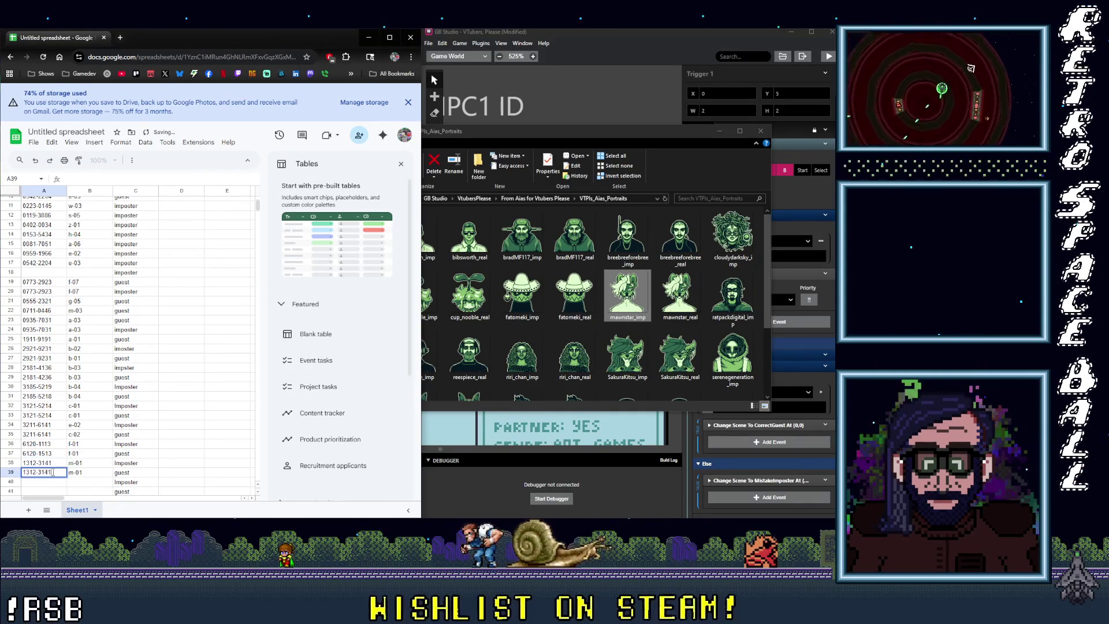
Step: Commit serial 1312-3141 in A39 and set B38's code to m-03
scroll(75, 475, "down", 2)
left_click(75, 440)
type("m-03")
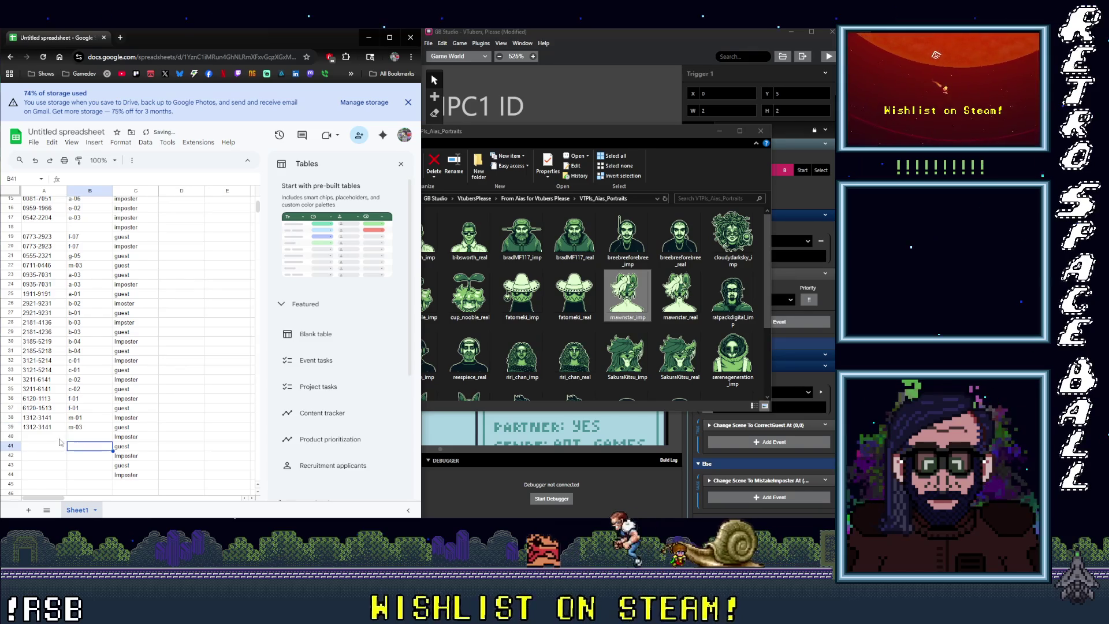
left_click(59, 438)
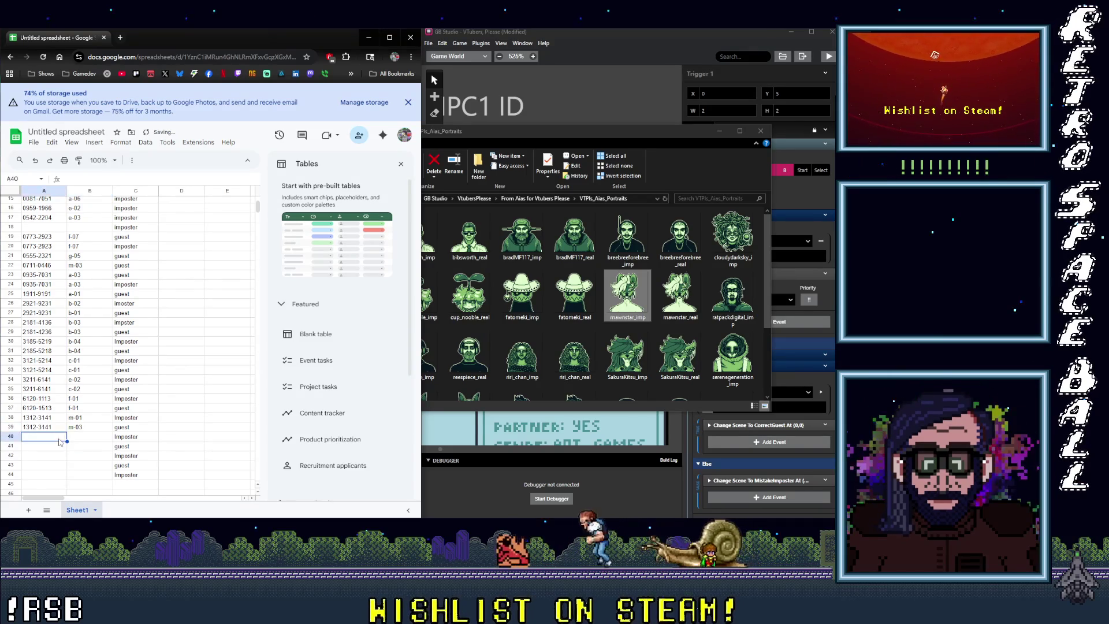
left_click(81, 429)
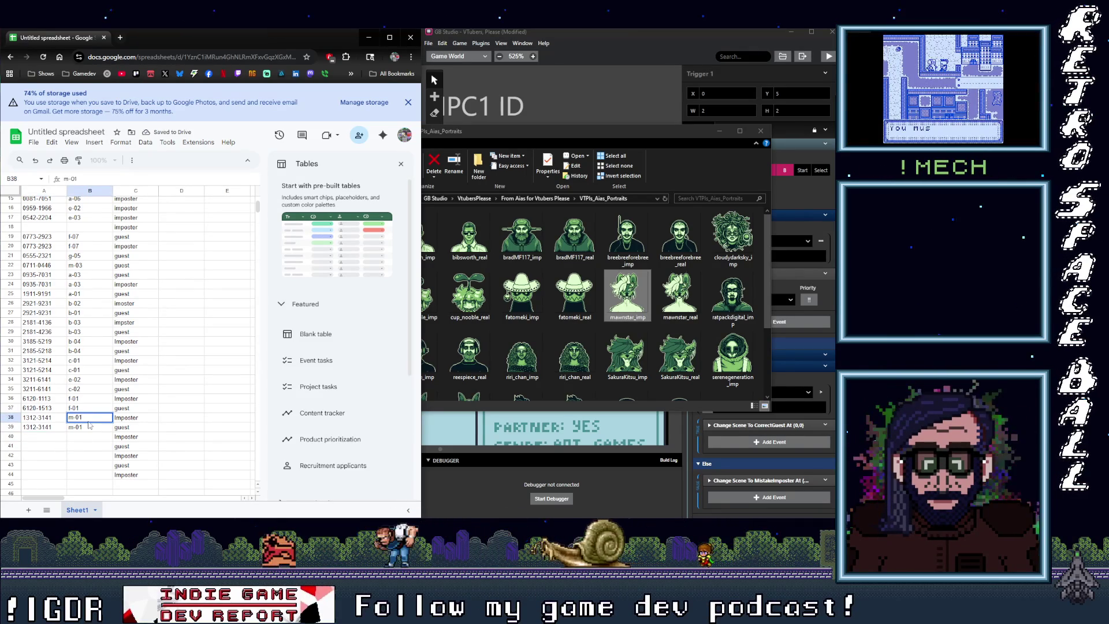
type("3")
left_click(83, 446)
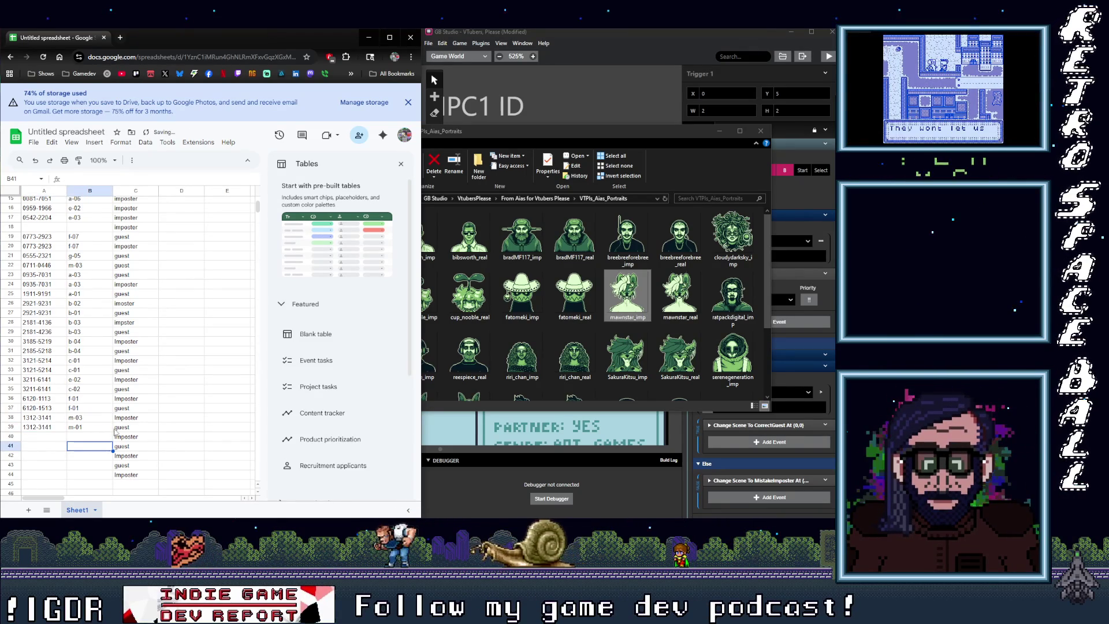
left_click(56, 440)
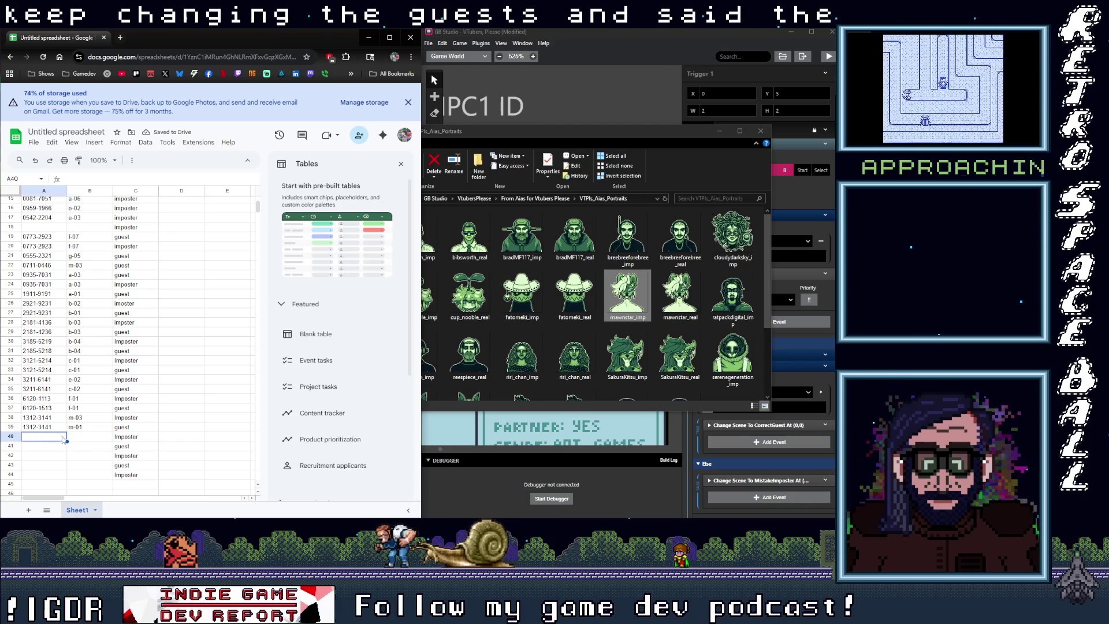
scroll(114, 437, "up", 1)
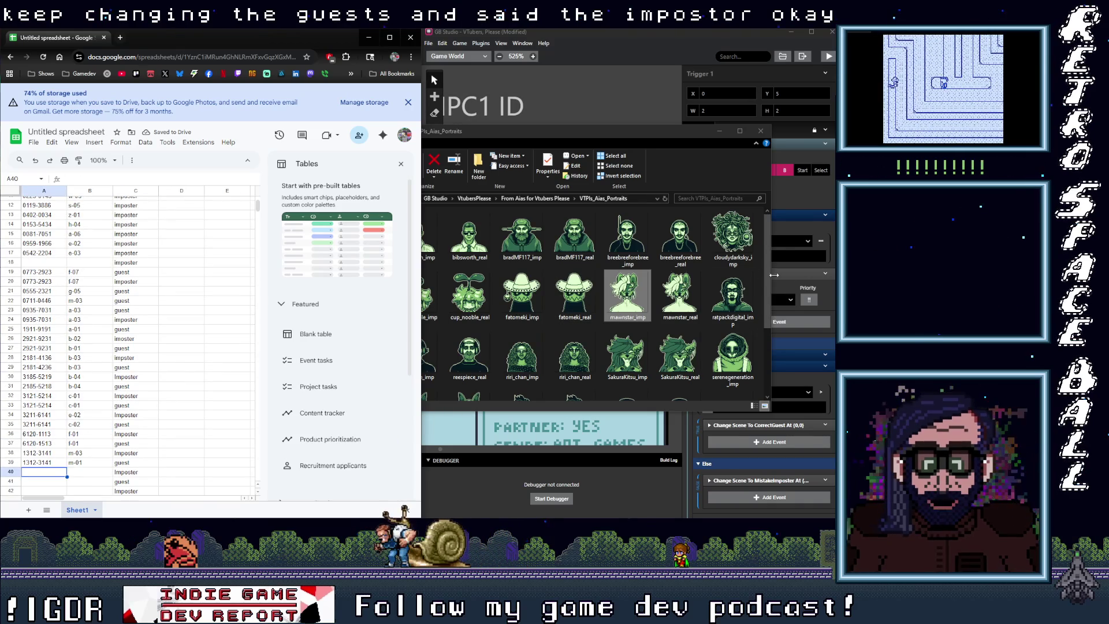
left_click(723, 318)
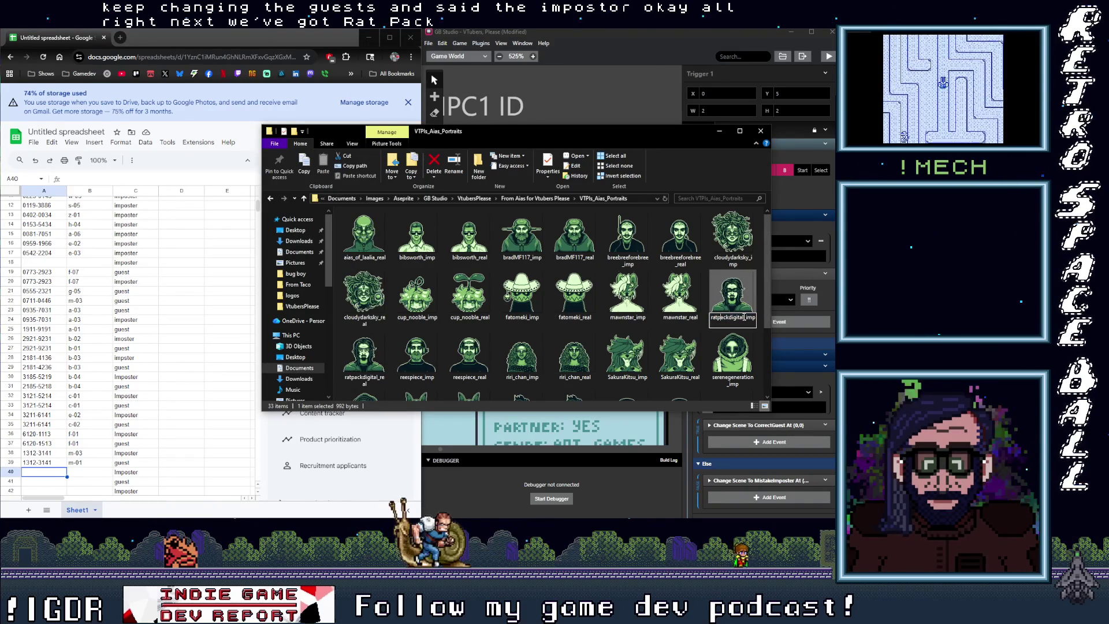
Step: Enter serial 1812-0161 in A40 and an ID code in B40
key("Escape")
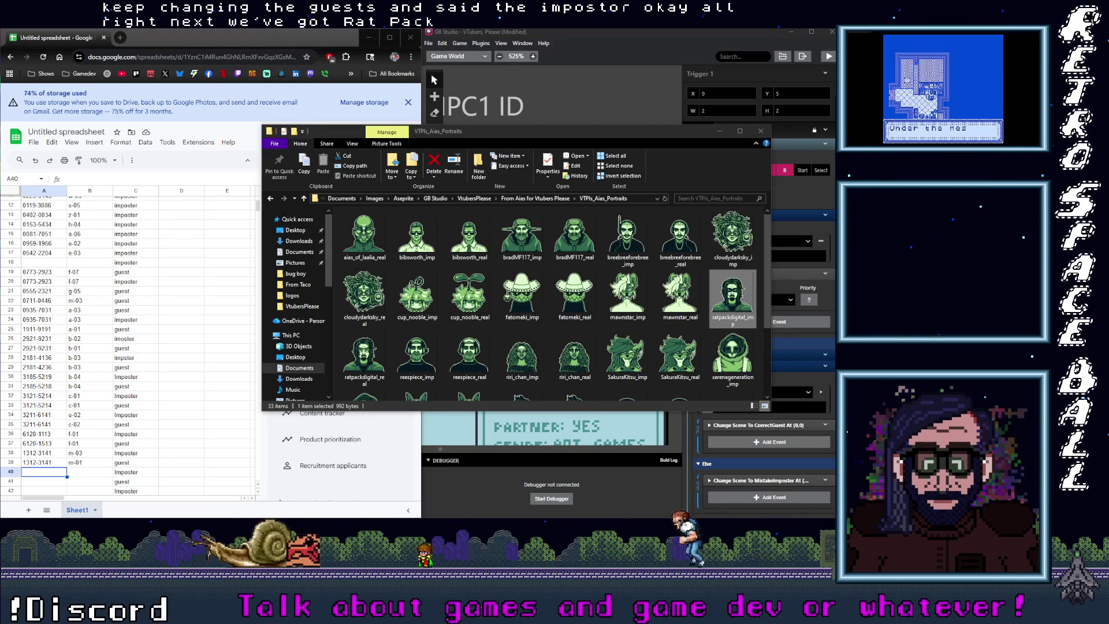
left_click(47, 475)
type("18 1 20 16 1")
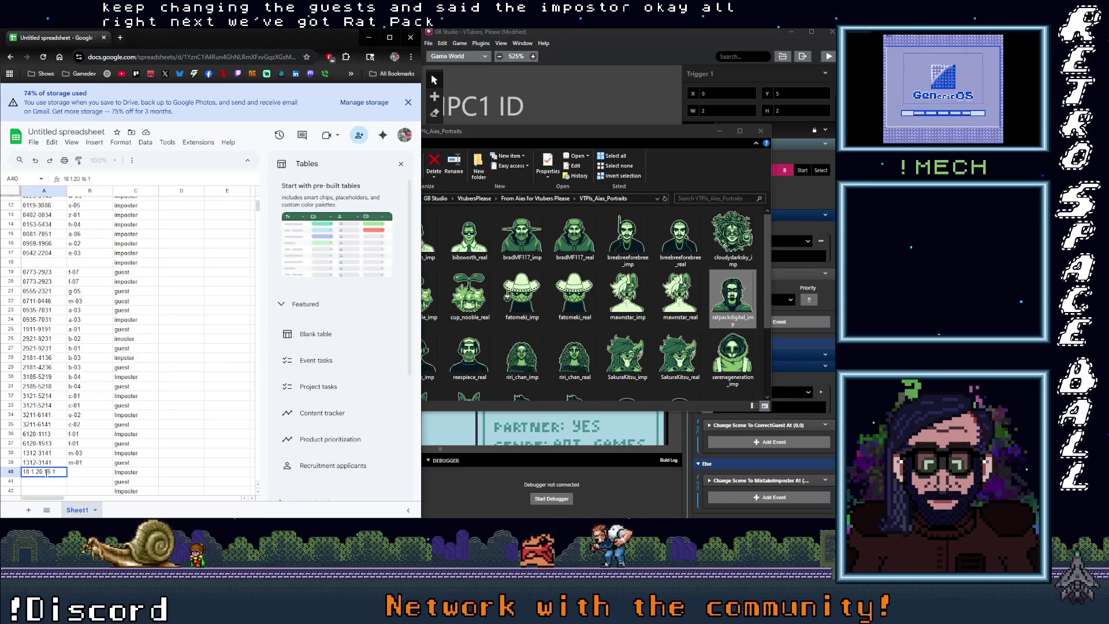
left_click(29, 472)
key("BackSpace")
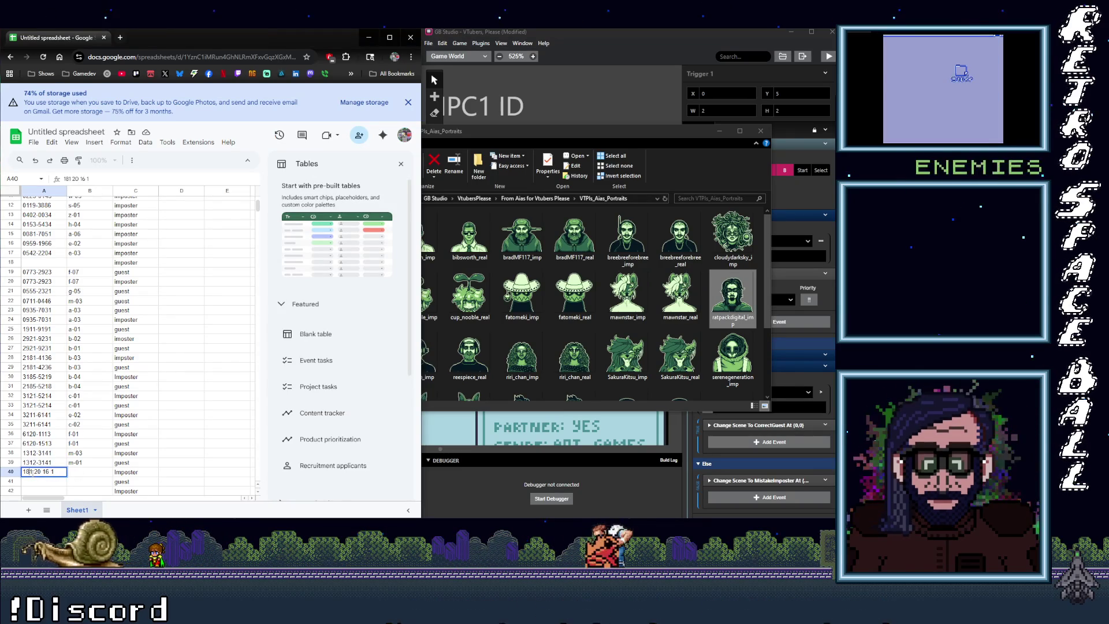
left_click(34, 472)
type("-")
left_click(33, 473)
key("BackSpace")
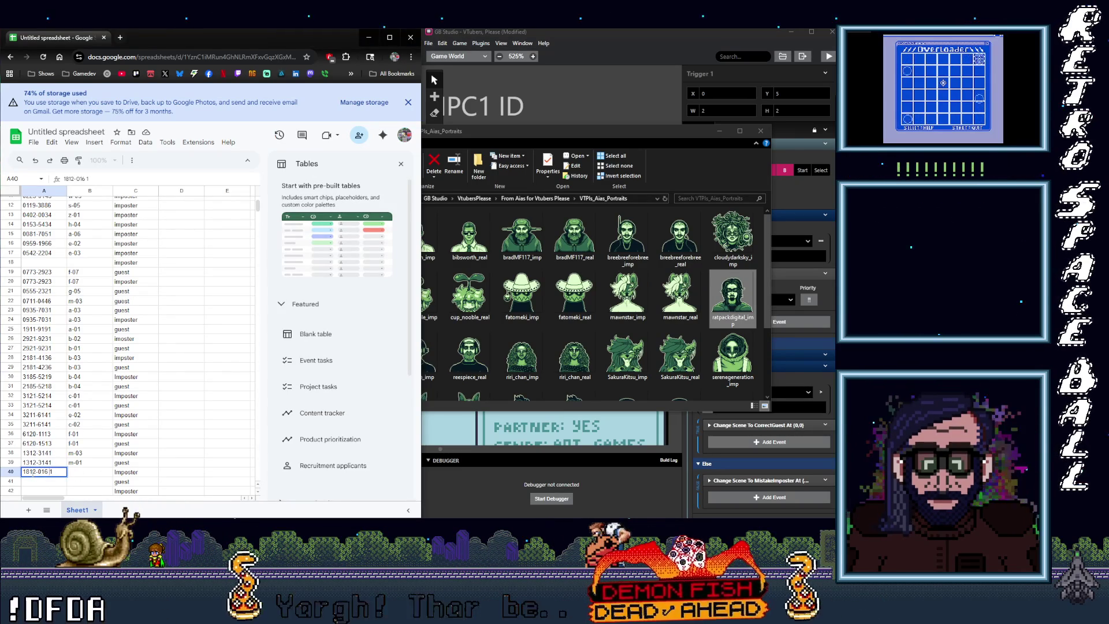
left_click(91, 474)
type("R")
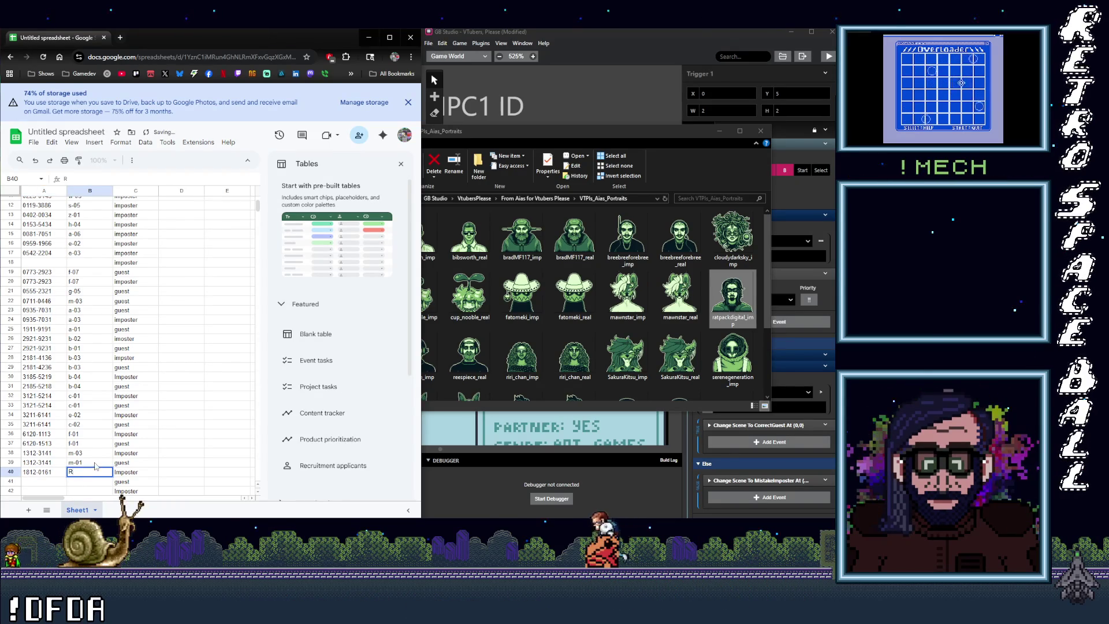
type("f-")
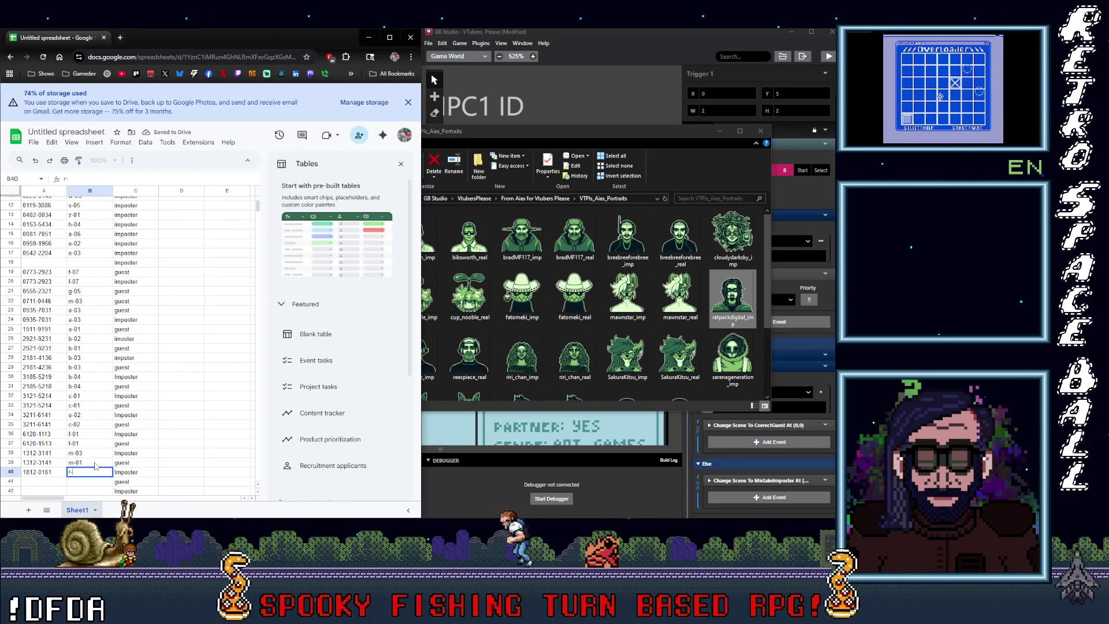
type("01")
left_click(93, 484)
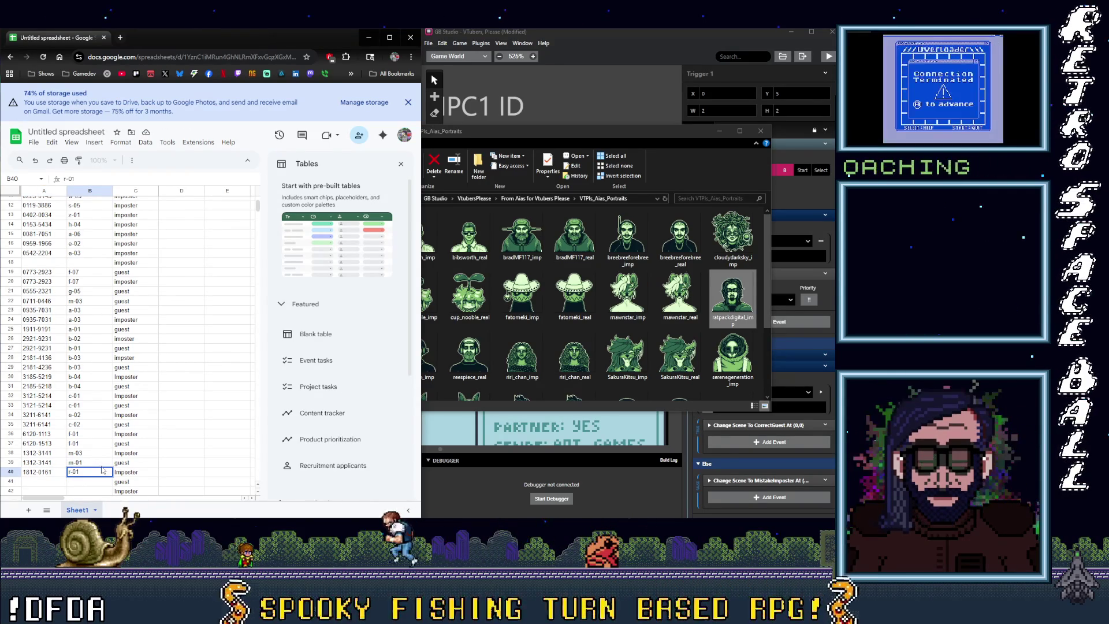
Step: Fill A41 with serial 1812-0161 and edit B40's r-01 code
scroll(87, 473, "down", 3)
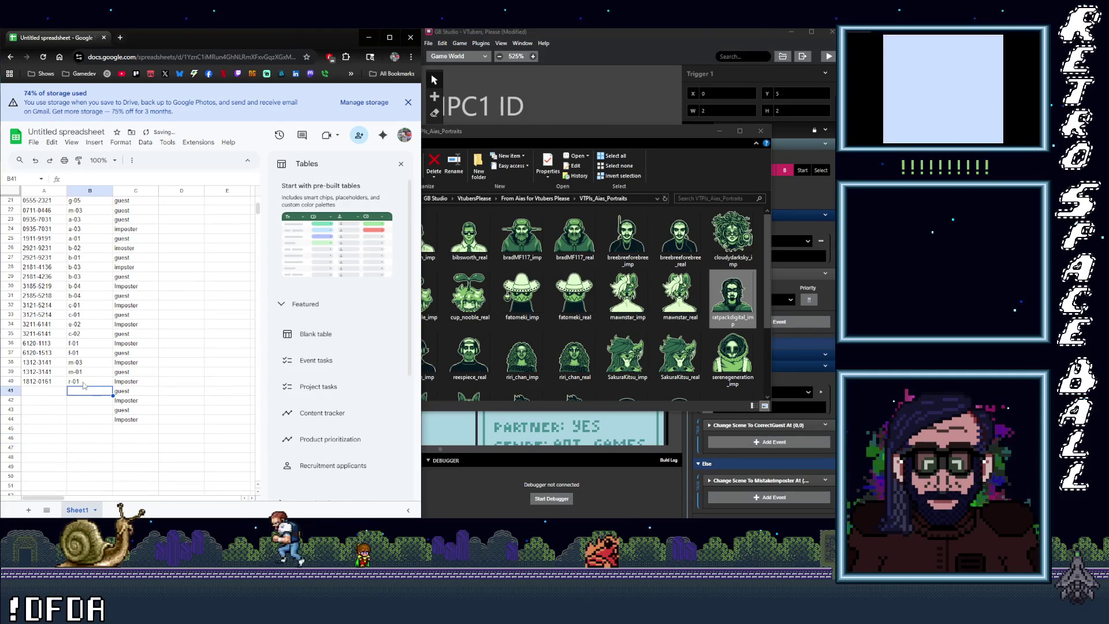
left_click(86, 393)
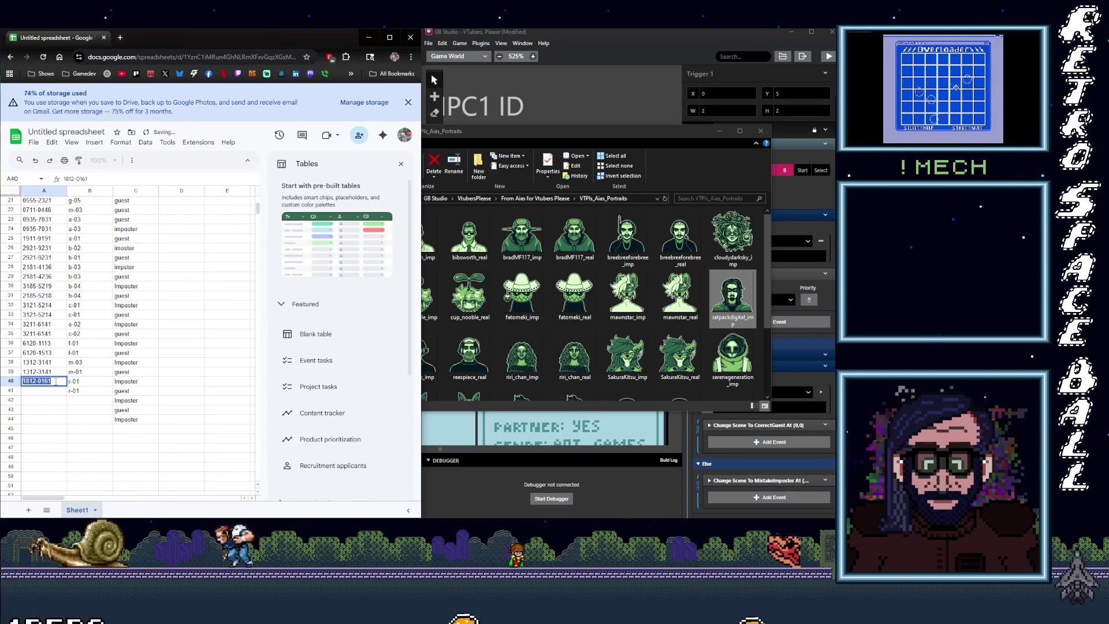
left_click(37, 393)
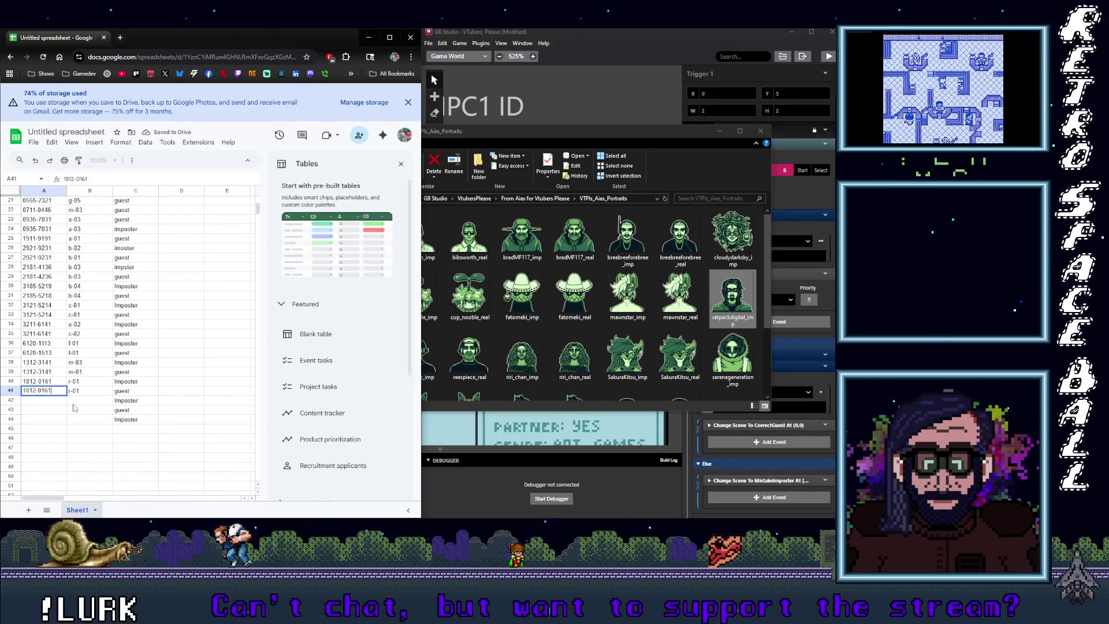
type("1812-0161")
key("Tab")
key("Down")
left_click(88, 383)
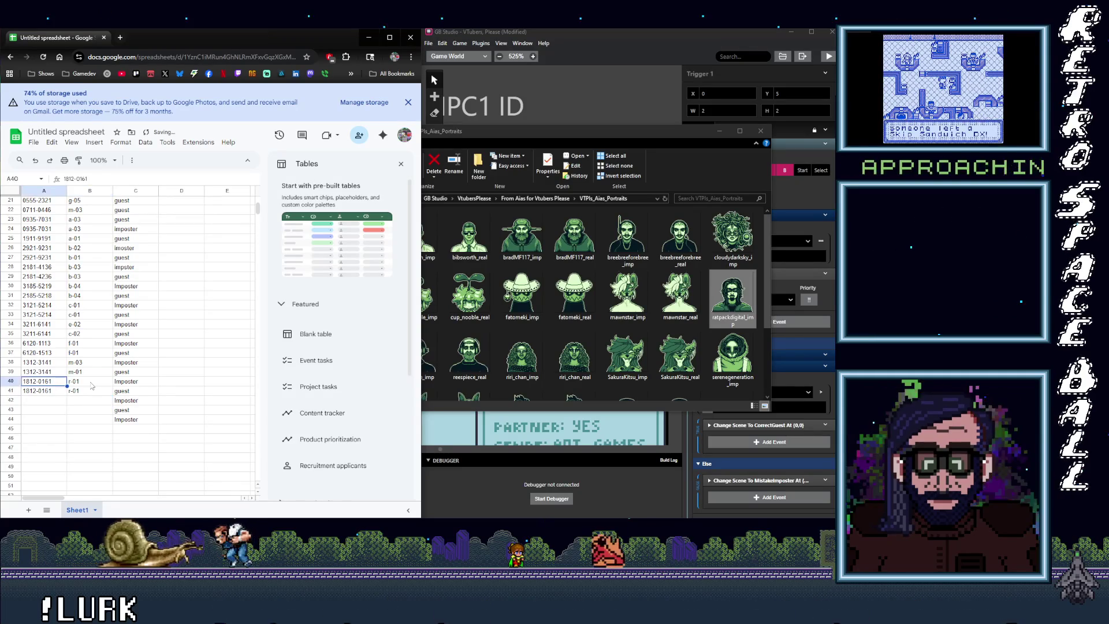
double_click(84, 382)
type("1")
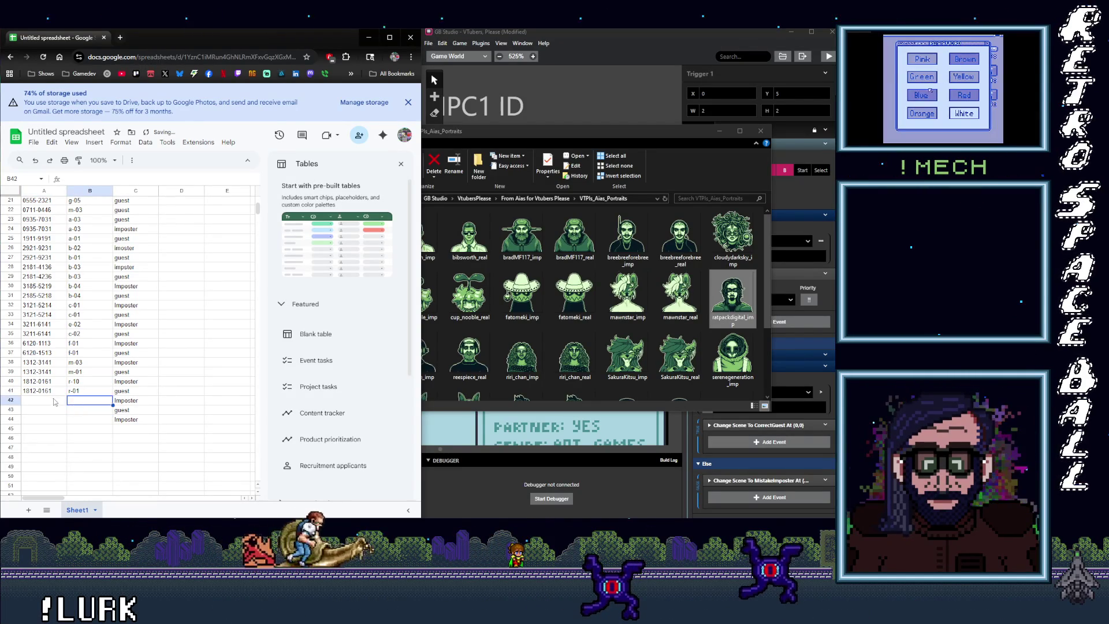
mouse_move(306, 398)
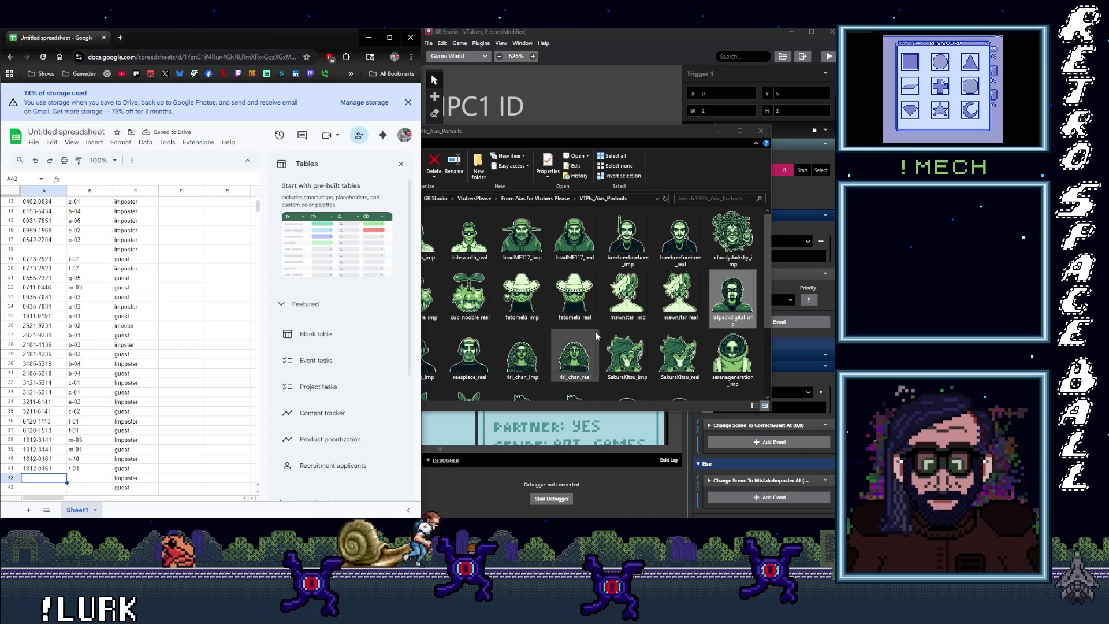
scroll(599, 331, "down", 2)
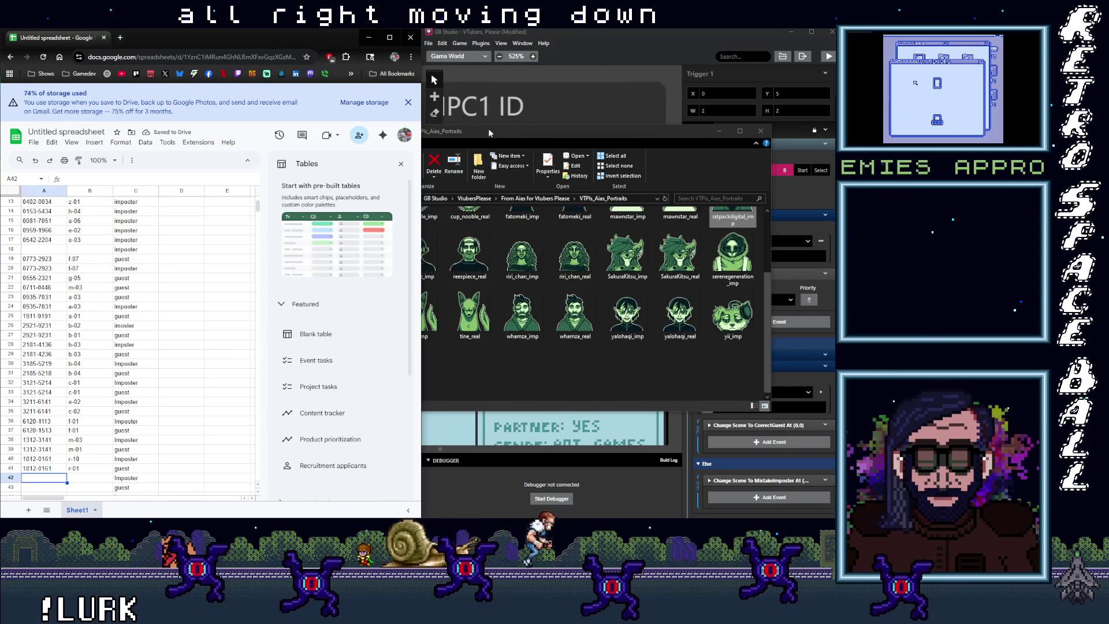
Step: Resize the portraits window and read the reespiece_imp file name without renaming it
left_click_drag(487, 128, 529, 133)
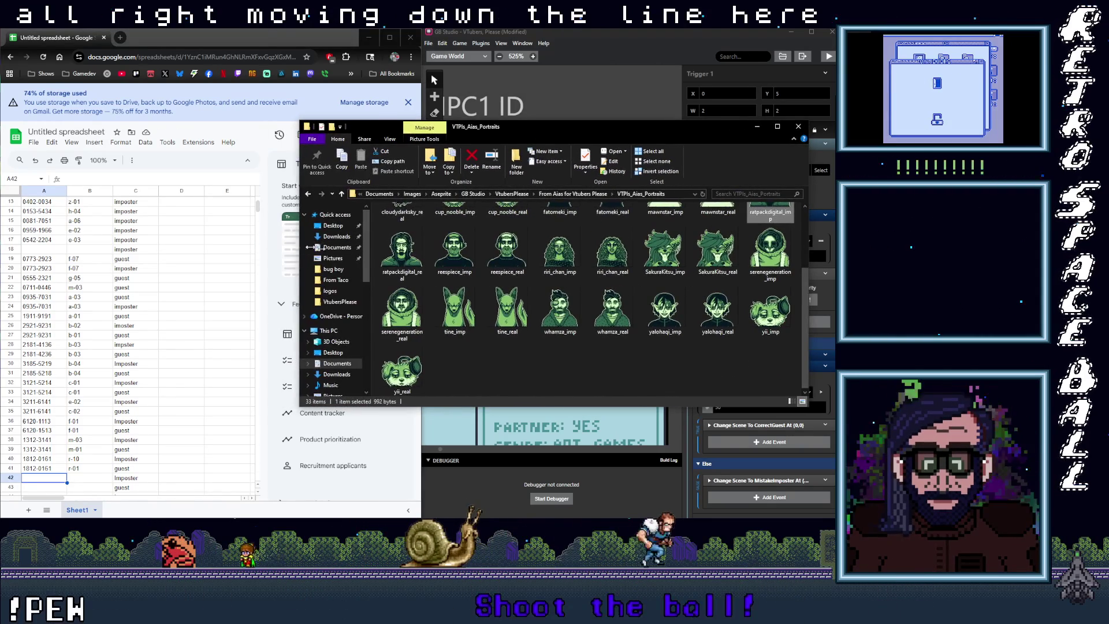
left_click_drag(300, 249, 408, 256)
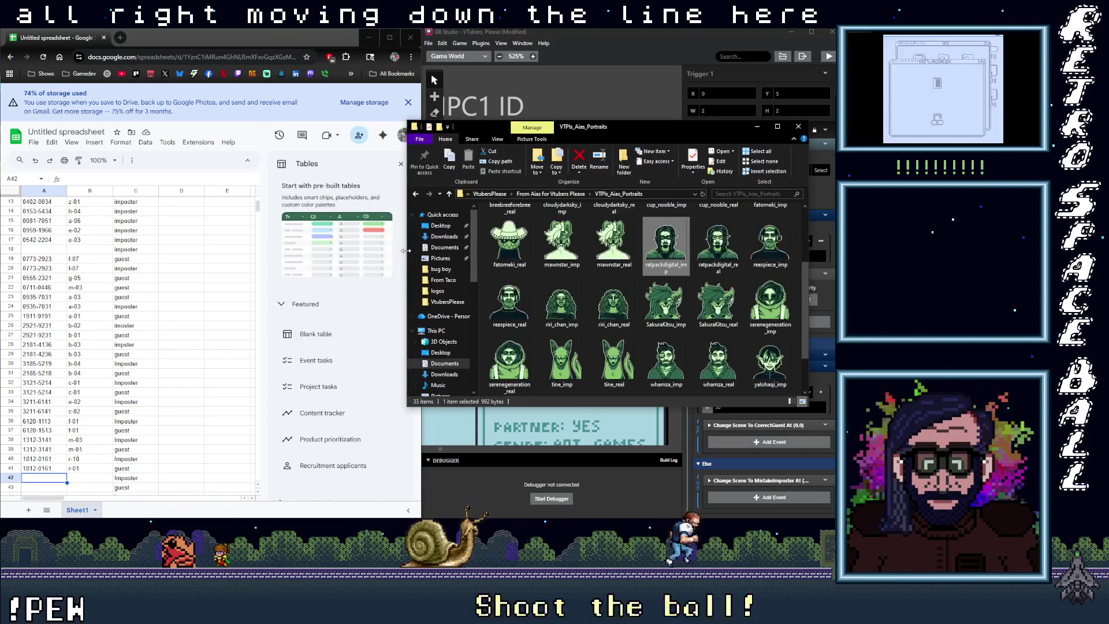
left_click(763, 266)
left_click(759, 266)
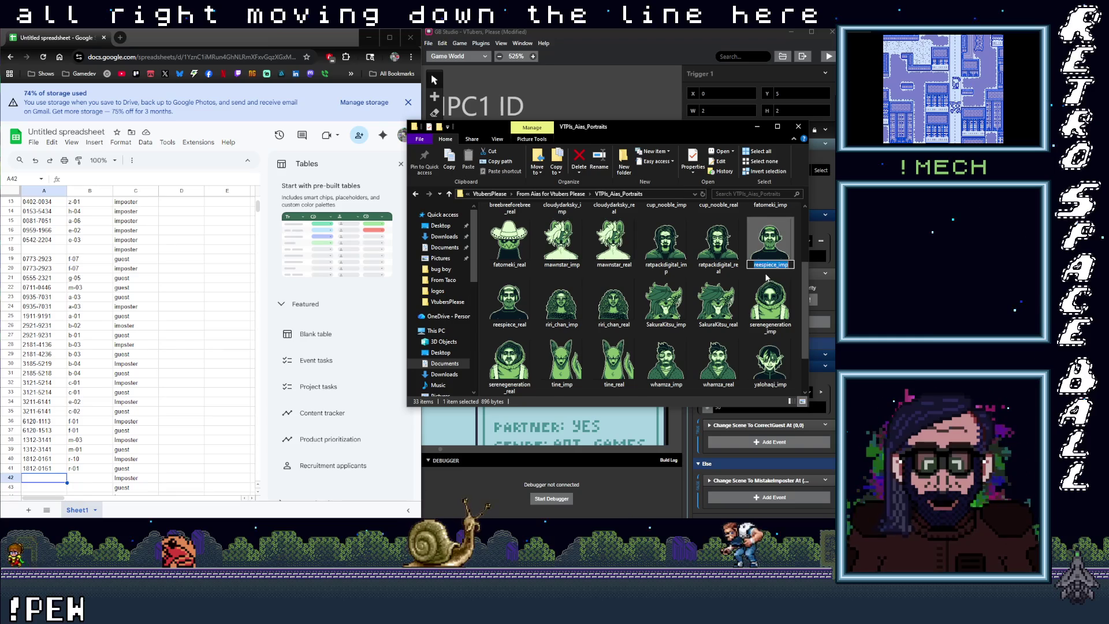
double_click(757, 265)
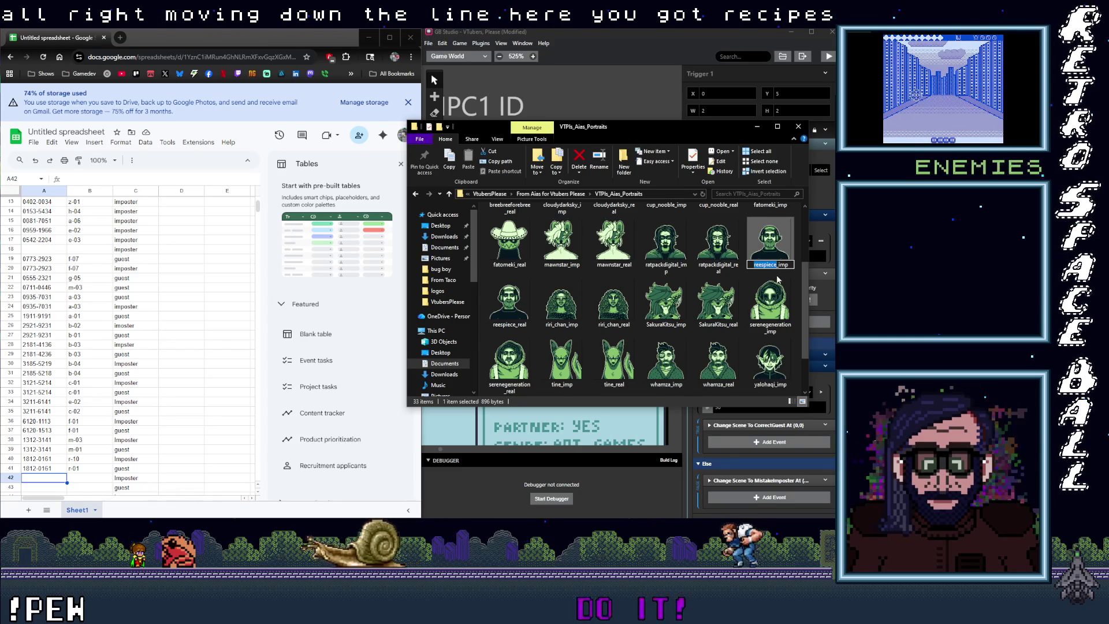
key("alt+Tab")
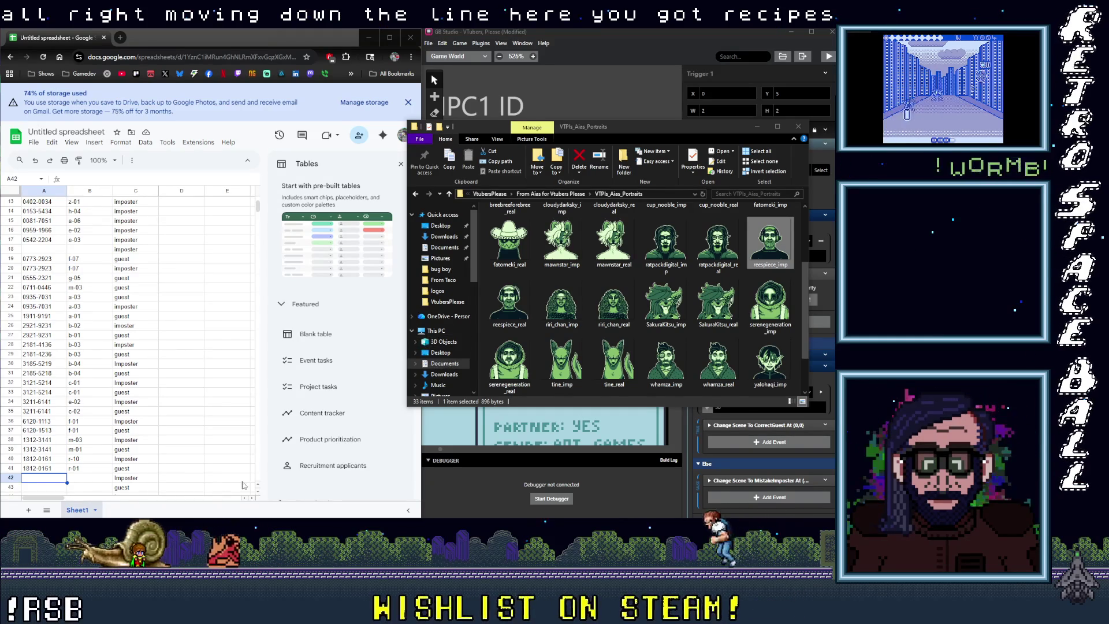
Step: Enter serial 1855-1916 in A42 and ID code r-02 in B42
left_click(63, 492)
type("18 5 5 19 16")
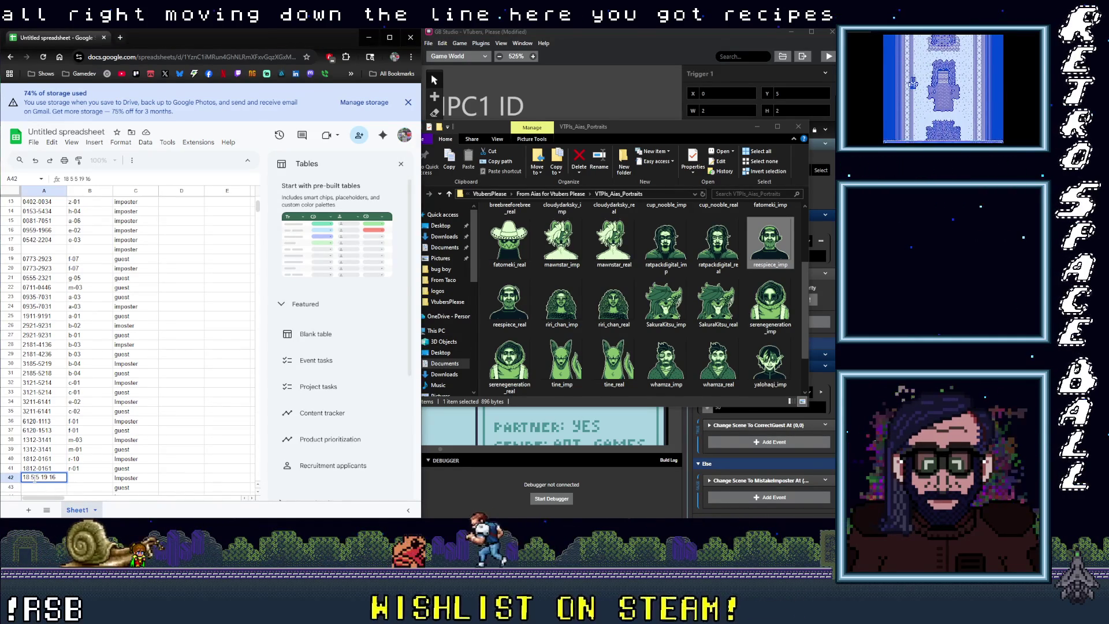
key("BackSpace")
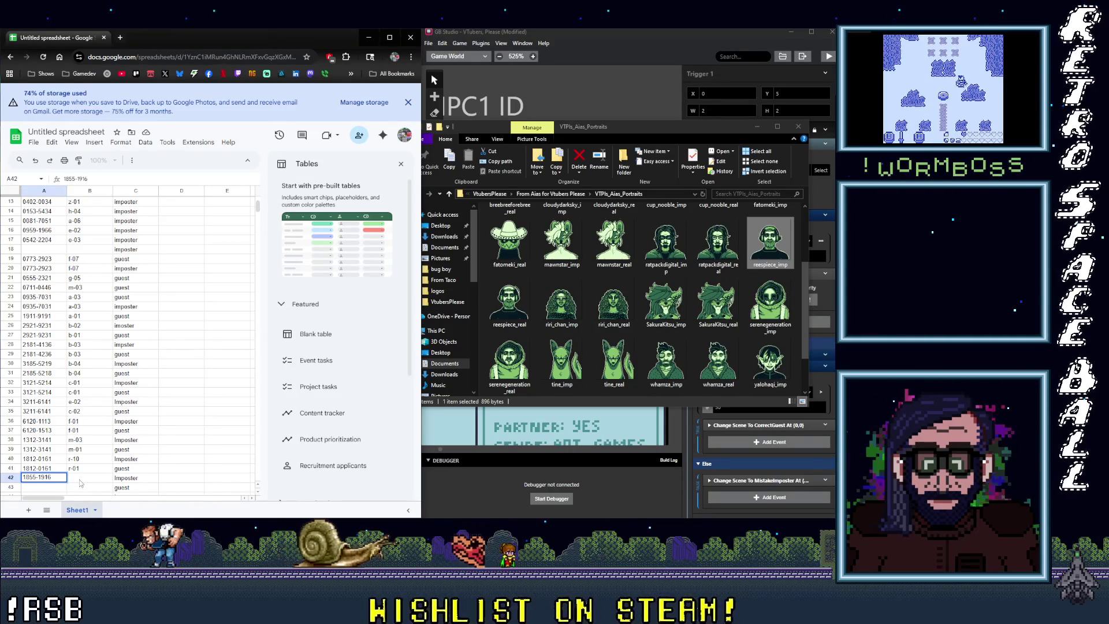
key("Tab")
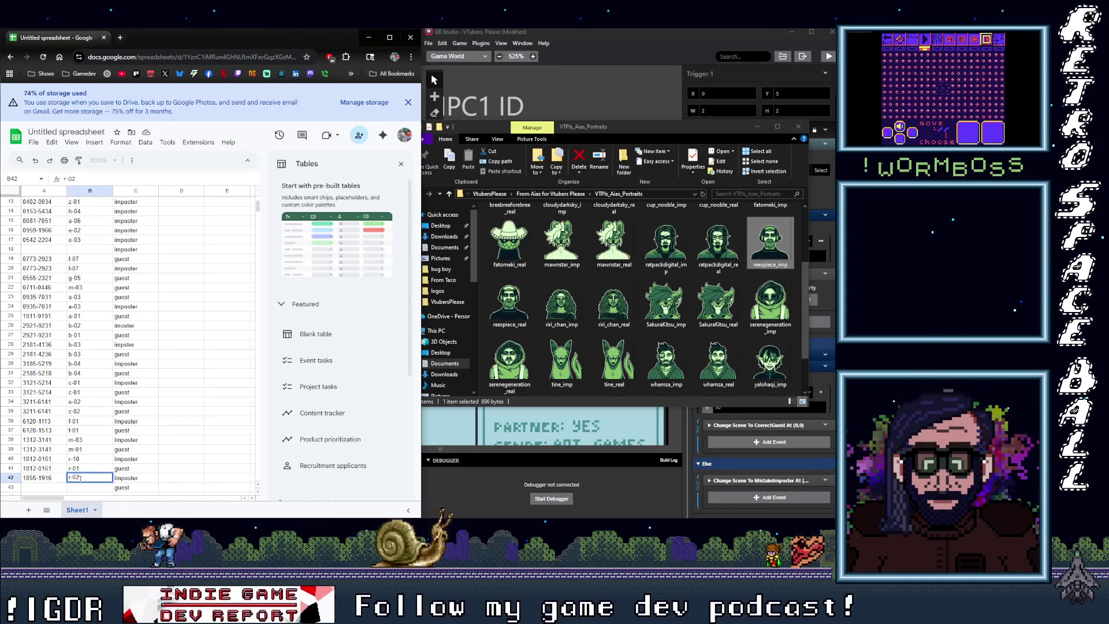
scroll(105, 502, "right", 3)
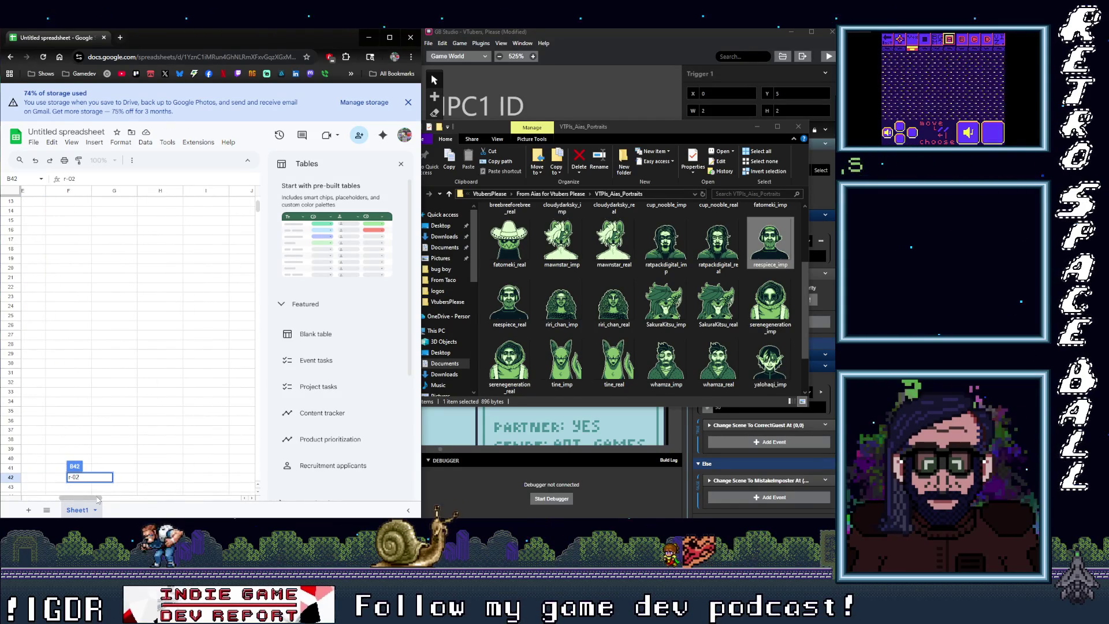
key("Tab")
Step: Copy serial 1855-1916 into A43 and check the r-02 code in B43
scroll(97, 451, "down", 3)
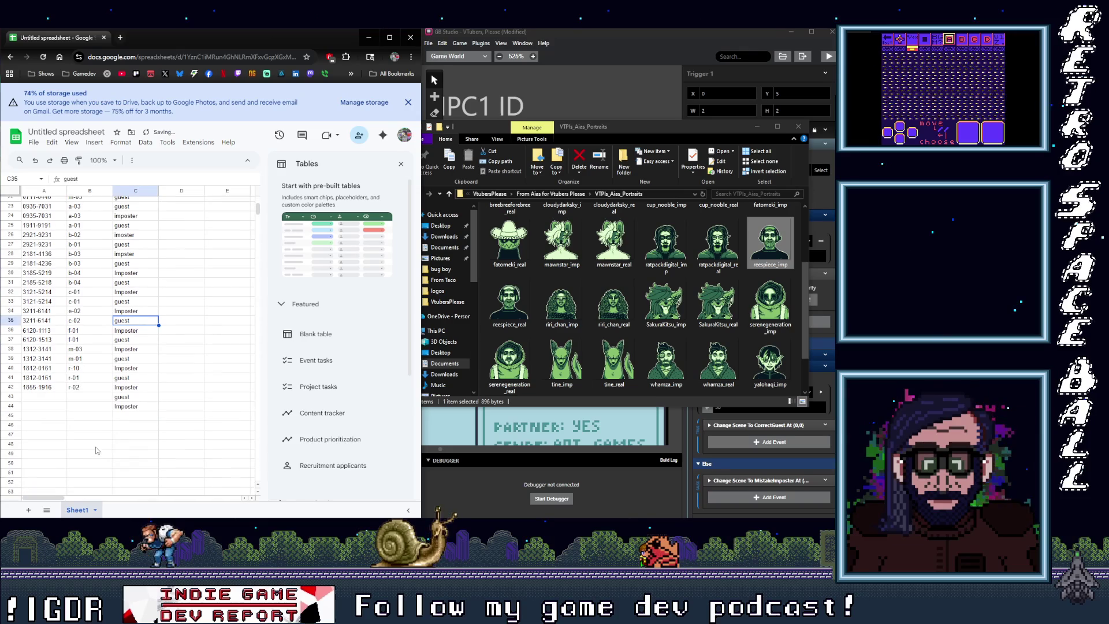
left_click(78, 391)
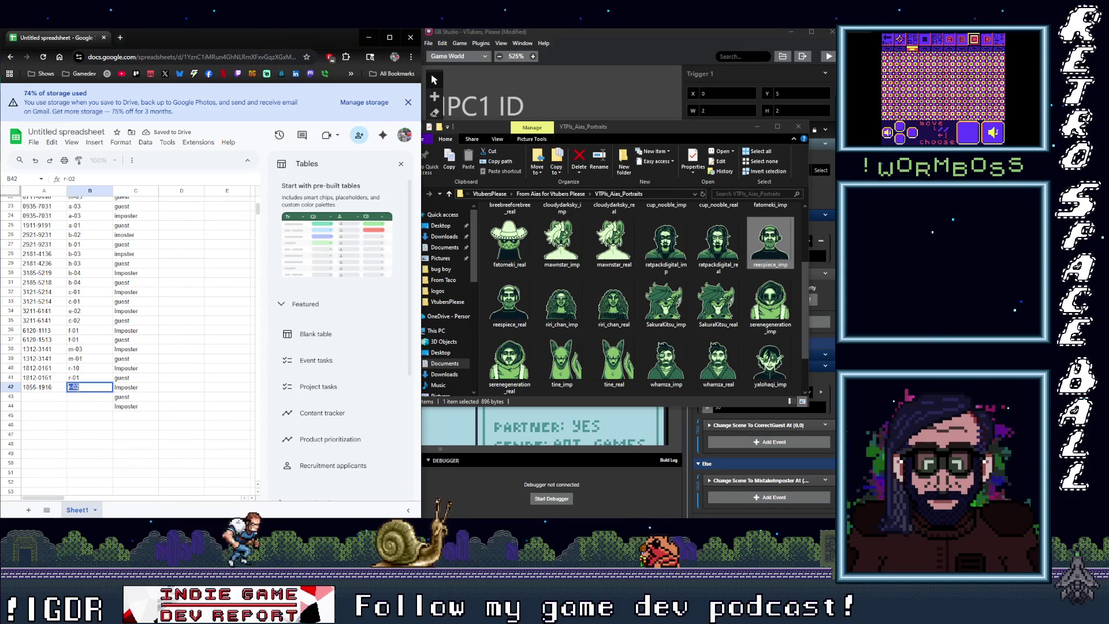
left_click(86, 398)
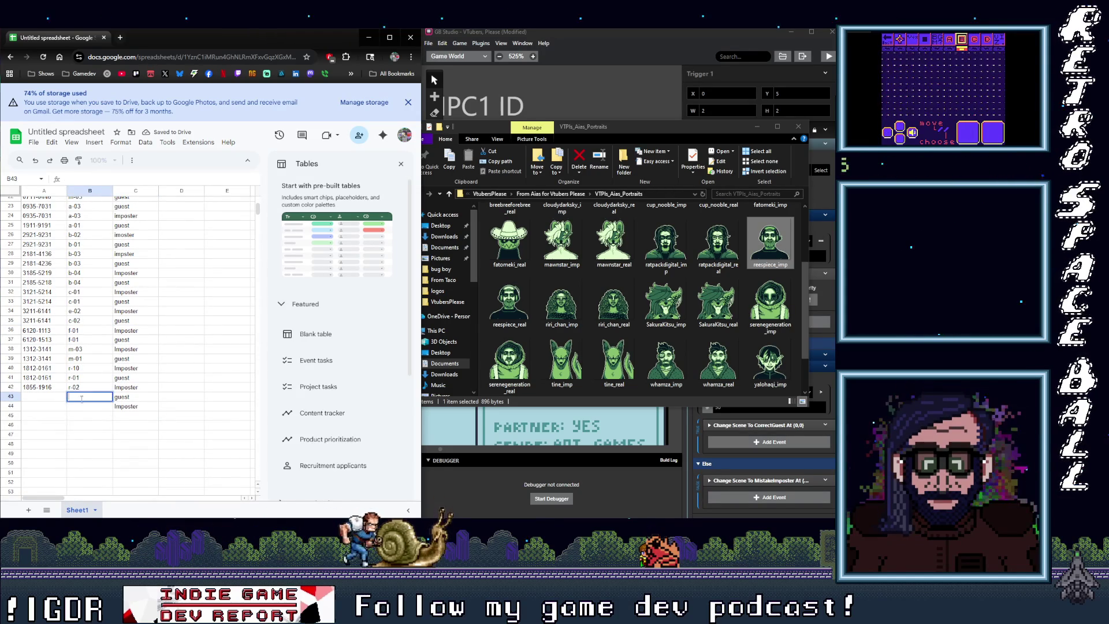
left_click(37, 390)
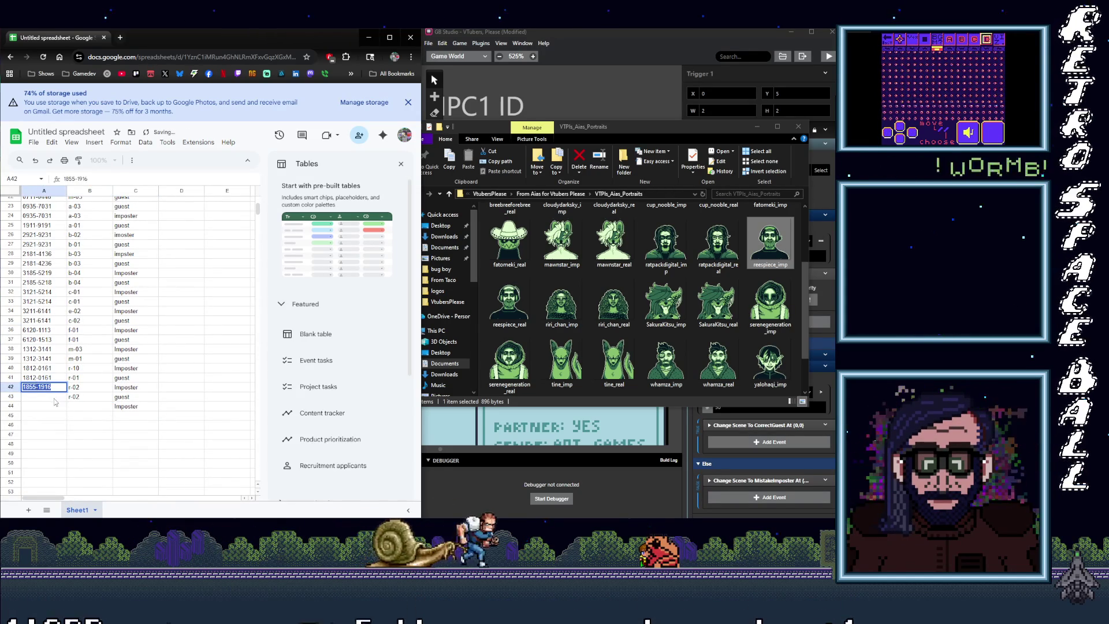
key("ctrl+c")
key("Return")
key("ctrl+v")
left_click(91, 407)
left_click(87, 399)
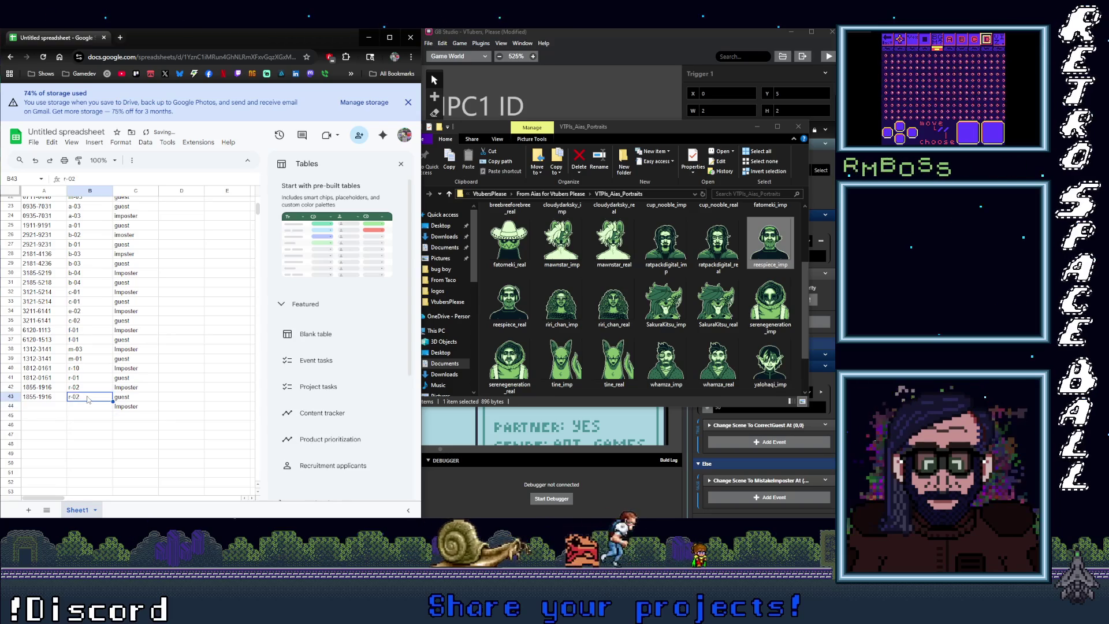
Step: Change A42's serial to 1855-1619, keeping A43 as 1855-1916
double_click(52, 397)
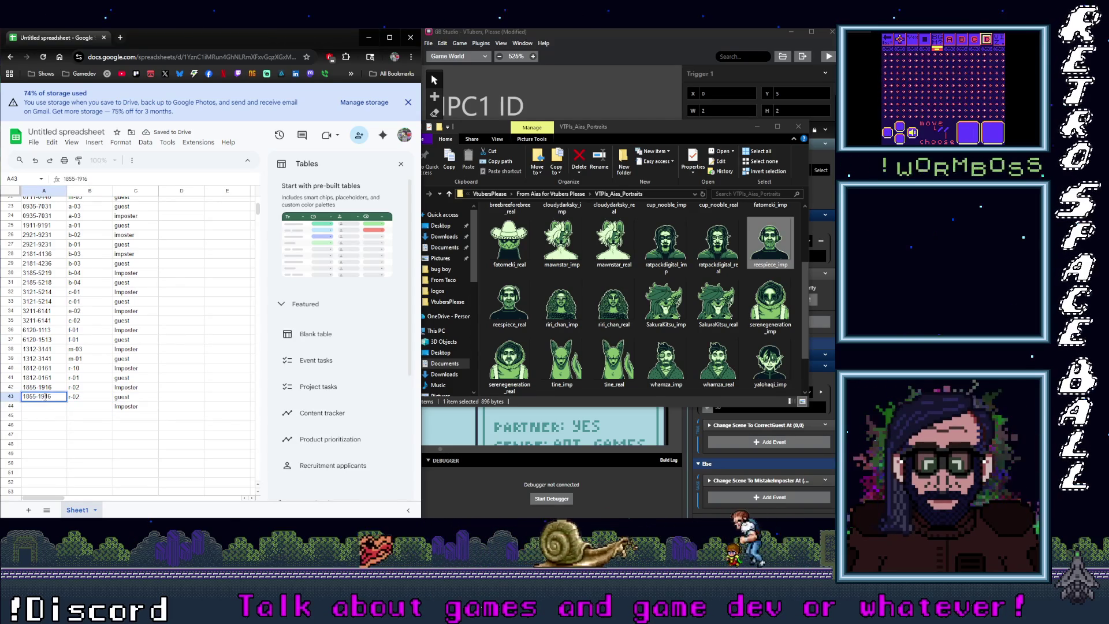
left_click_drag(41, 397, 55, 397)
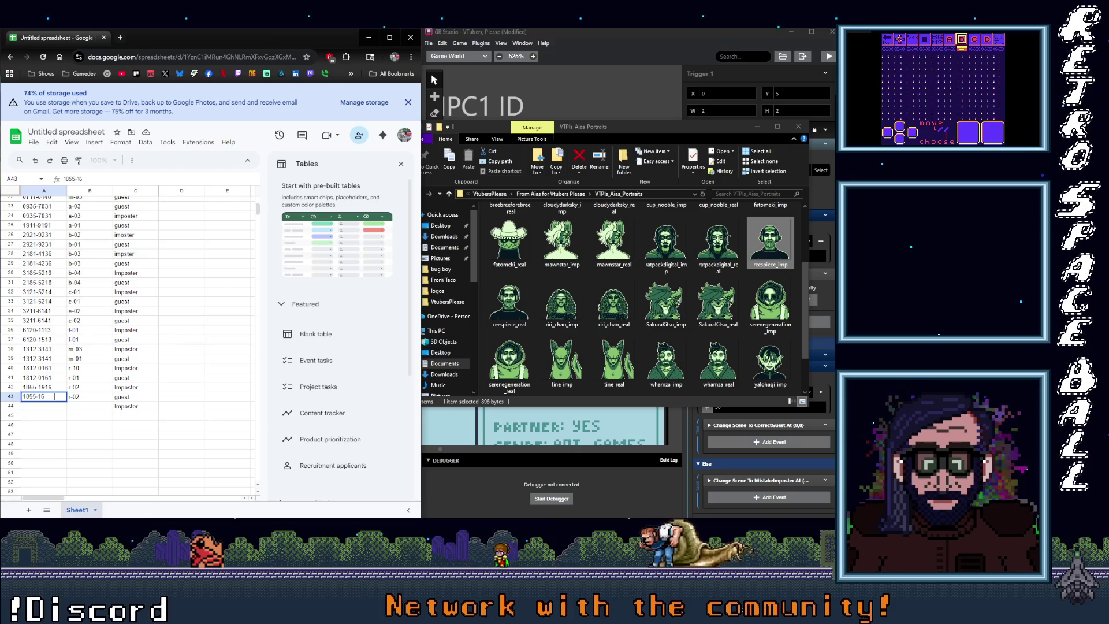
type("19")
key("ctrl+z")
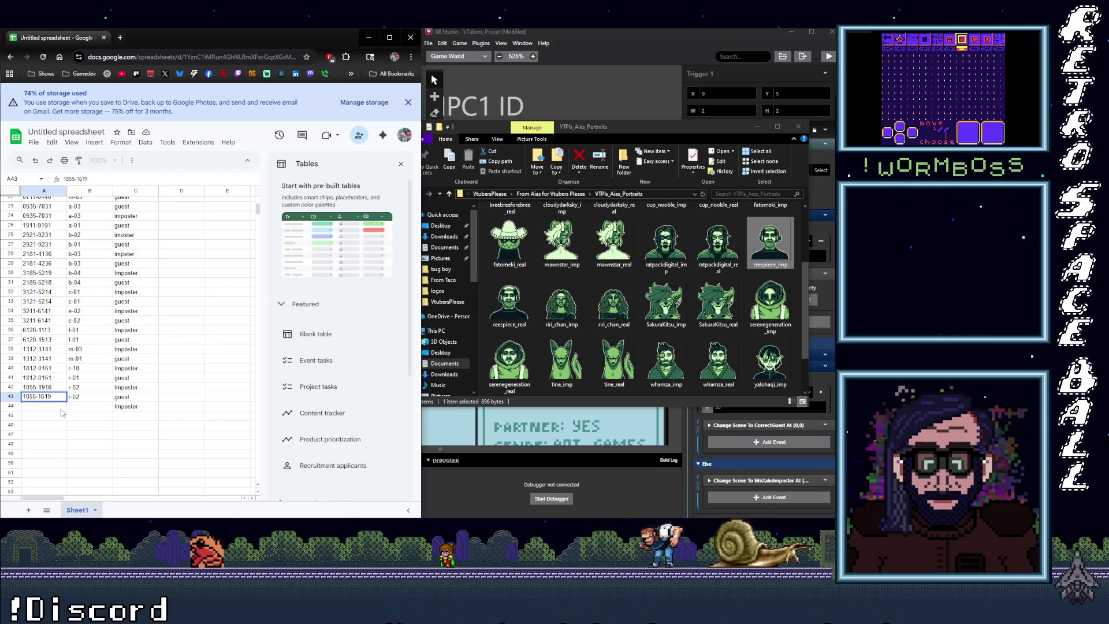
double_click(45, 387)
left_click_drag(39, 387, 52, 387)
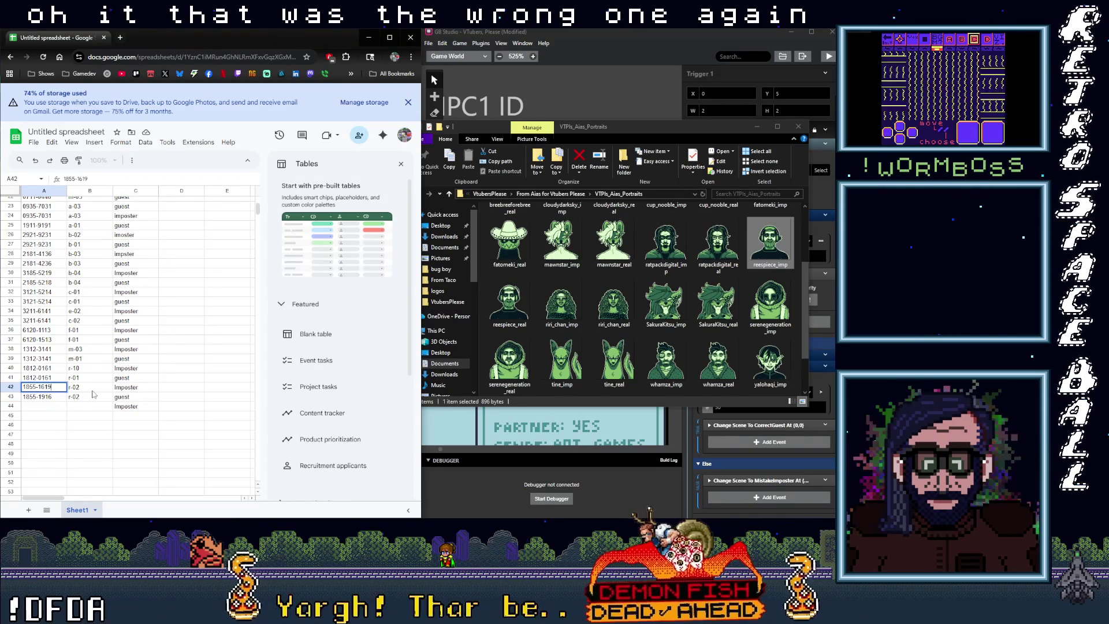
left_click(80, 407)
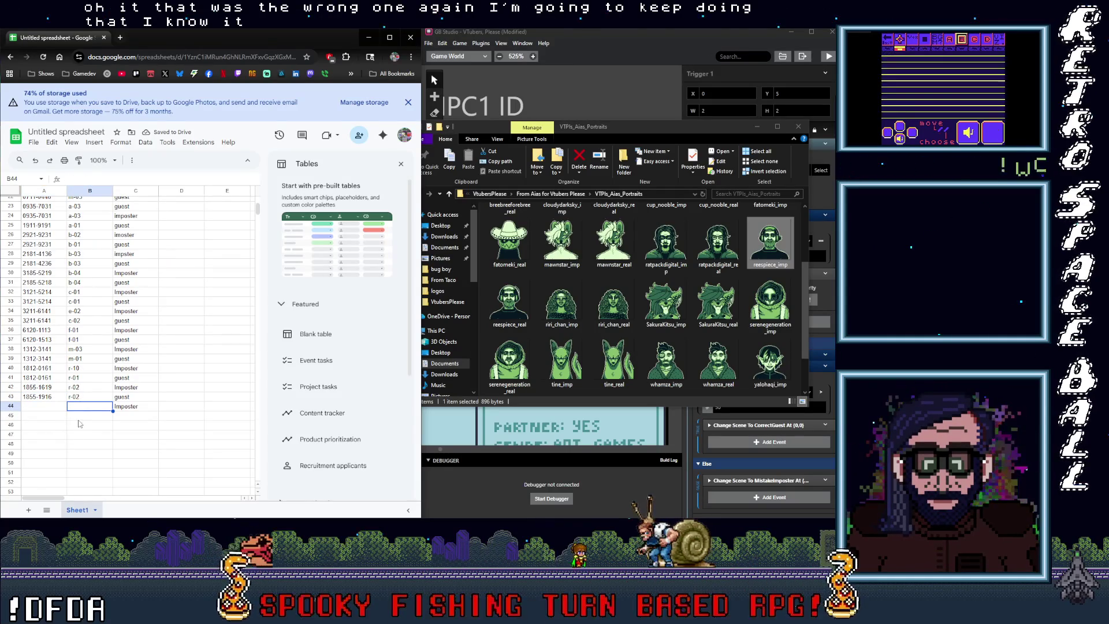
left_click(49, 411)
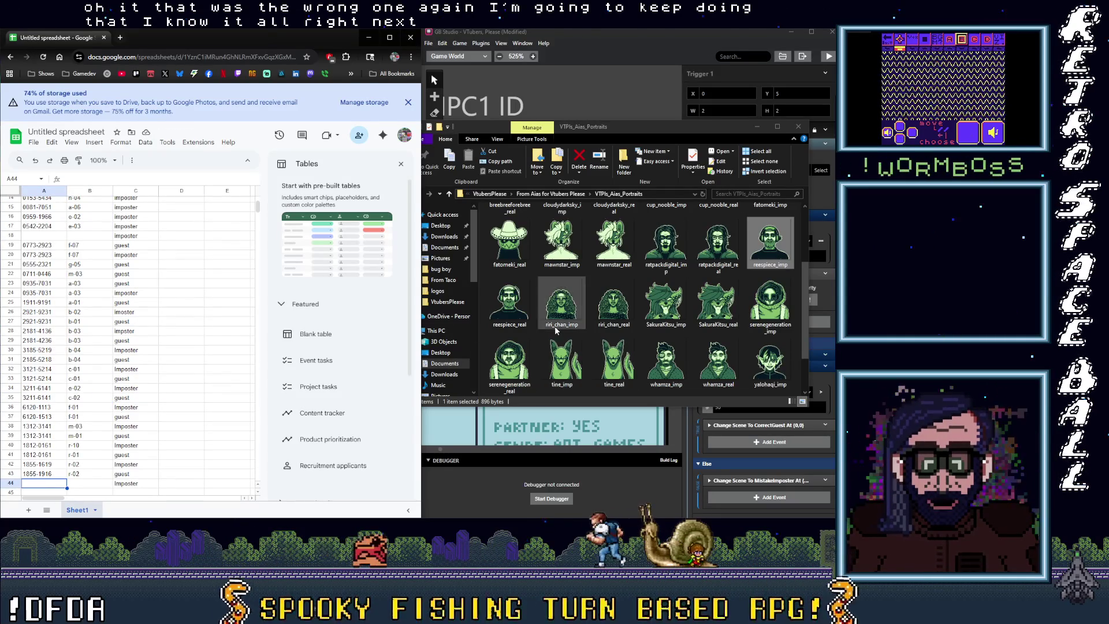
left_click(556, 330)
left_click(551, 326)
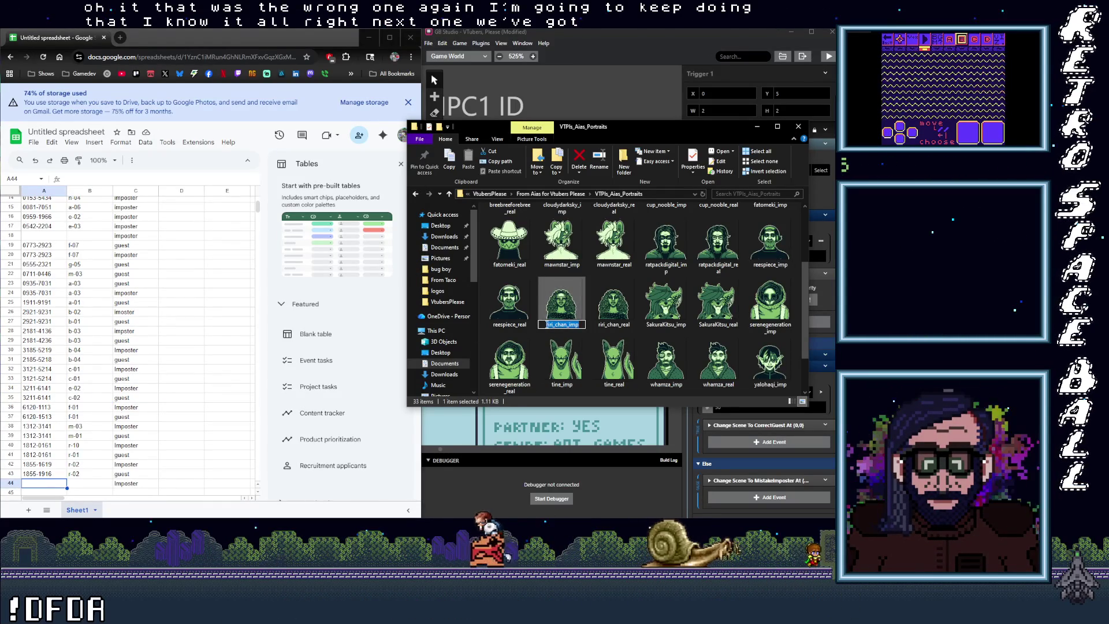
Step: Leave the portrait's file name unchanged, then paste its serial into A44 and remove the stray spaces
left_click_drag(546, 325, 560, 330)
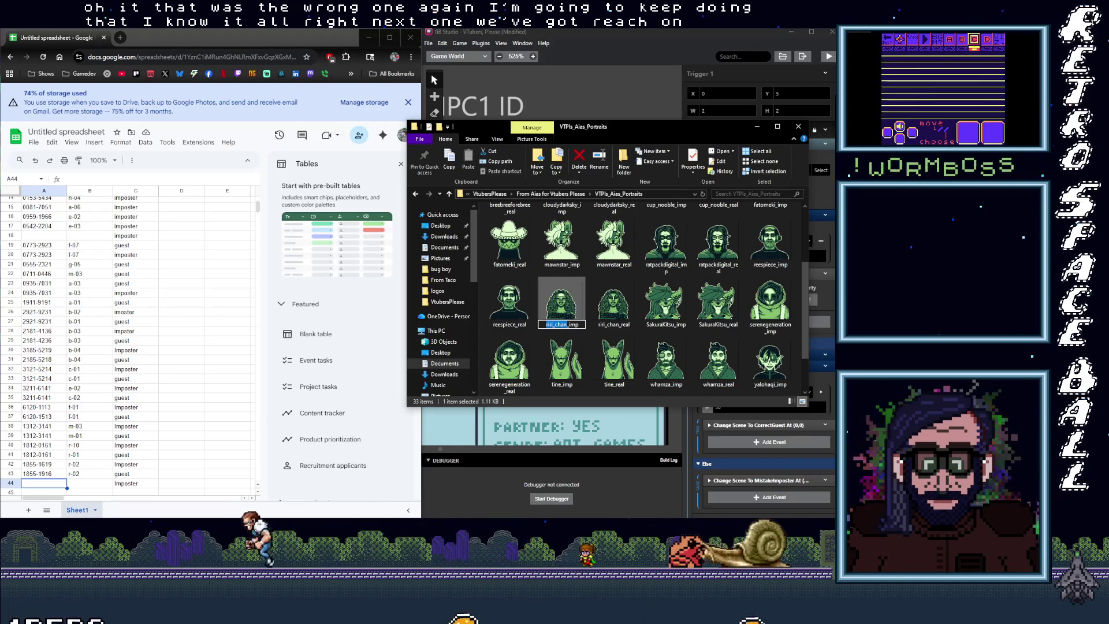
key("alt+Tab")
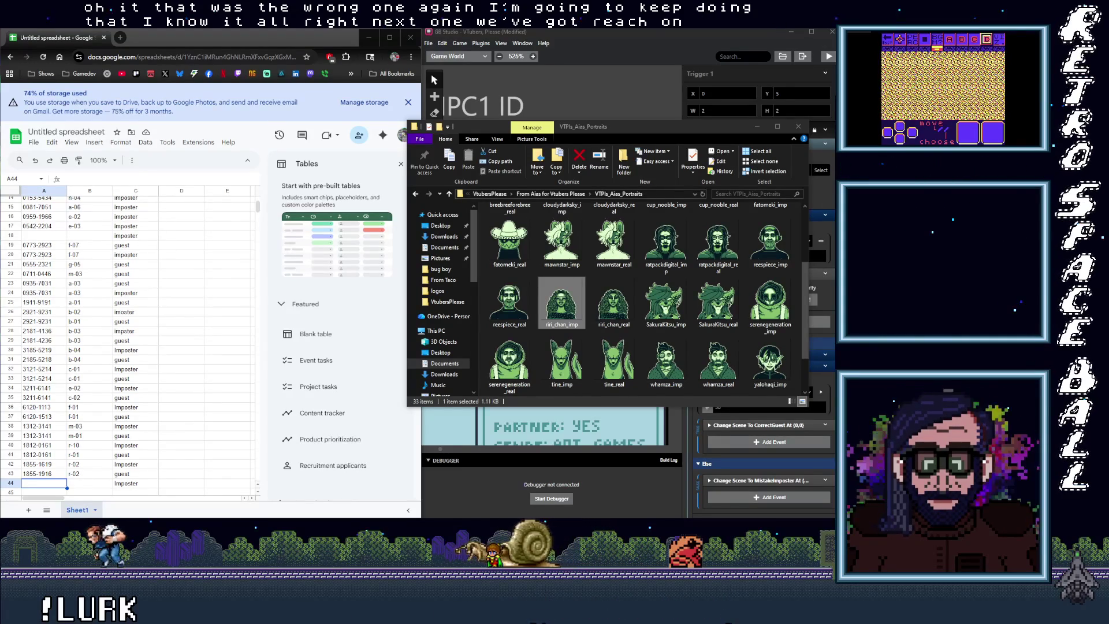
left_click(52, 487)
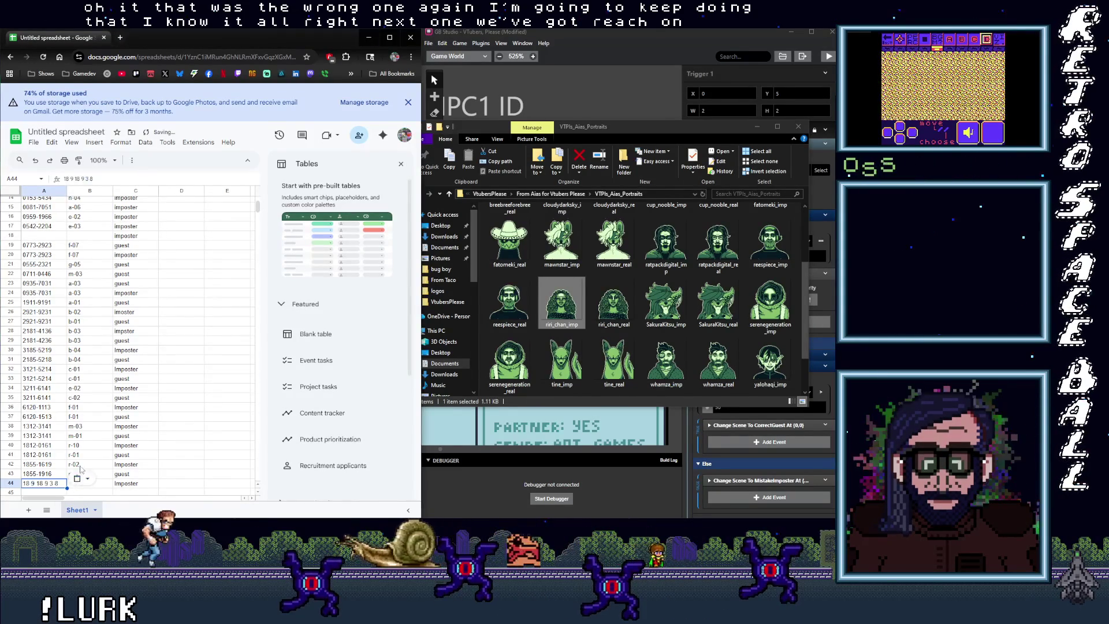
key("ctrl+v")
scroll(78, 471, "down", 2)
double_click(33, 439)
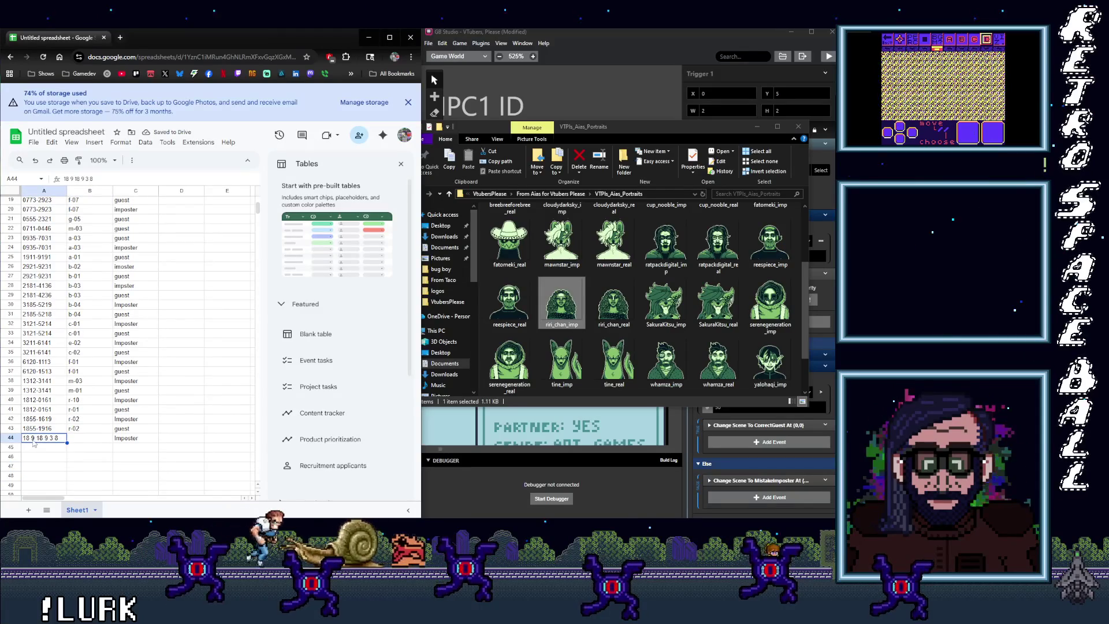
key("BackSpace")
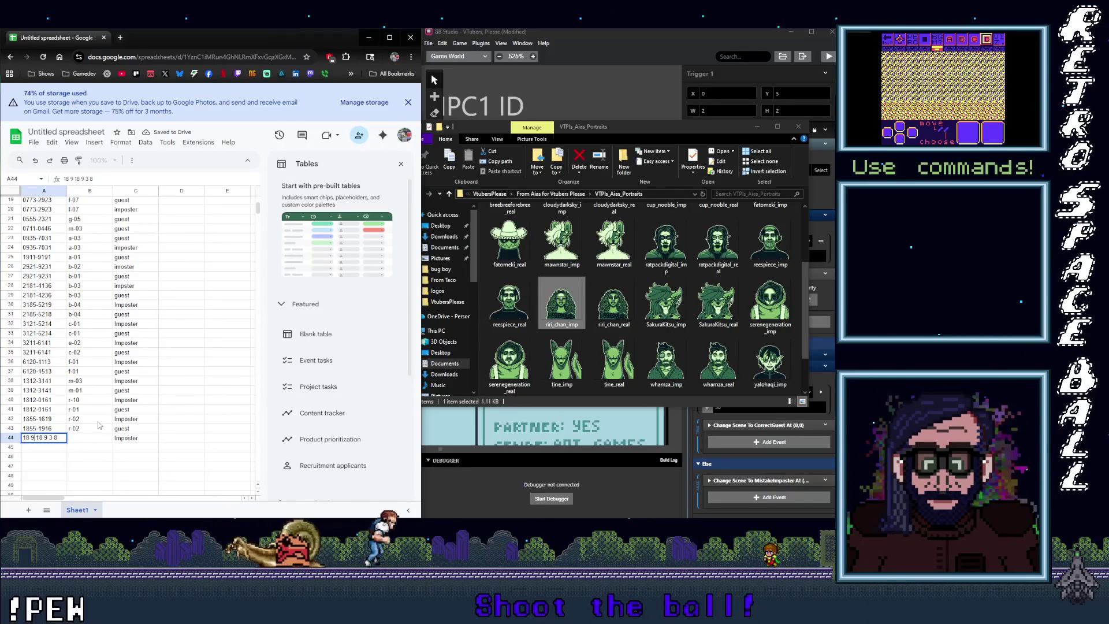
key("Delete")
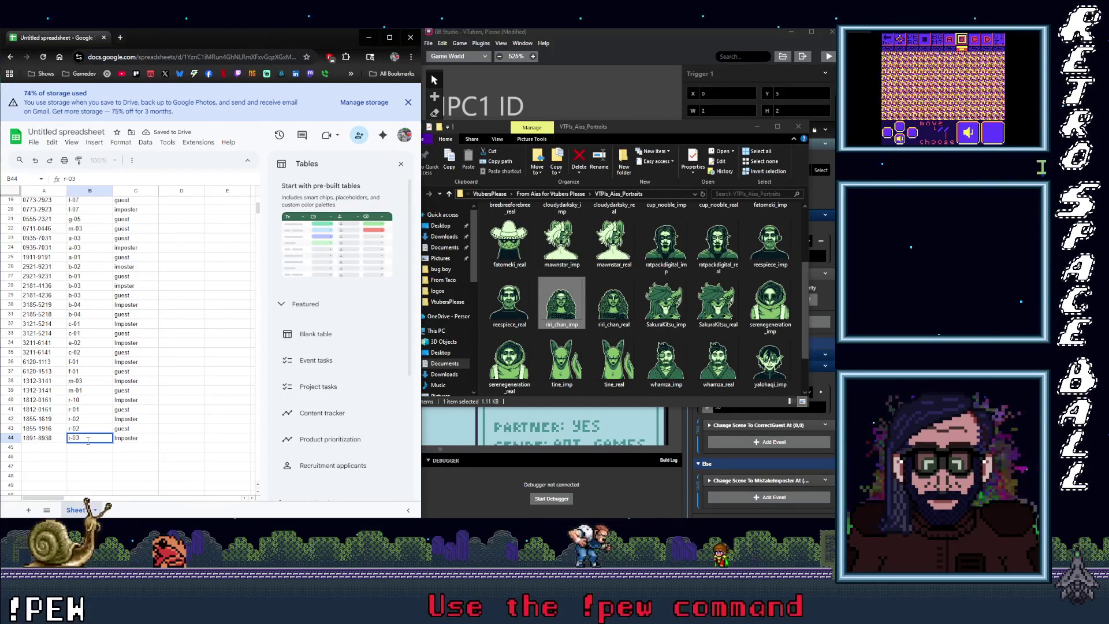
Step: Enter code r-03 for row 44 and carry it into the row below
key("Return")
key("ctrl+z")
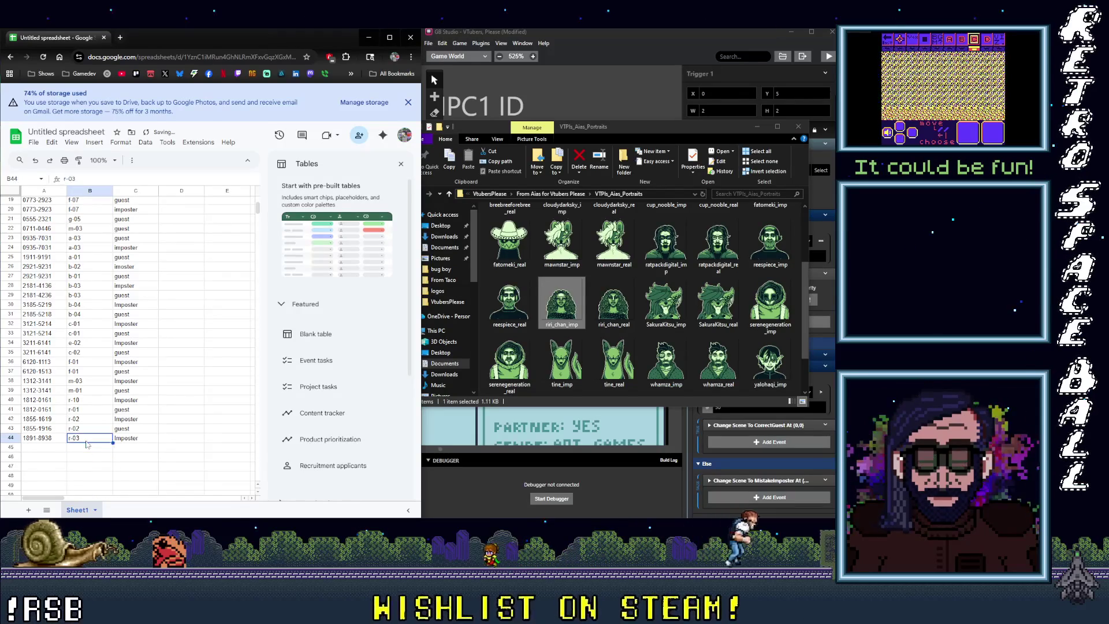
key("ctrl+v")
Step: Copy serial 1091-0938 from A44 into A45 and label row 45 guest
left_click(42, 438)
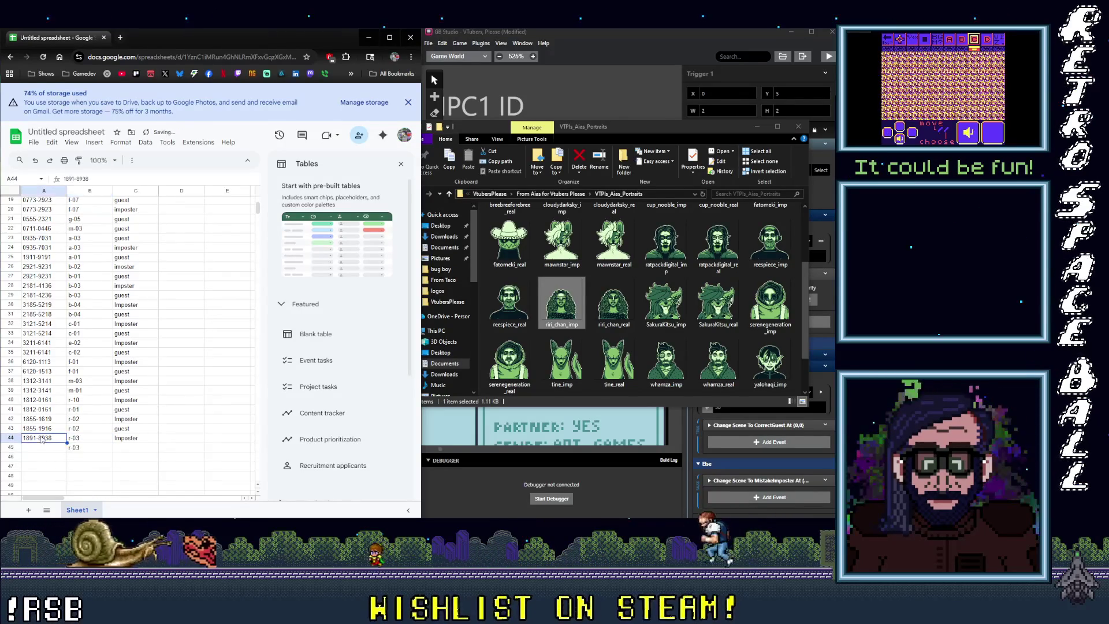
key("ctrl+c")
left_click(42, 448)
key("ctrl+v")
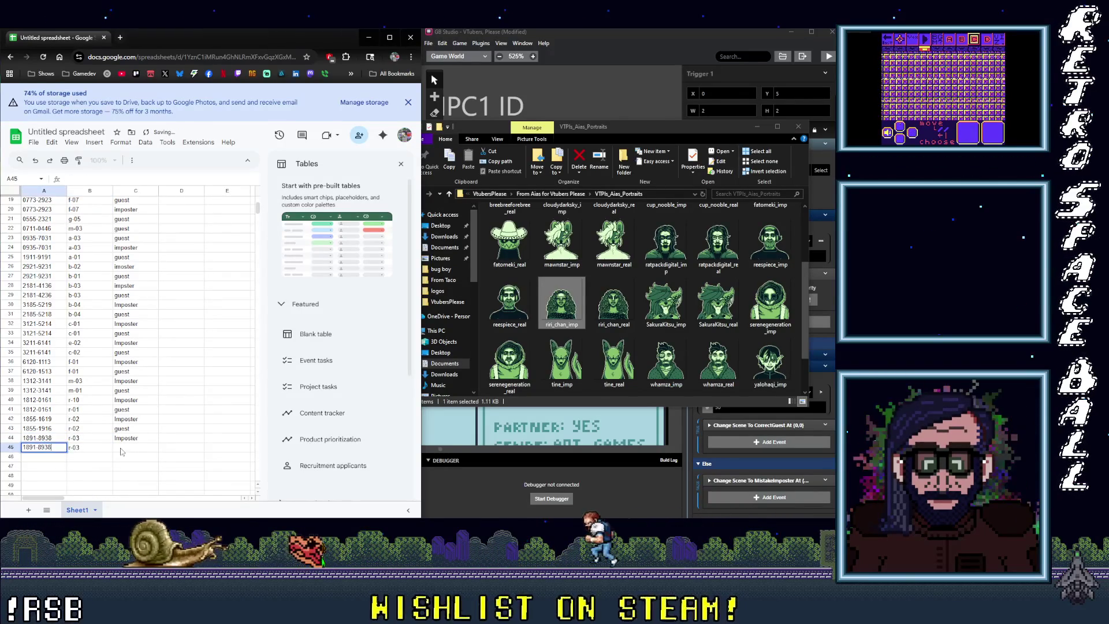
left_click(141, 450)
type("guest")
key("shift+Tab")
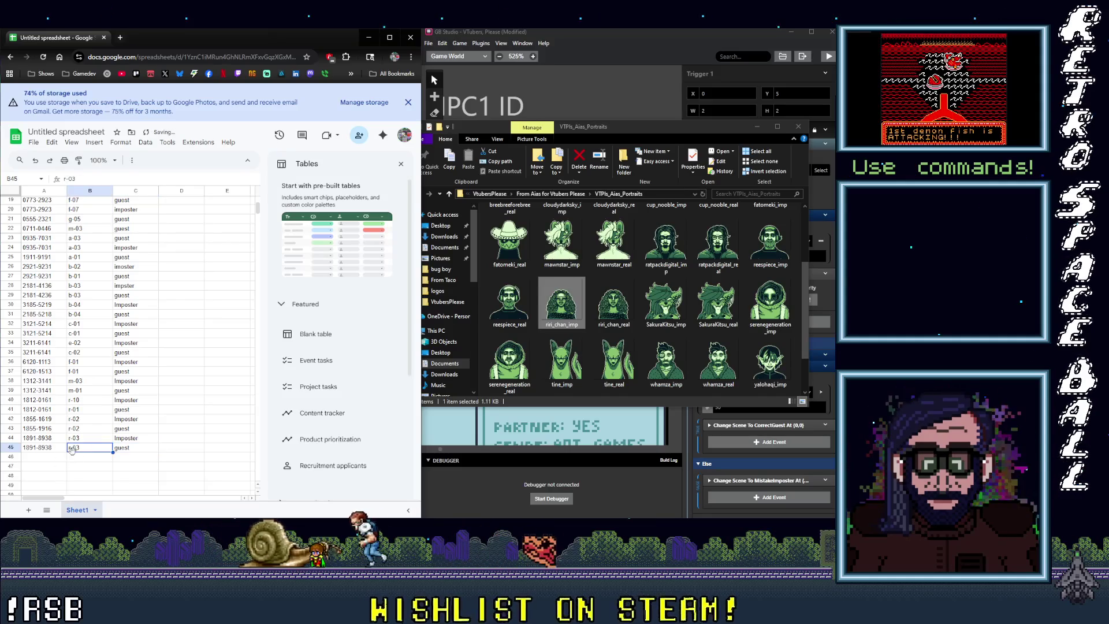
scroll(85, 464, "up", 2)
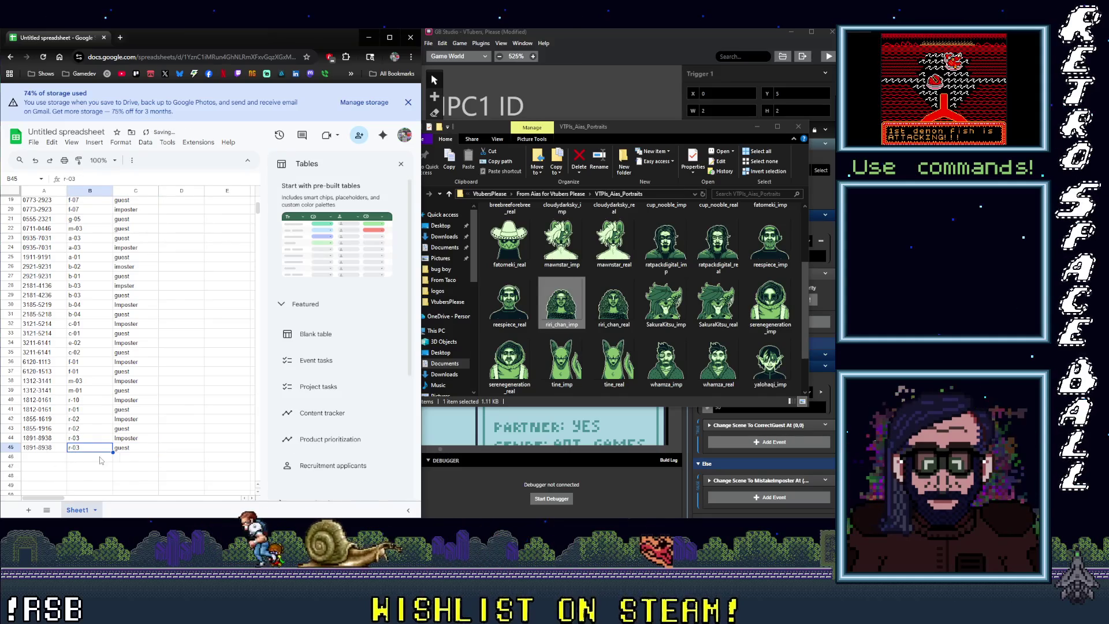
left_click(661, 328)
Step: Leave the portrait's file name unchanged, then fill row 46 with a serial, code s-01 and label imposter
left_click(664, 326)
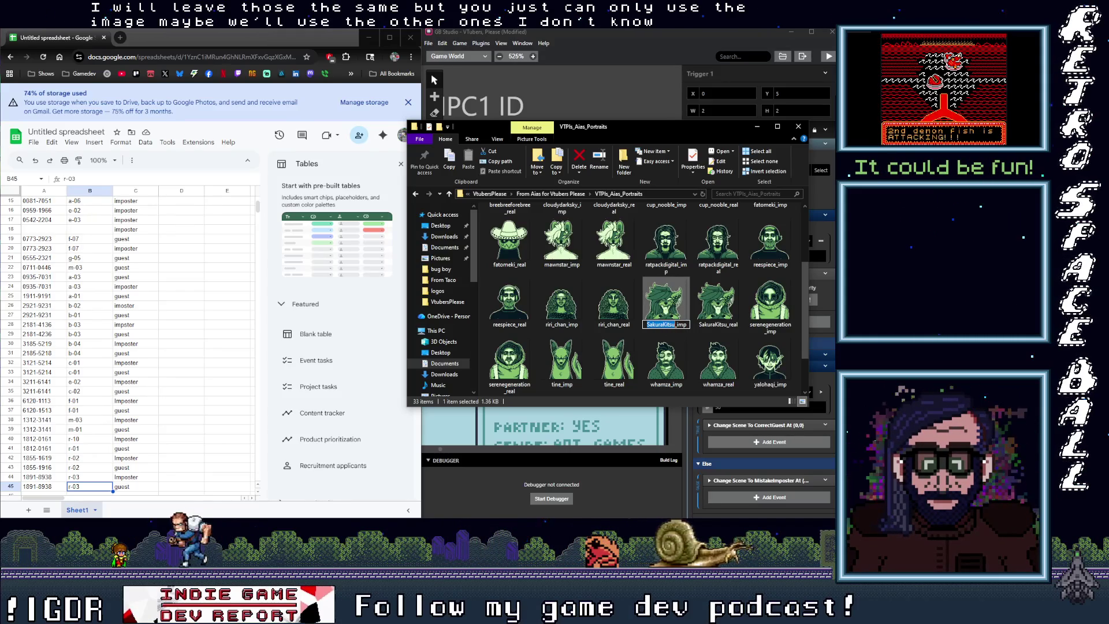
key("alt+Tab")
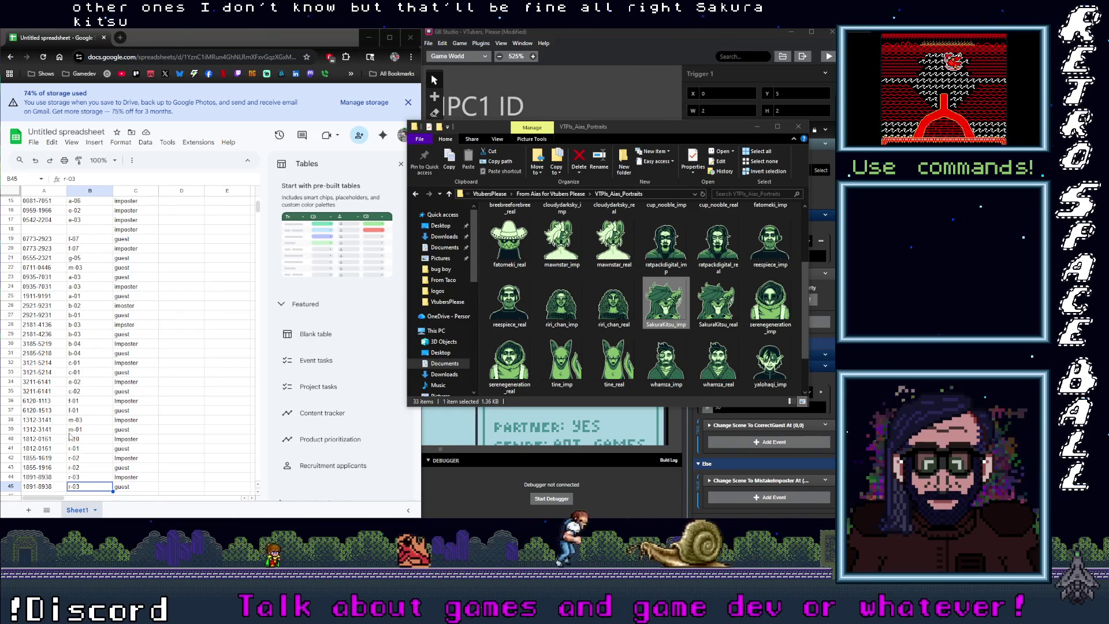
scroll(53, 455, "down", 2)
left_click(53, 452)
type("1911-211")
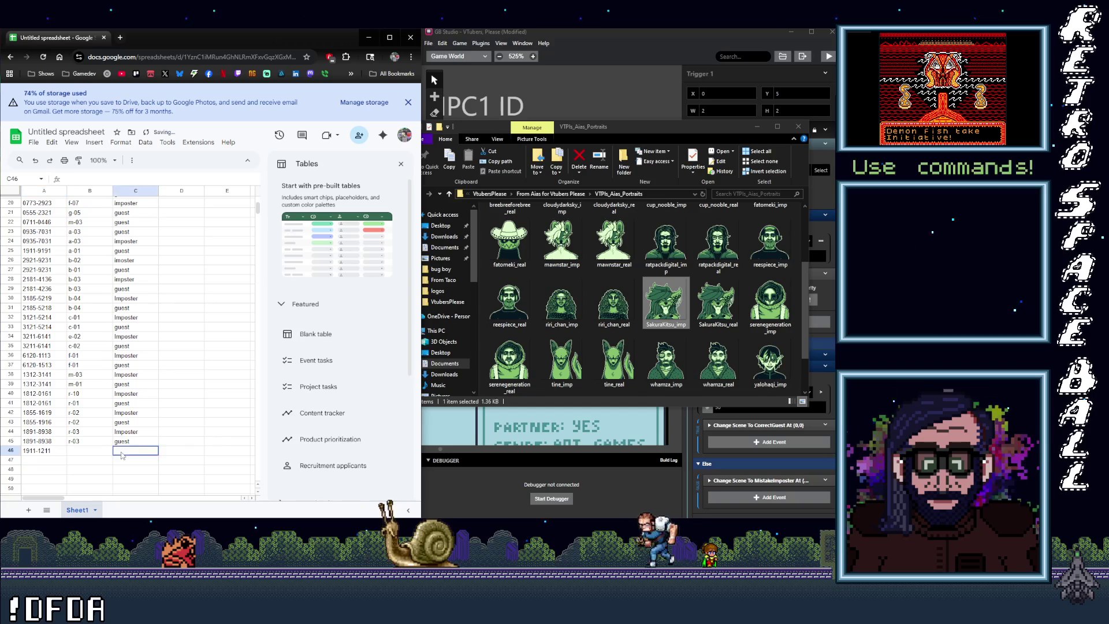
type("i")
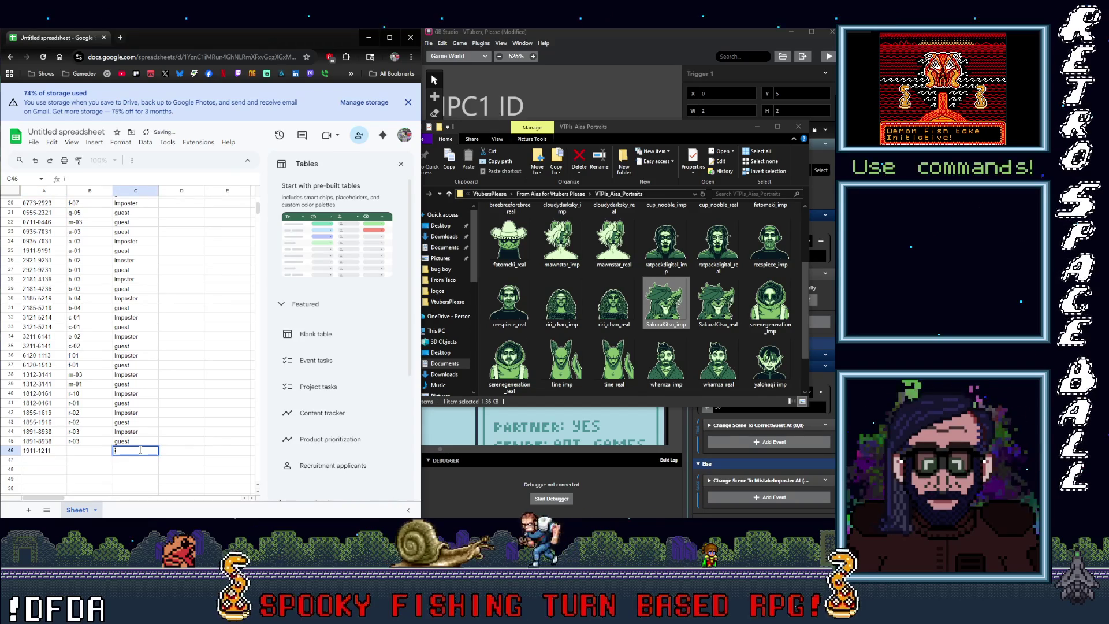
type("mposter")
left_click(90, 454)
type("s-01")
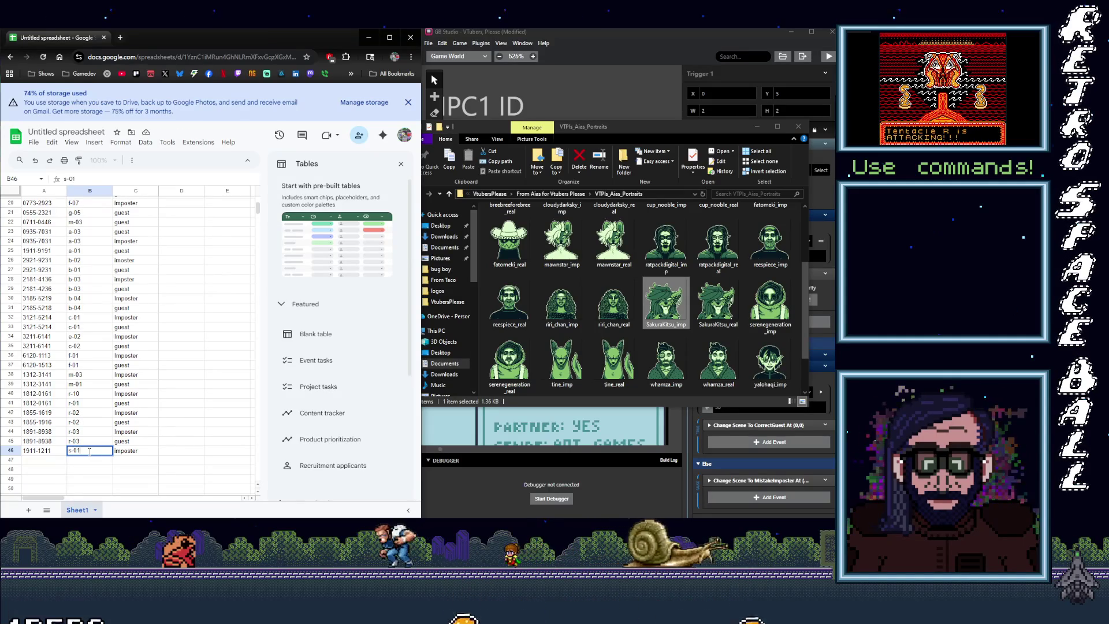
key("Return")
key("Tab")
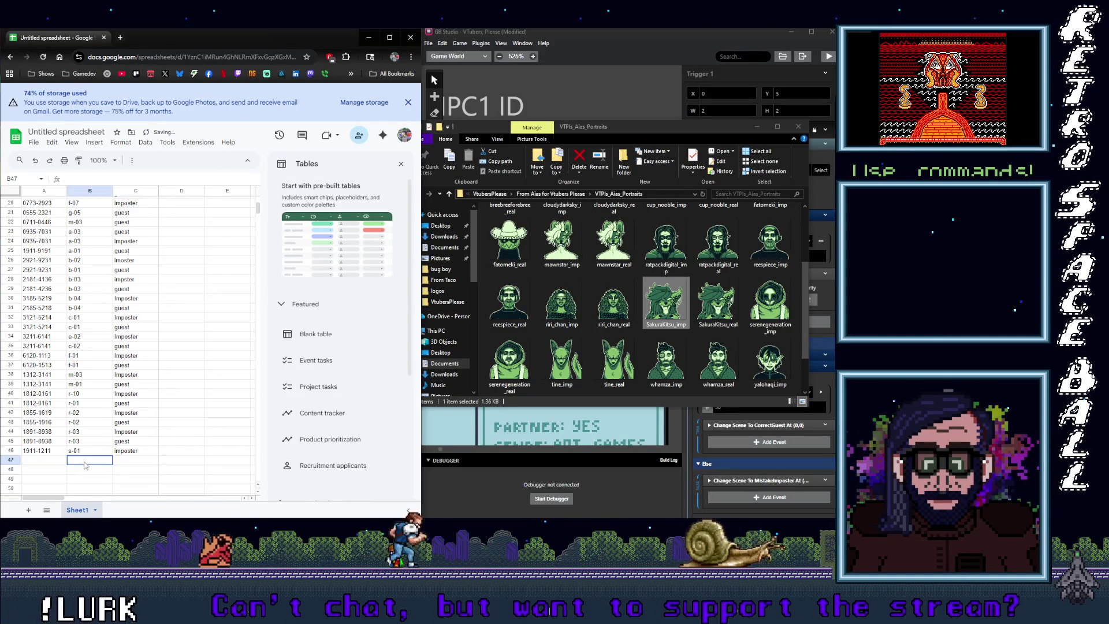
Step: Give row 47 code s-01 and the label guest
double_click(85, 451)
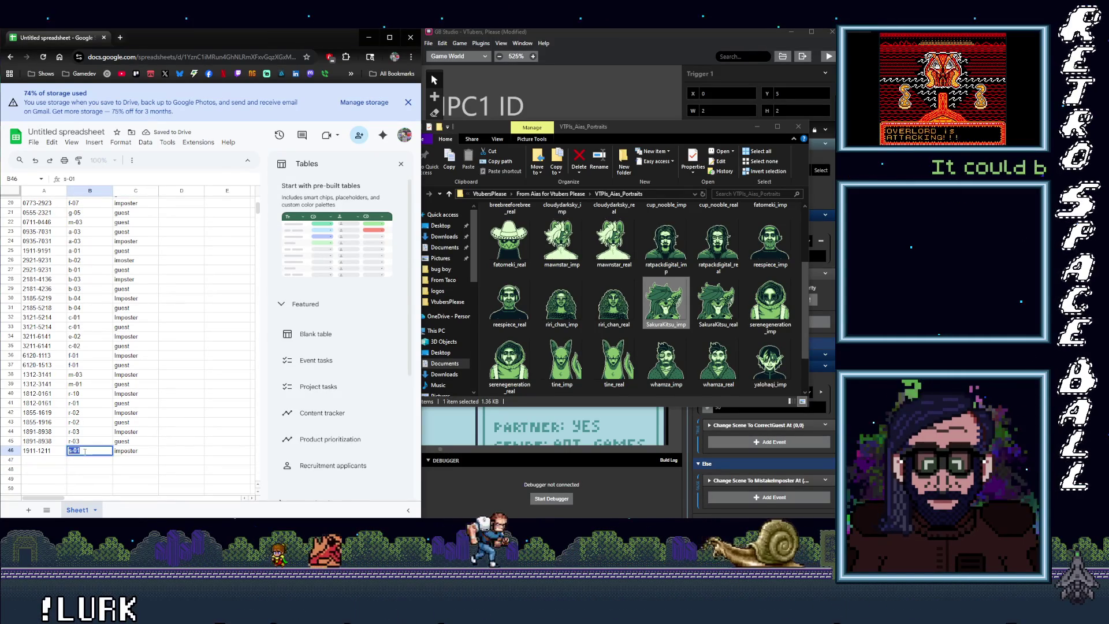
left_click(36, 454)
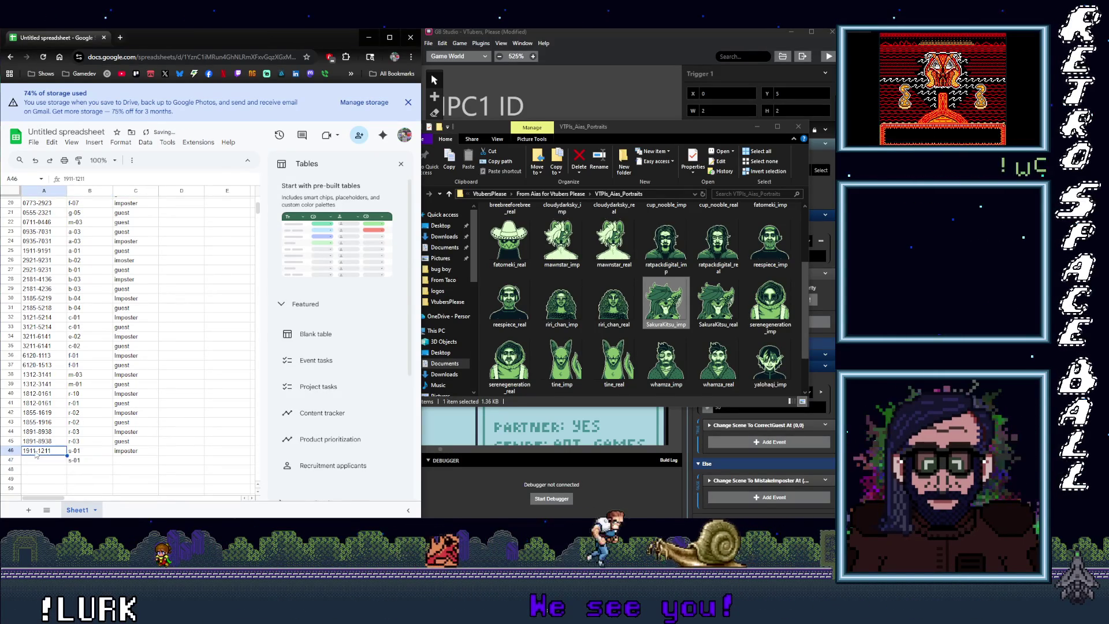
left_click(61, 459)
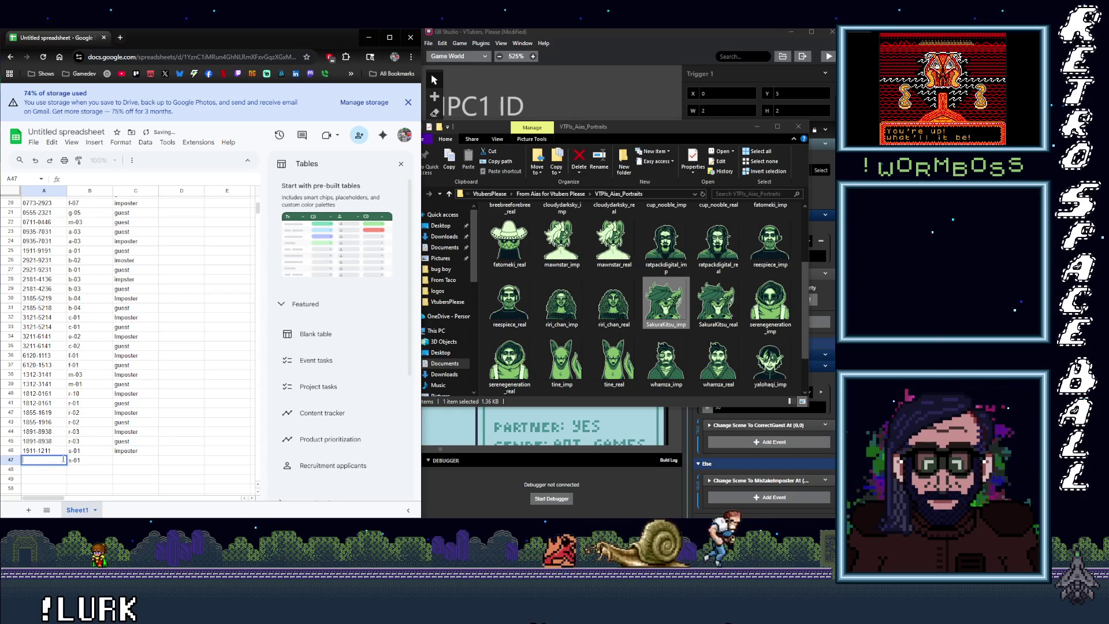
left_click(137, 460)
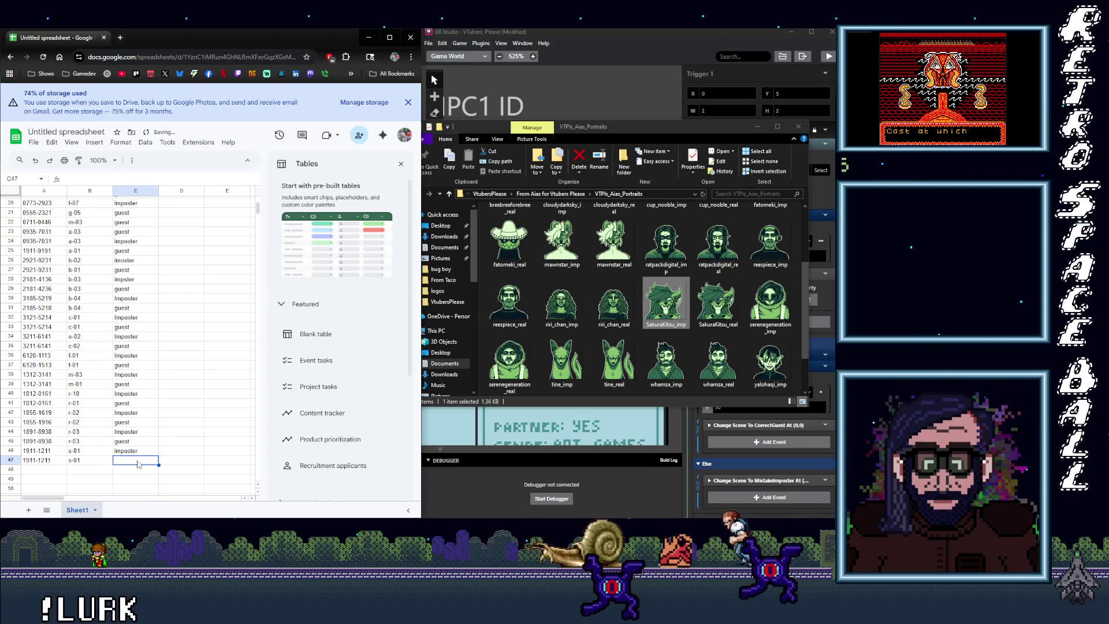
type("guest")
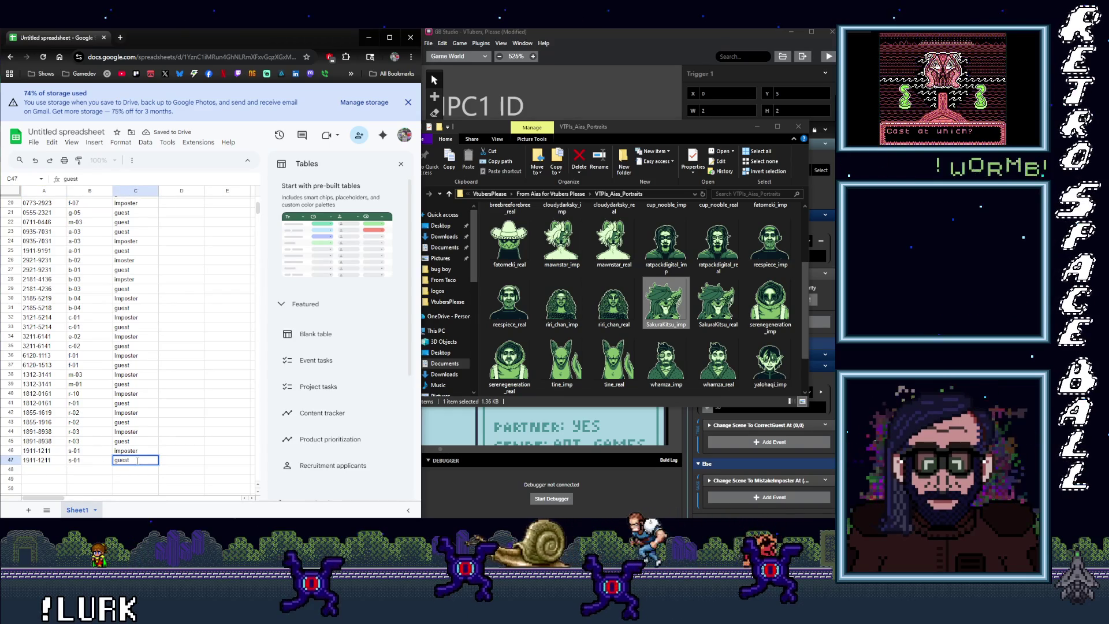
key("Return")
Step: Correct the A46 and A47 serials to 1119-1211 and 1511-1211
scroll(50, 422, "down", 1)
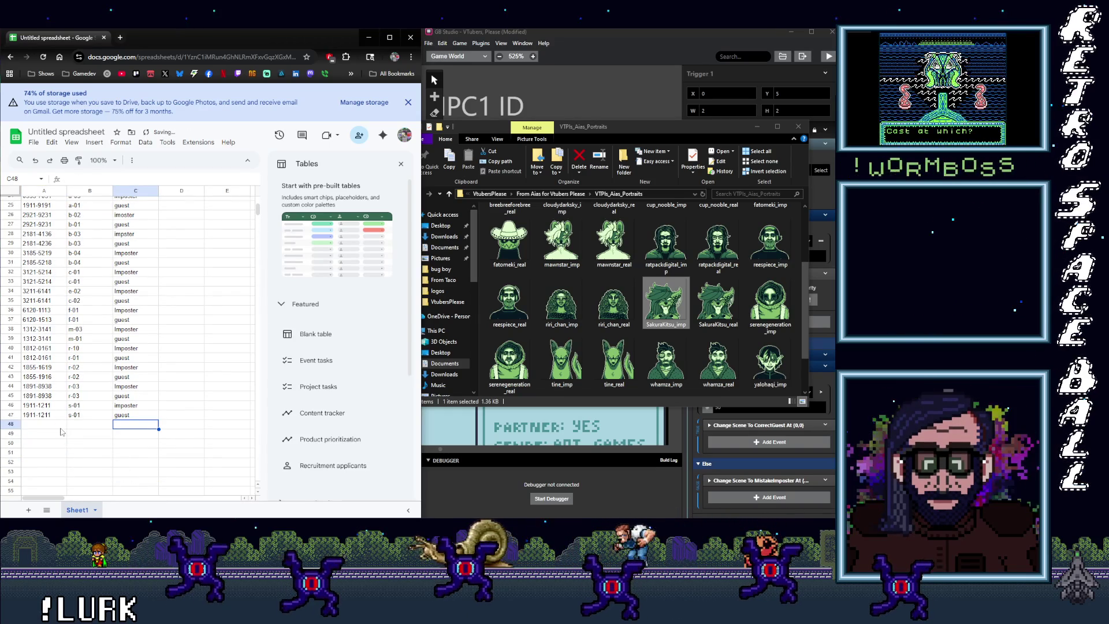
left_click(40, 417)
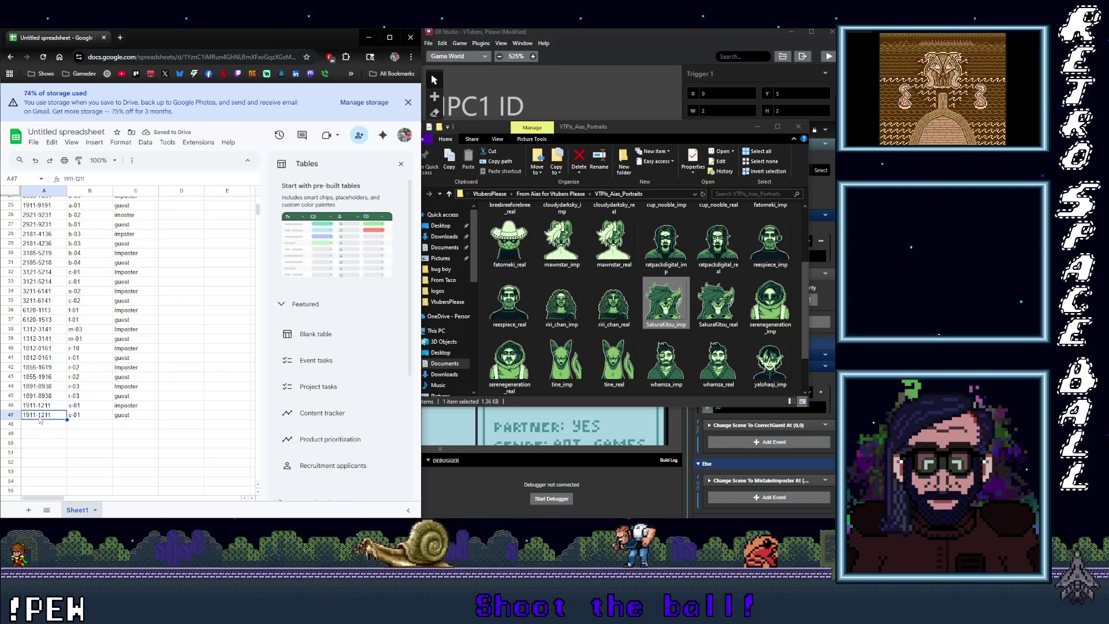
double_click(41, 416)
left_click_drag(37, 414, 63, 423)
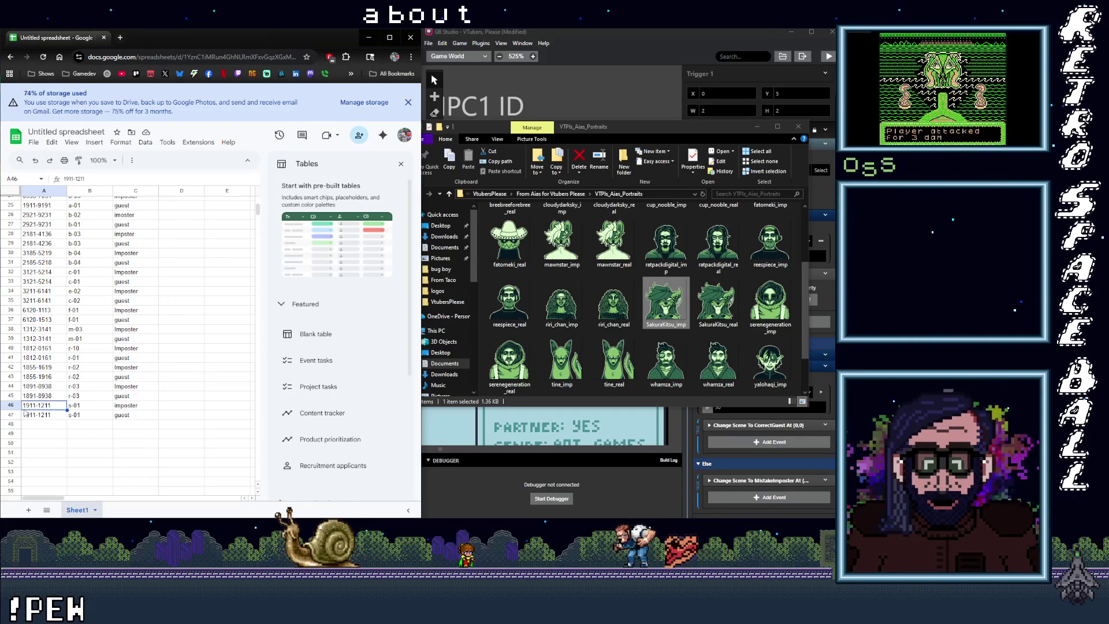
double_click(25, 407)
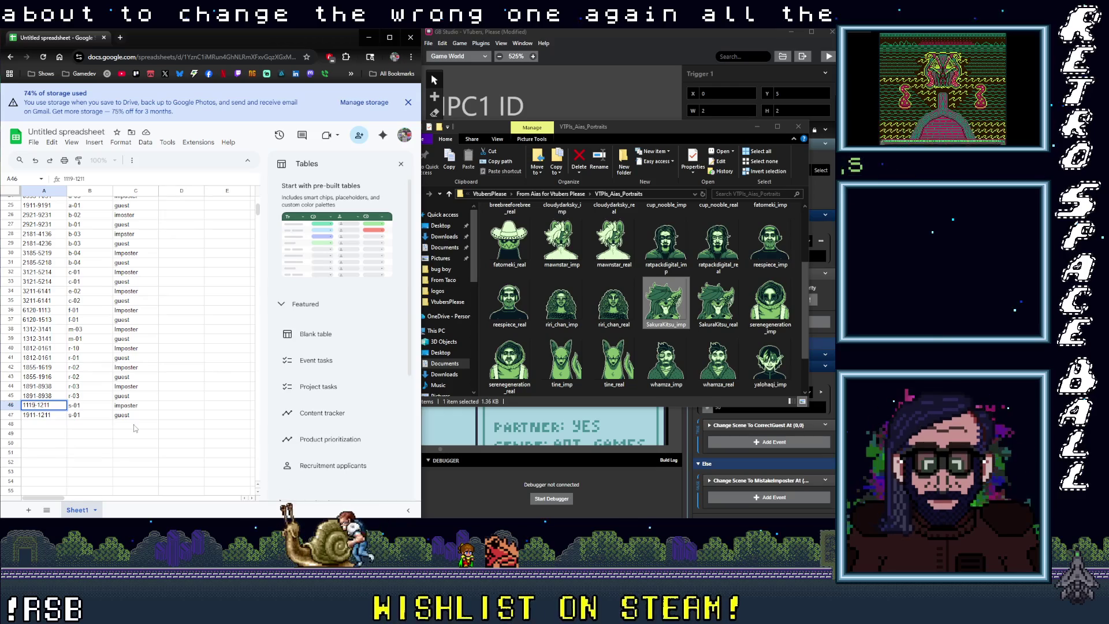
left_click(82, 430)
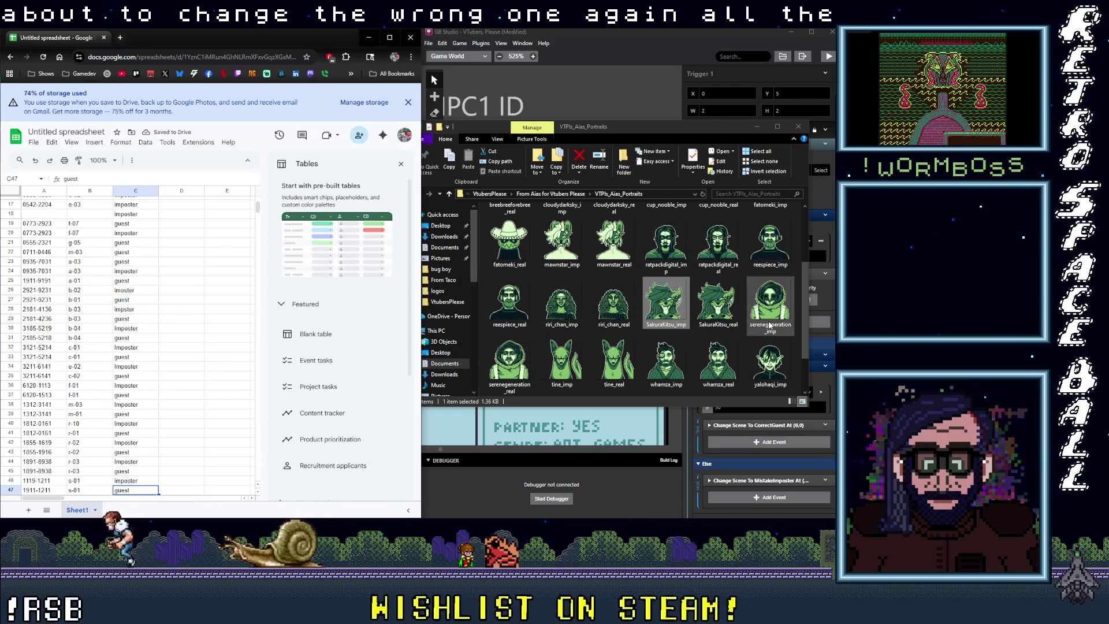
Step: Check the next imposter portrait's file name in Explorer without renaming it
left_click(751, 329)
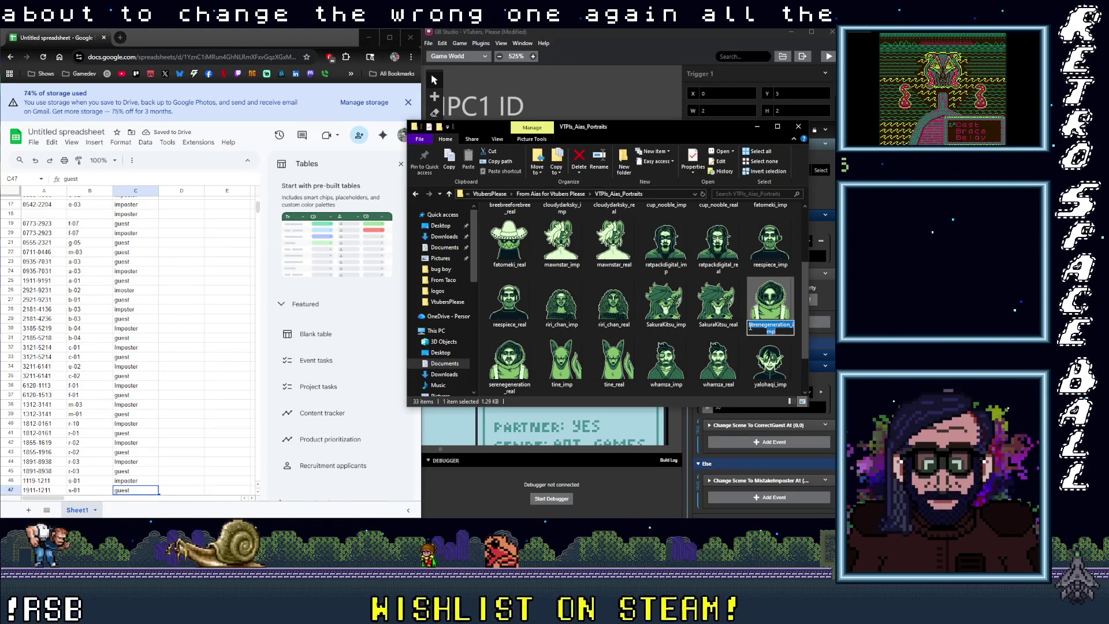
left_click(789, 325)
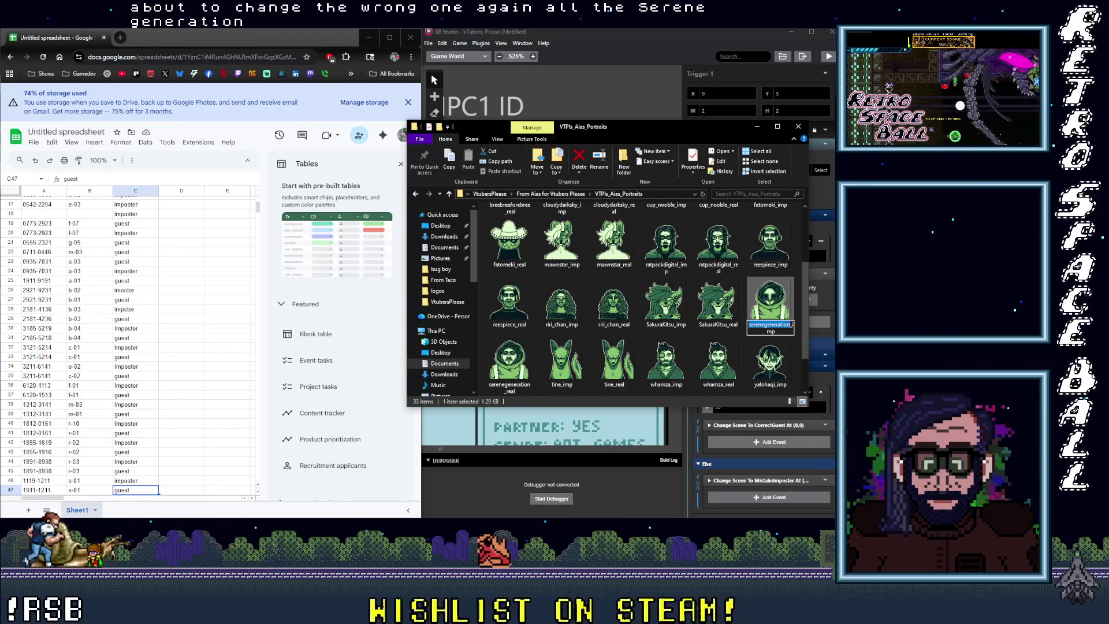
key("alt+Tab")
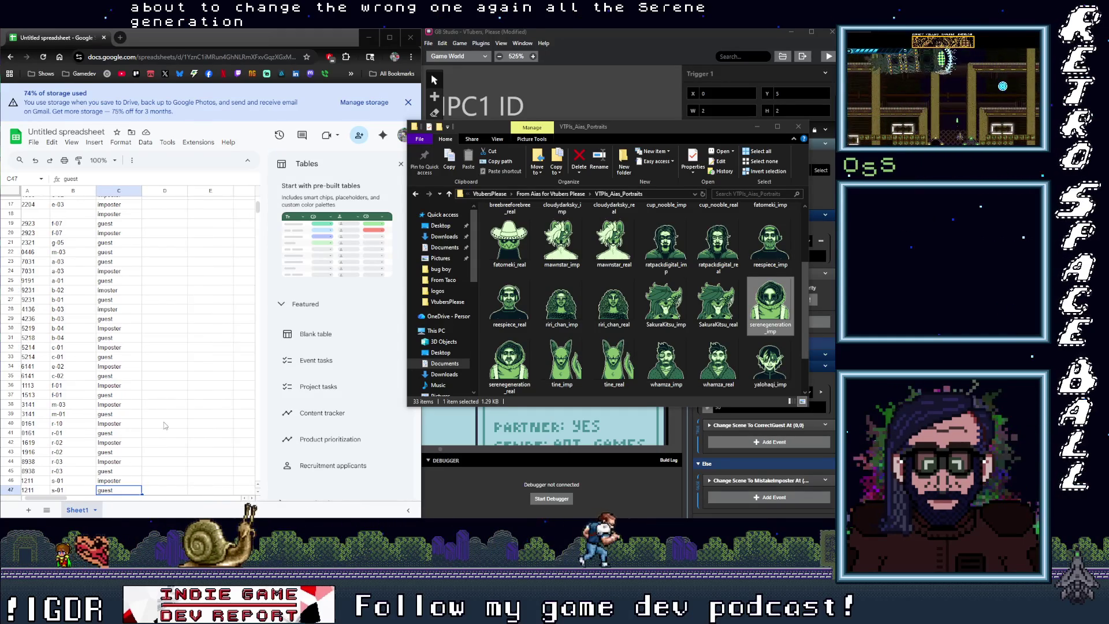
scroll(87, 404, "down", 5)
left_click(60, 501)
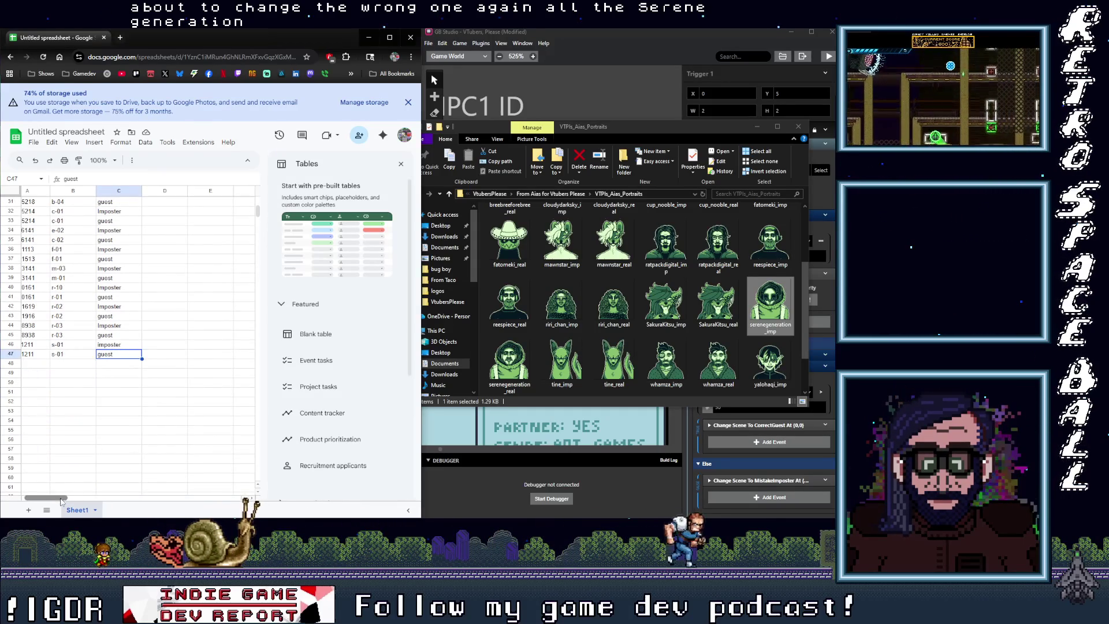
Step: Paste the serial into A48 and tidy it to 1951-0514 by removing spaces
left_click(40, 364)
type("19 5 18 5 14")
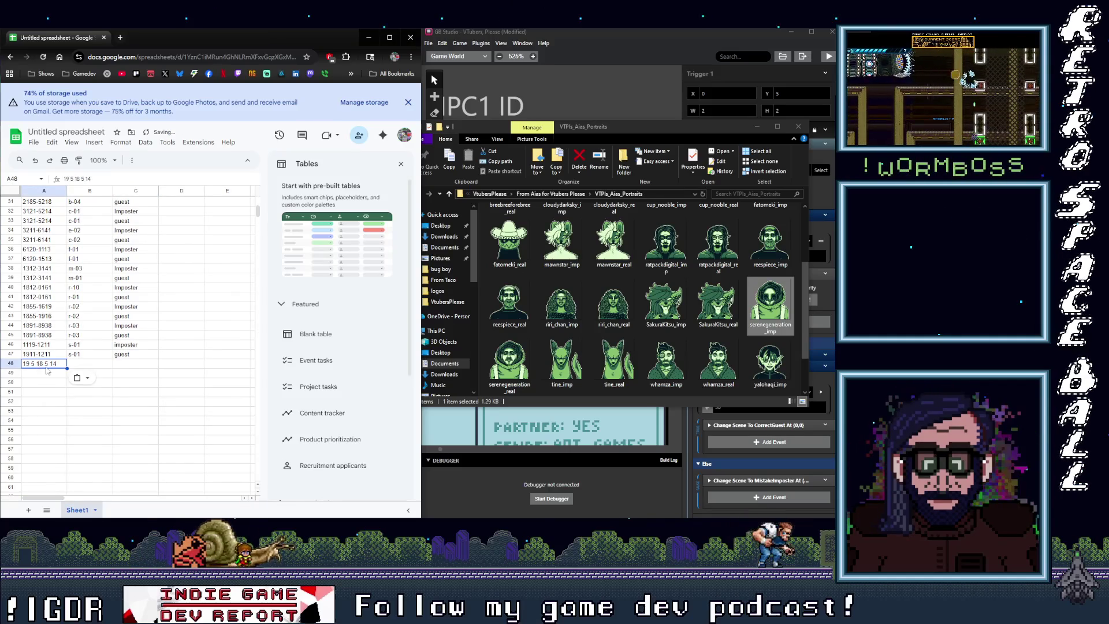
double_click(33, 364)
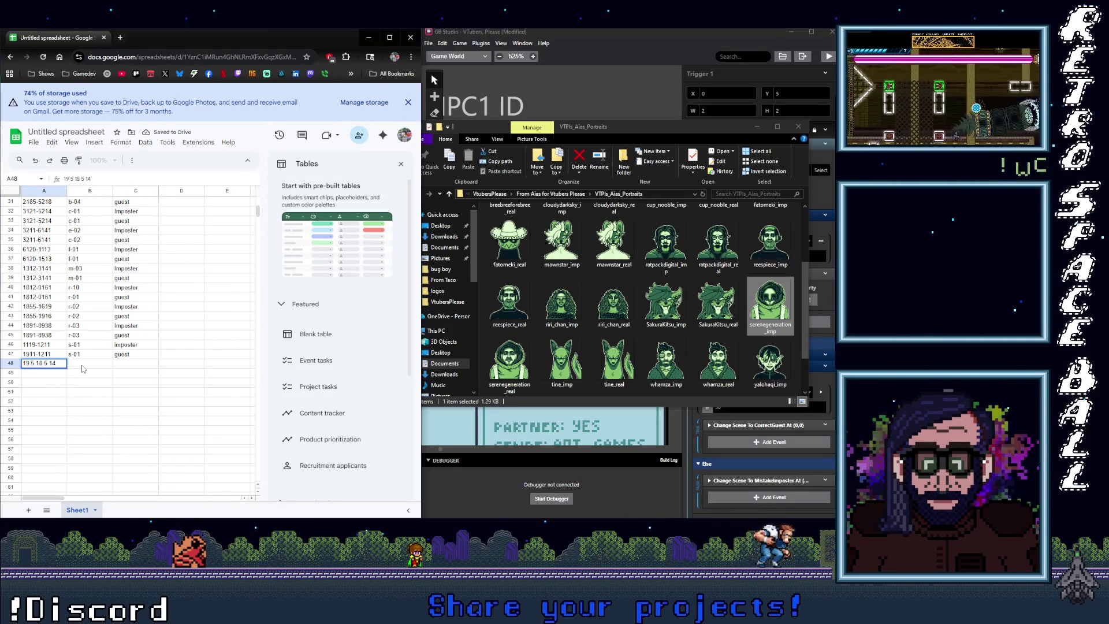
type("1")
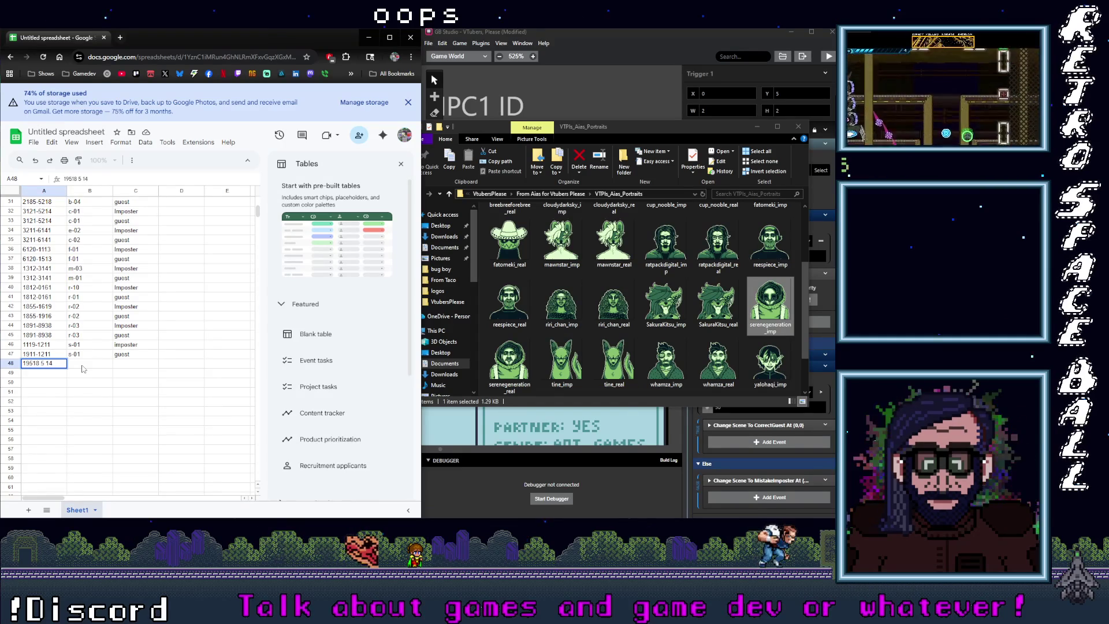
key("Right")
key("Delete")
key("Right")
key("Delete")
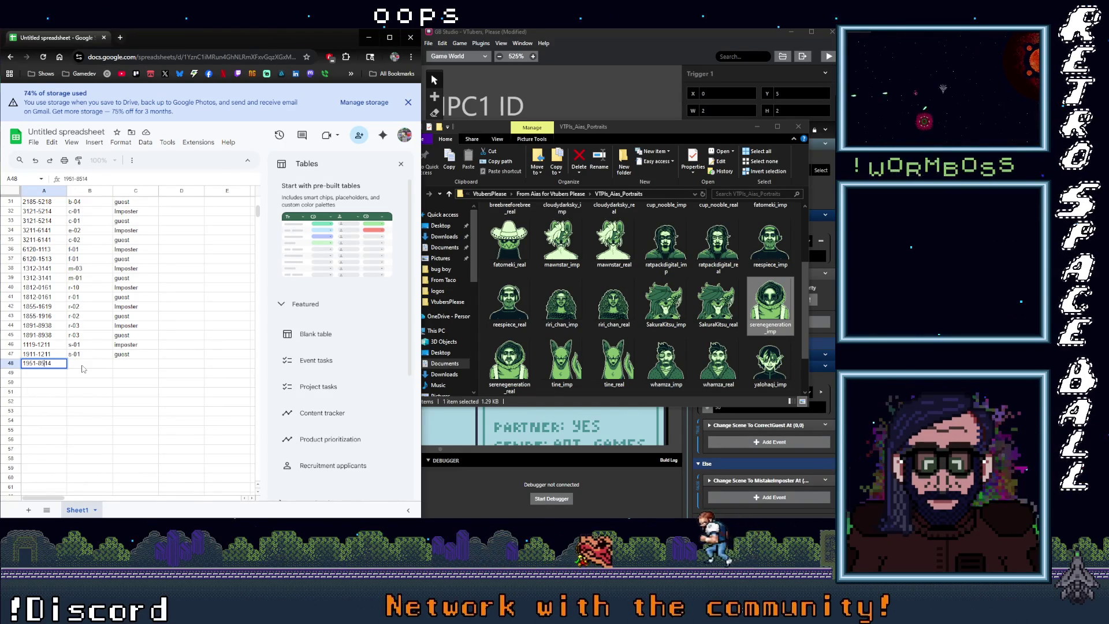
left_click(82, 365)
Step: Give row 48 code s-02 and the label imposter
type("s-02")
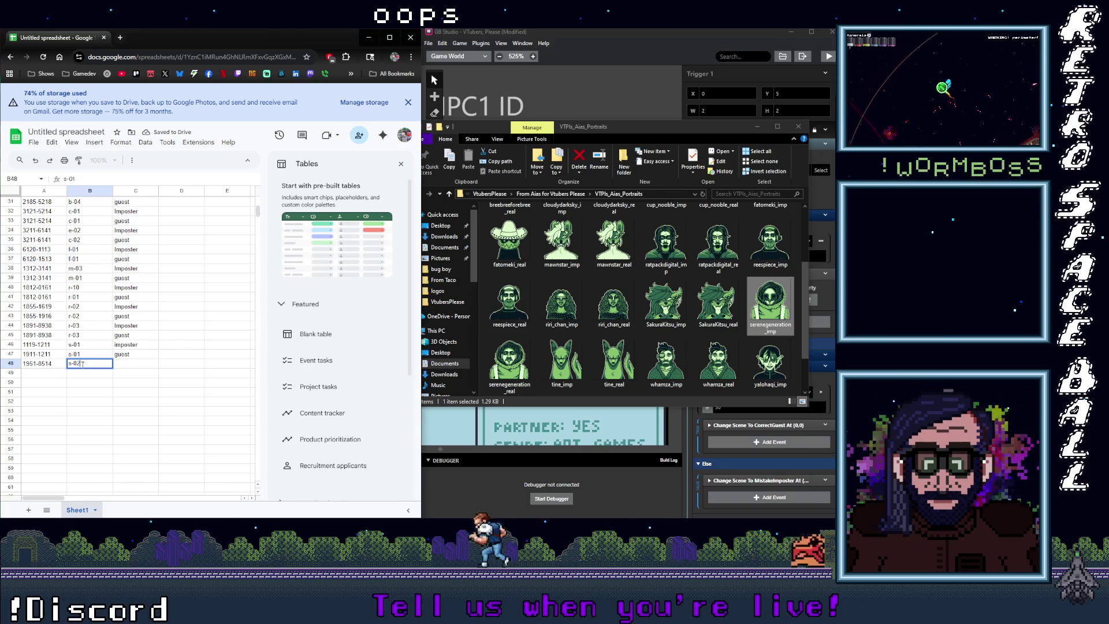
left_click(127, 364)
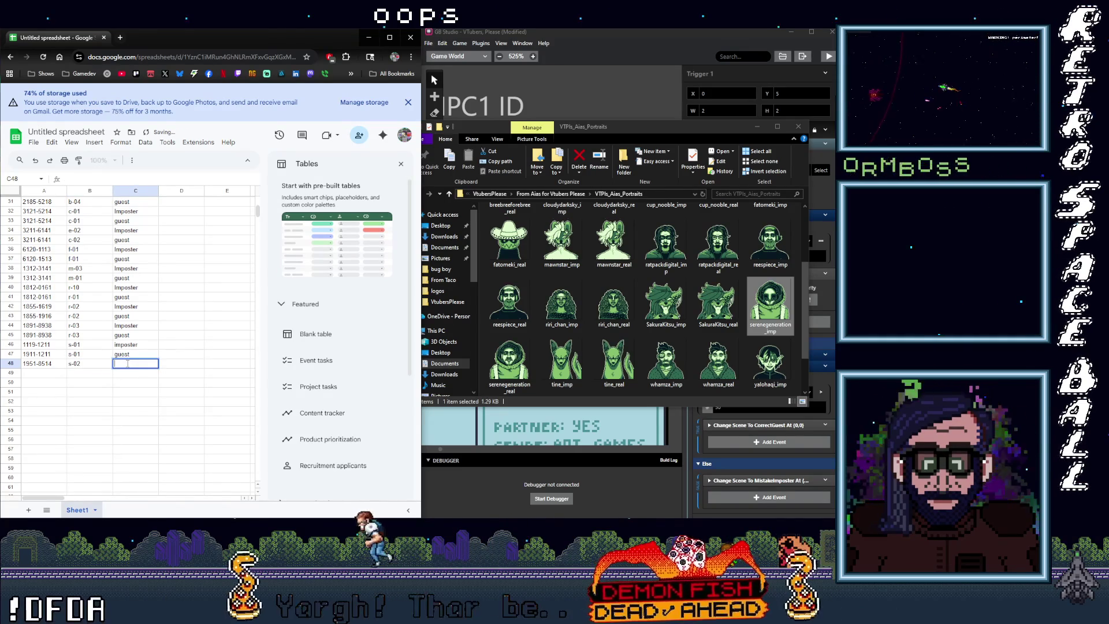
type("Im")
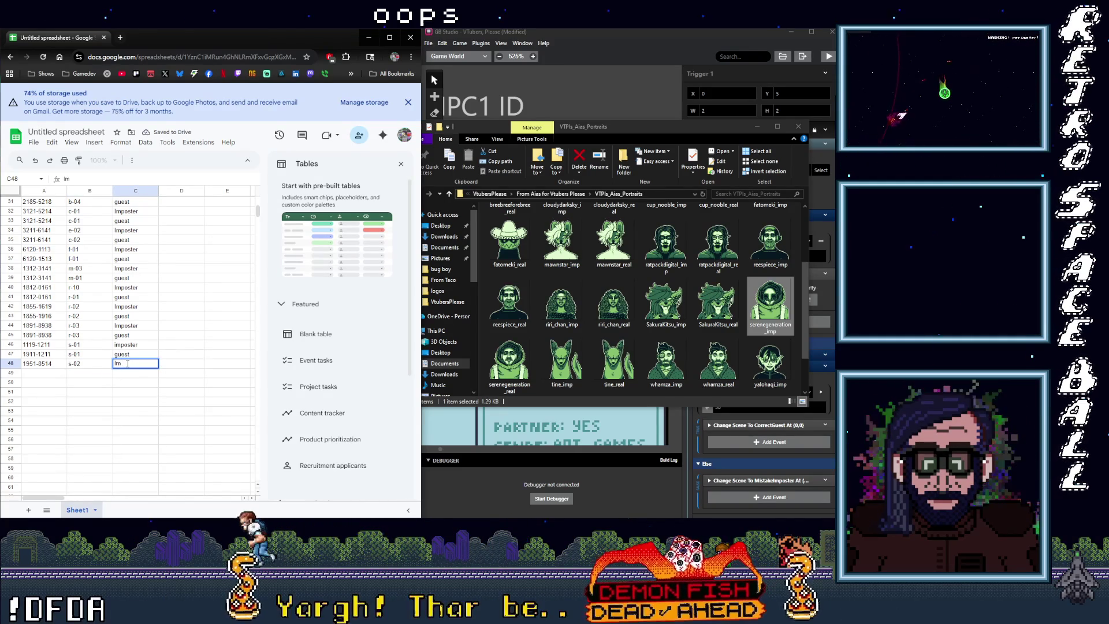
key("BackSpace")
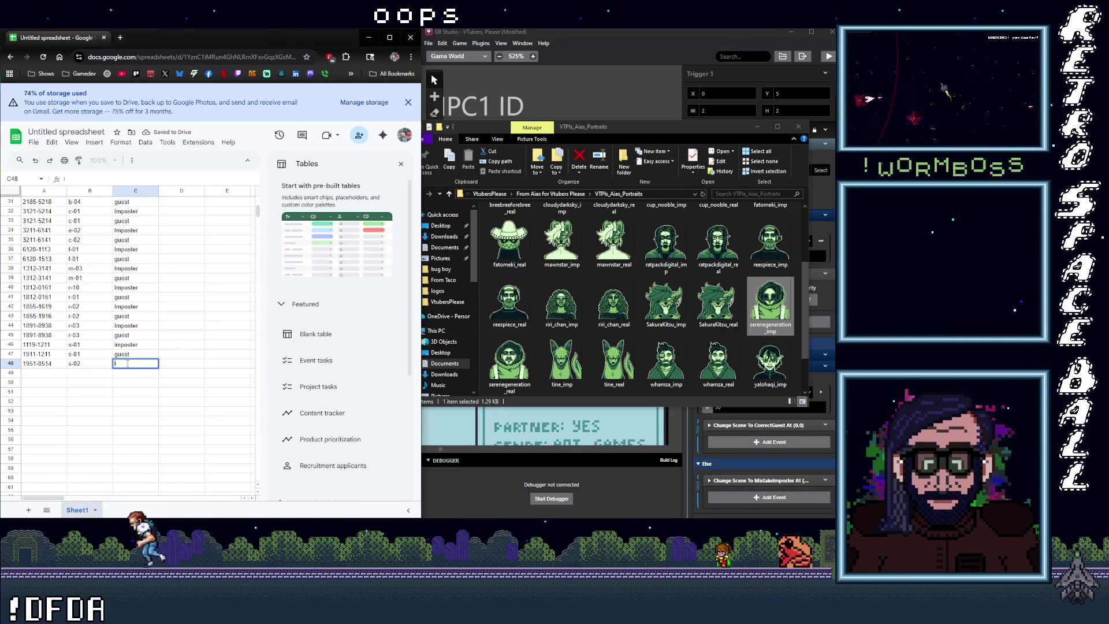
type("m")
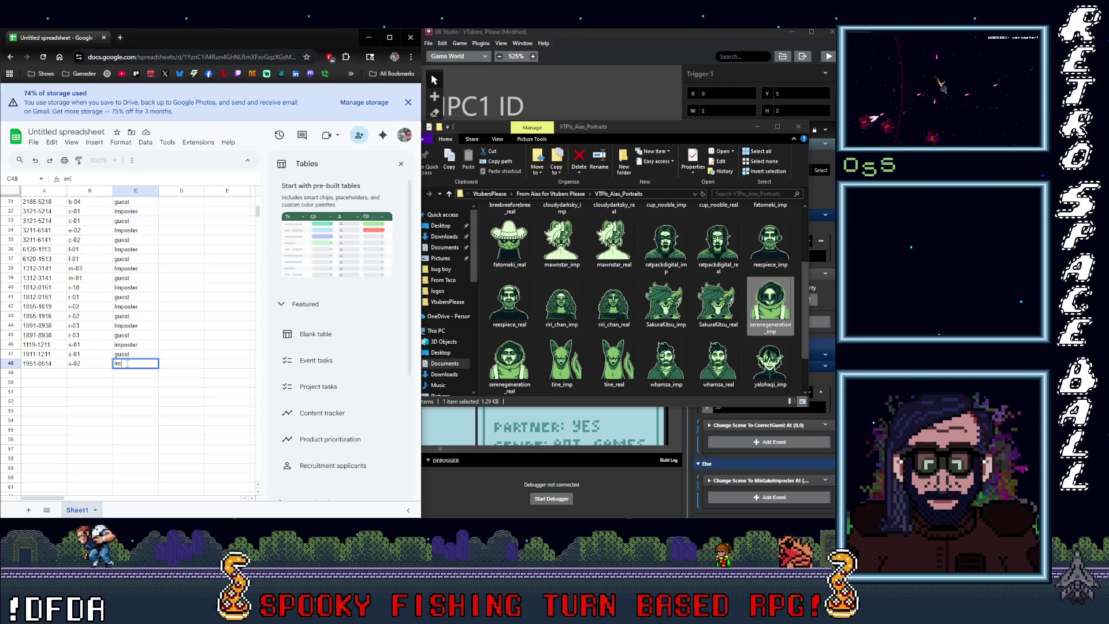
type("poster")
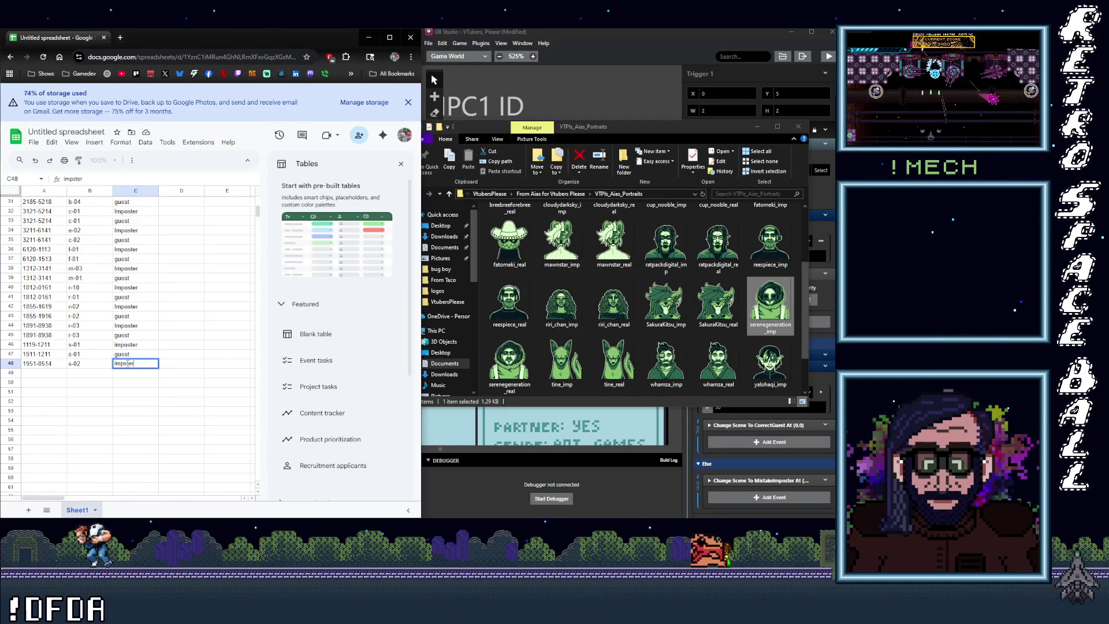
Step: Label C49 guest and copy row 48's serial and s-02 code into row 49
left_click(130, 372)
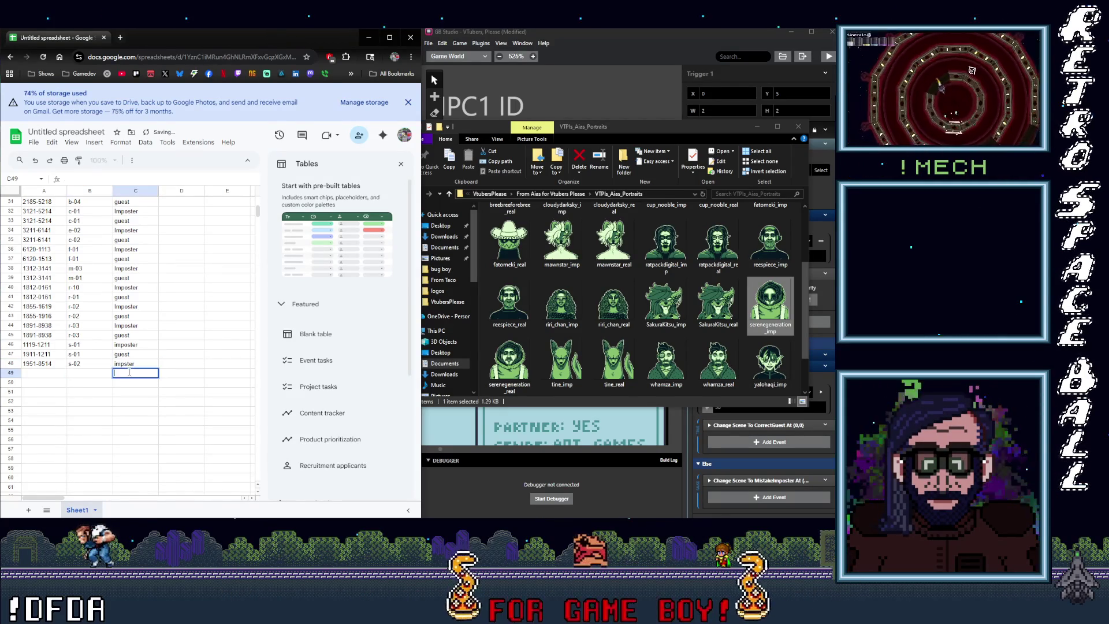
type("guest")
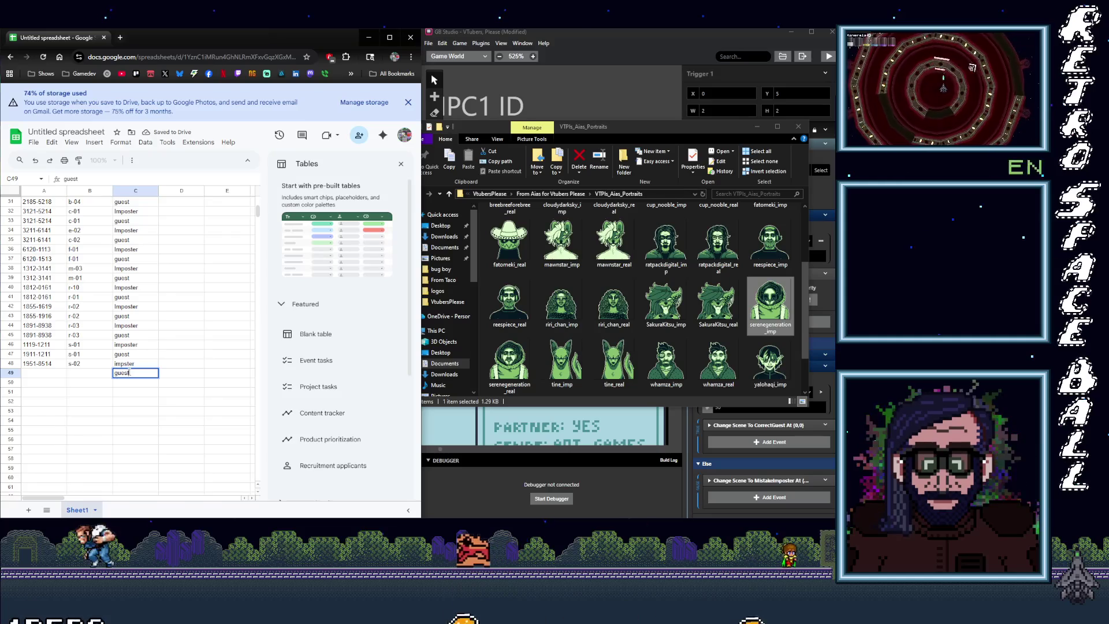
left_click(75, 391)
left_click(50, 366)
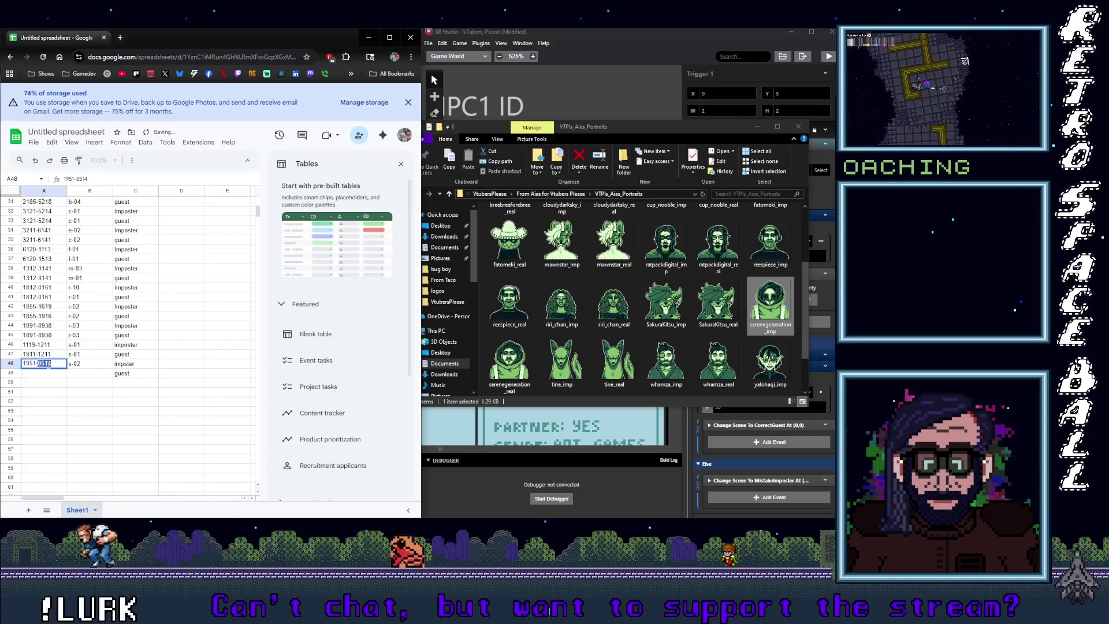
left_click(55, 373)
type("1951-8514")
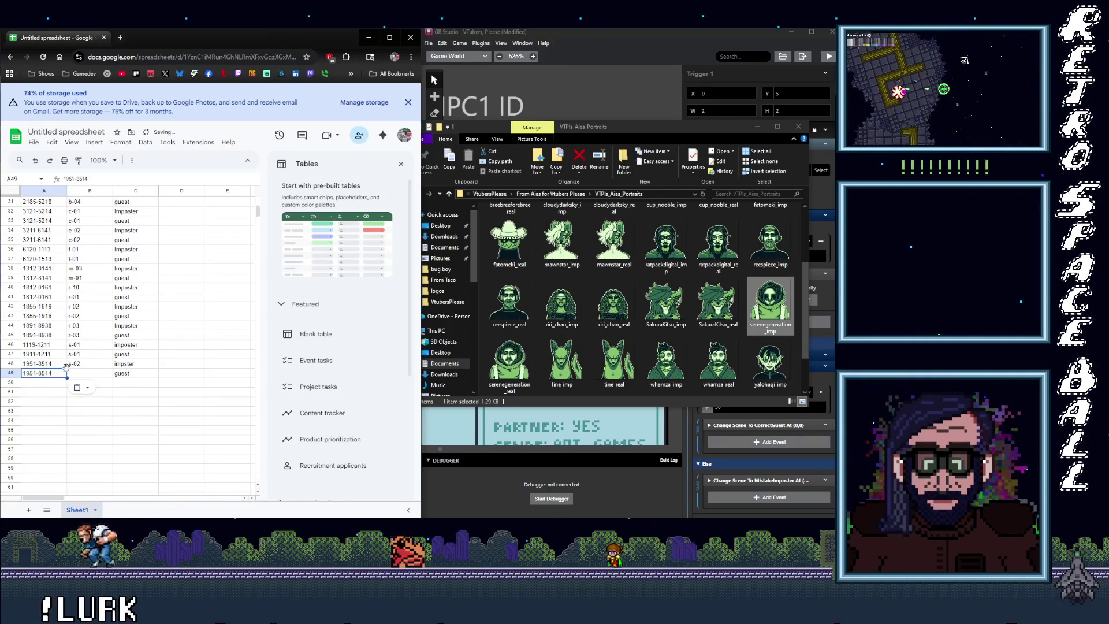
left_click(77, 364)
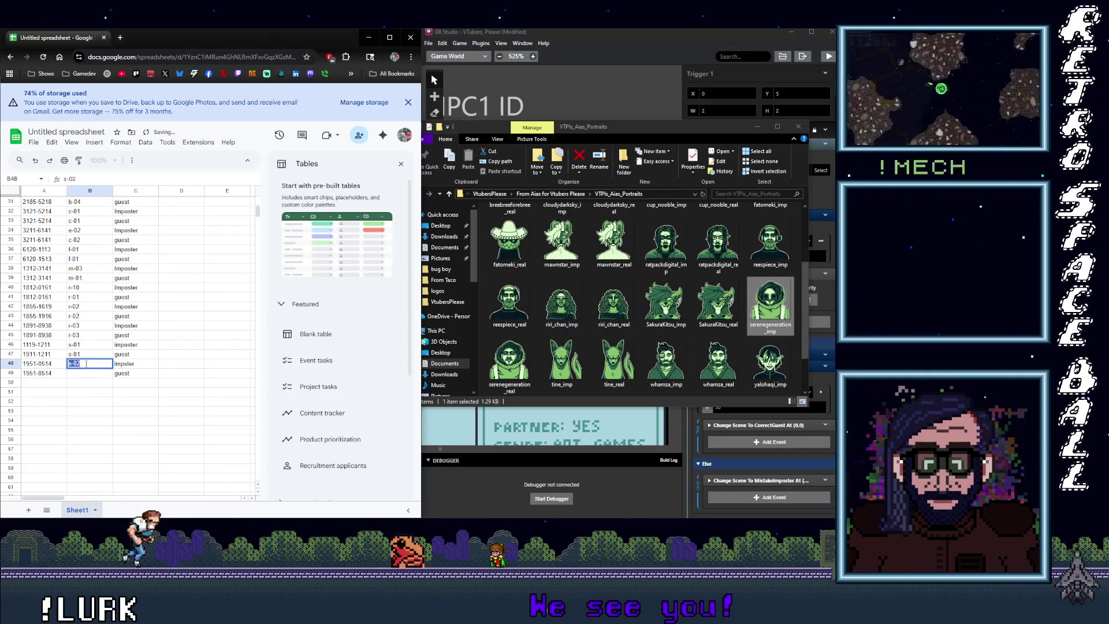
key("ctrl+c")
left_click(75, 373)
key("ctrl+v")
left_click(74, 365)
Step: Edit the A48 serial and confirm imposter as row 48's label
left_click(49, 366)
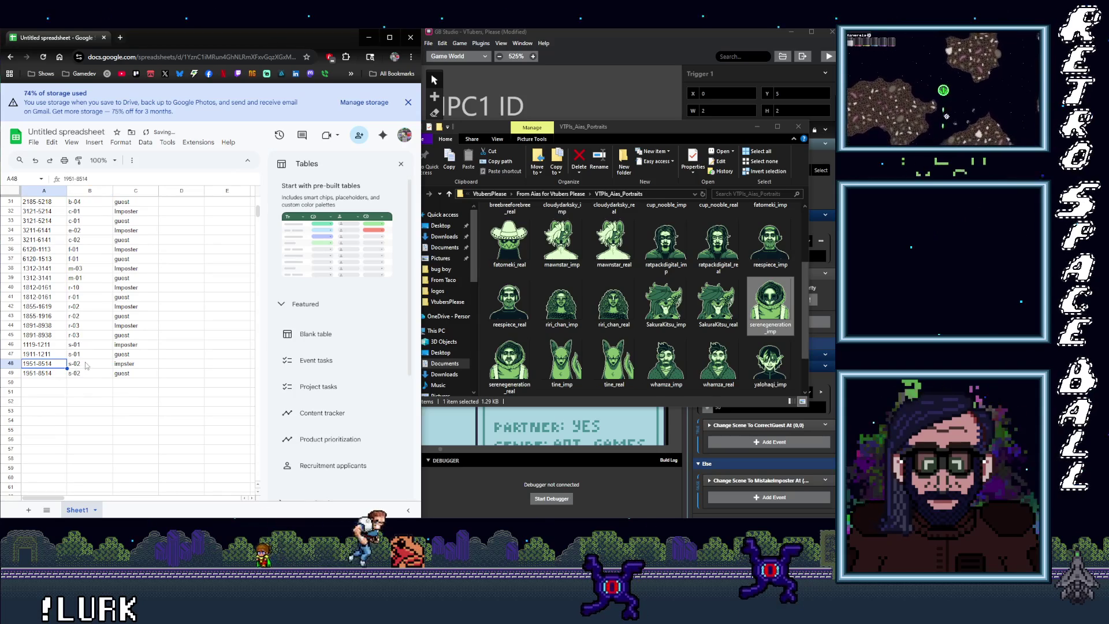
double_click(46, 364)
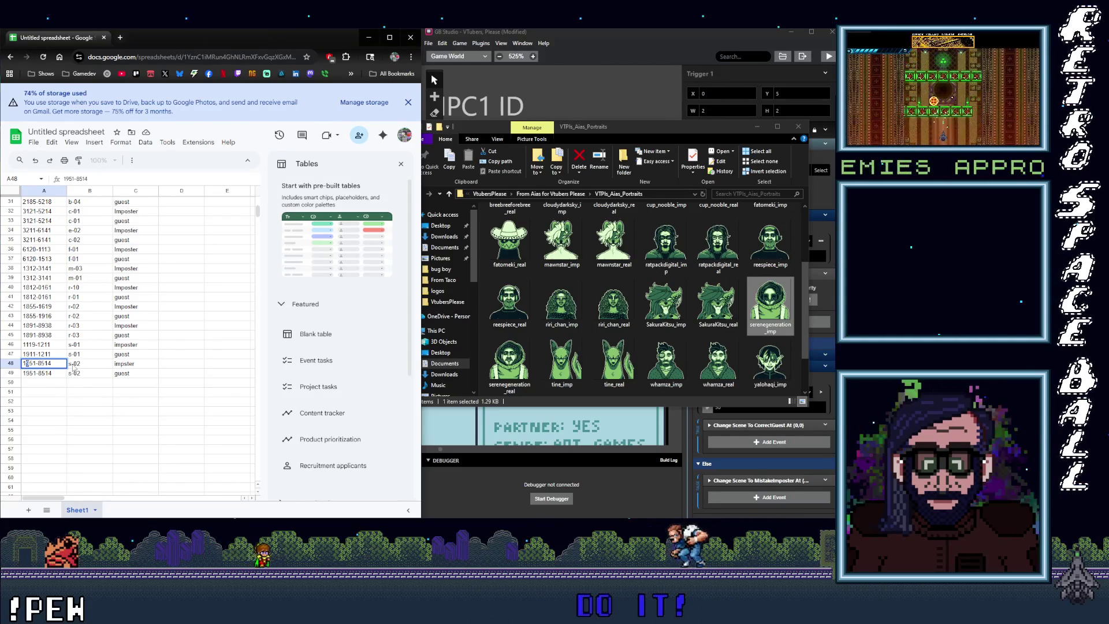
type("8")
left_click(91, 391)
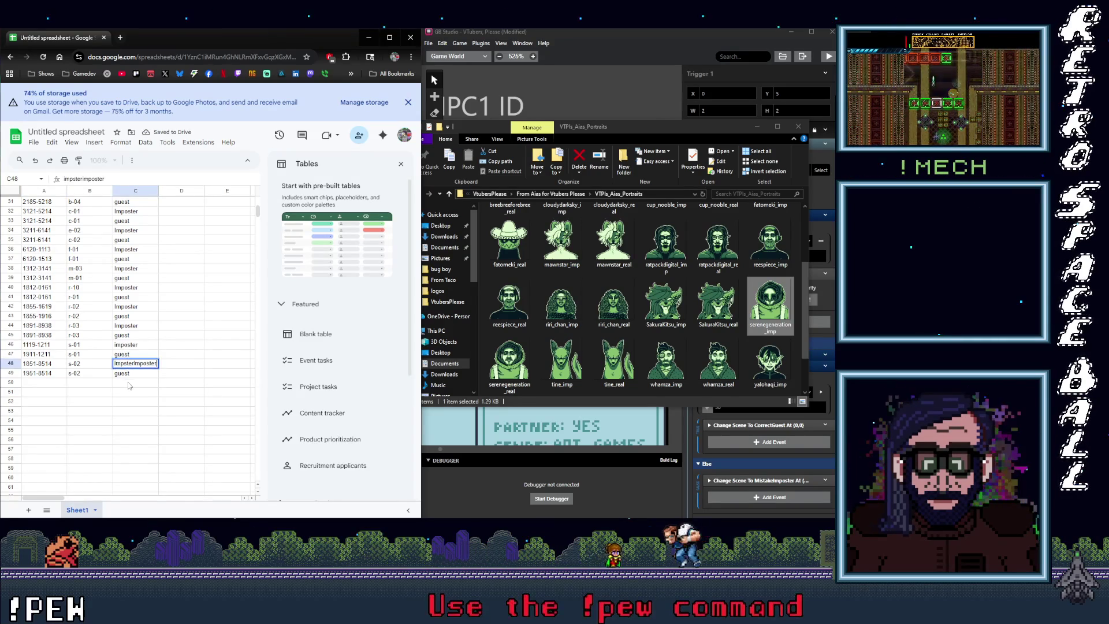
key("Return")
key("Return")
left_click(46, 386)
scroll(46, 386, "up", 3)
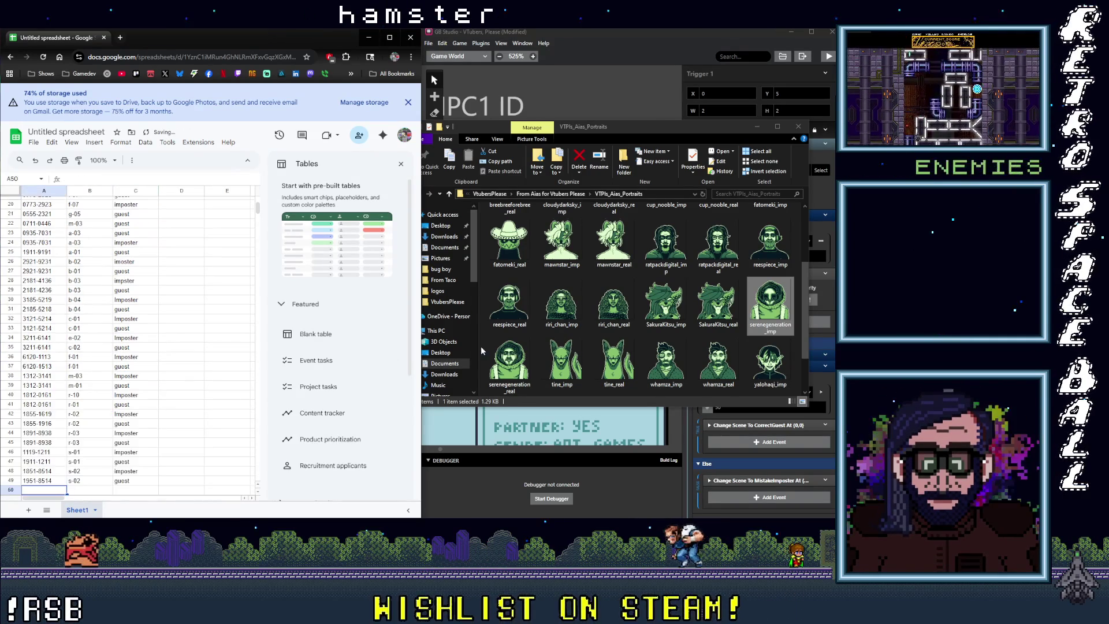
Step: Check the tine_imp portrait's file name in Explorer without renaming it
scroll(556, 332, "down", 1)
left_click(556, 332)
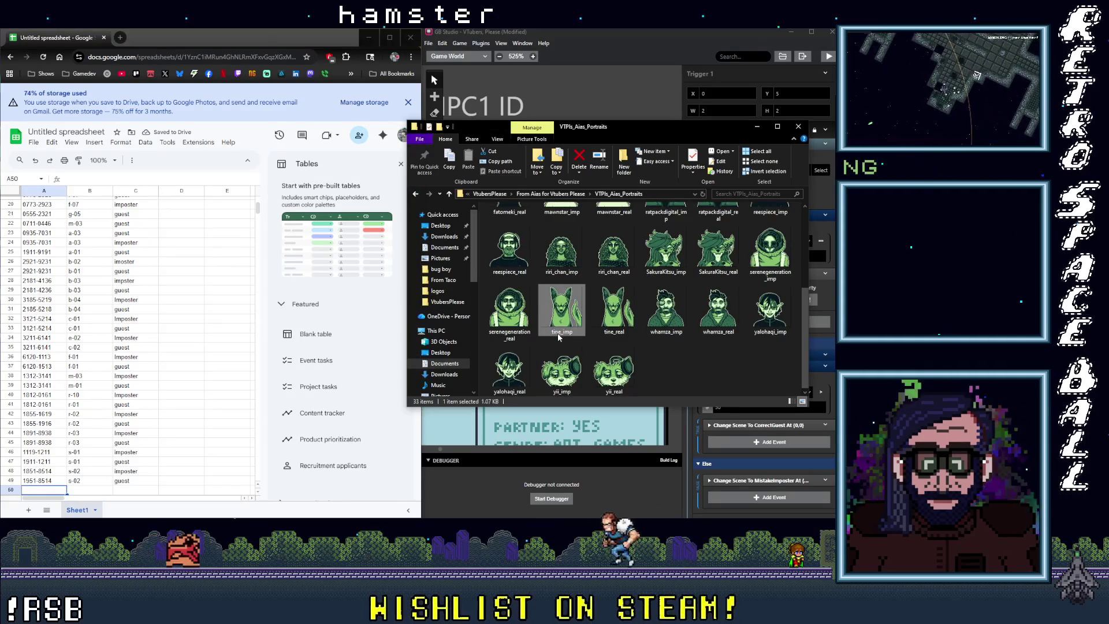
left_click(555, 333)
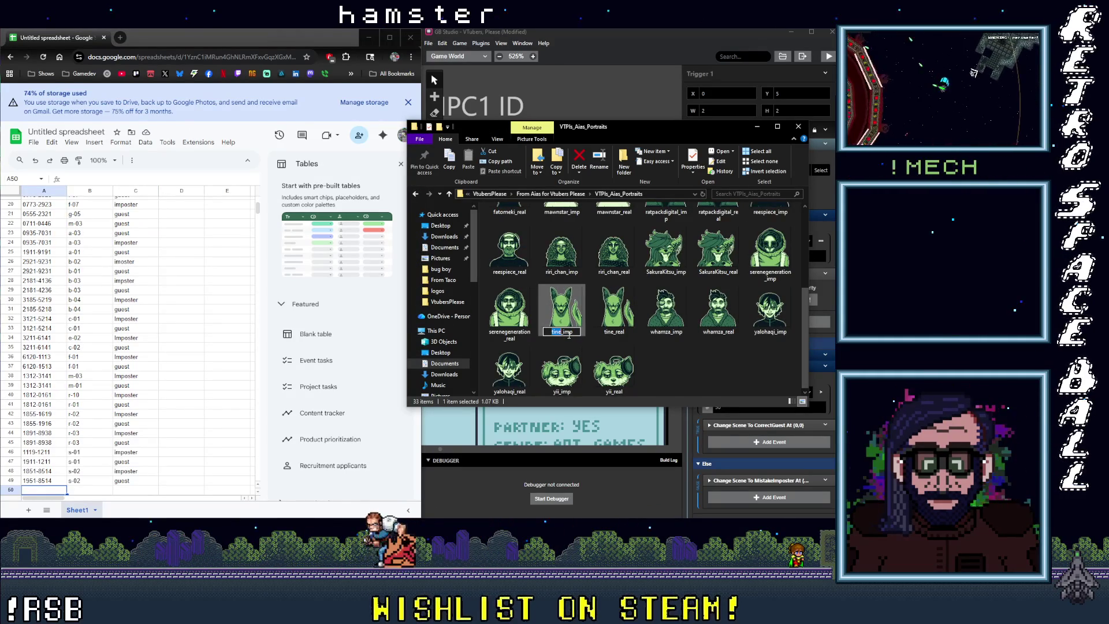
key("alt+Tab")
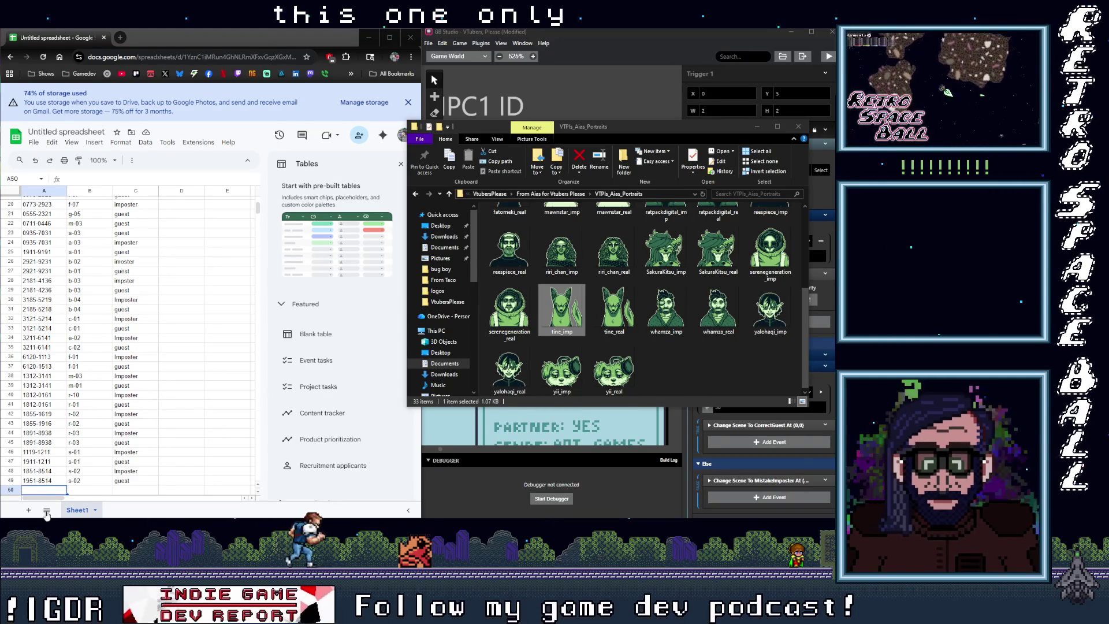
left_click(45, 491)
Step: Type the serial into A50 and remove the spaces so it reads 2091-4500
type("20 9 14 500")
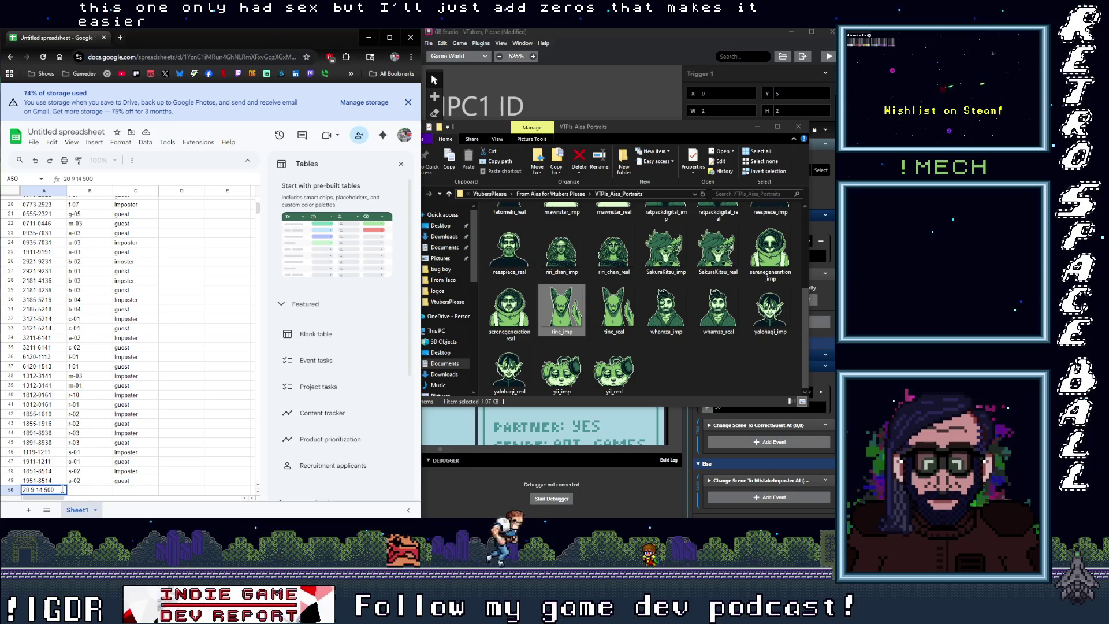
left_click(45, 490)
key("BackSpace")
key("Left")
key("Left")
key("BackSpace")
key("Left")
key("BackSpace")
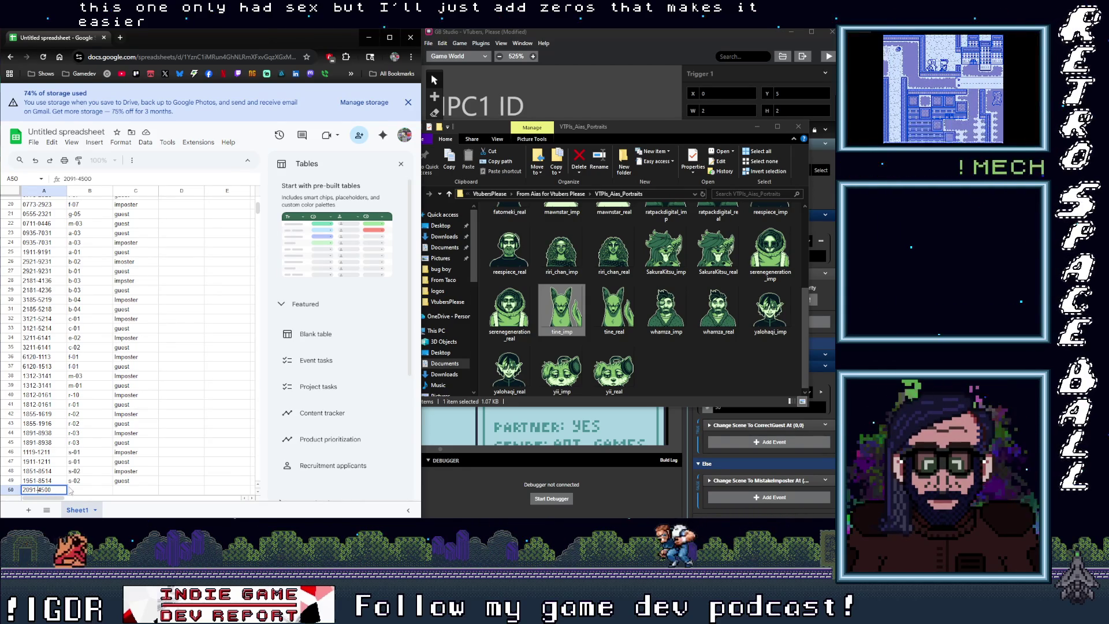
Step: Enter code t-01 and label imposter in row 50, and start typing guest in C51
scroll(91, 468, "down", 1)
left_click(83, 446)
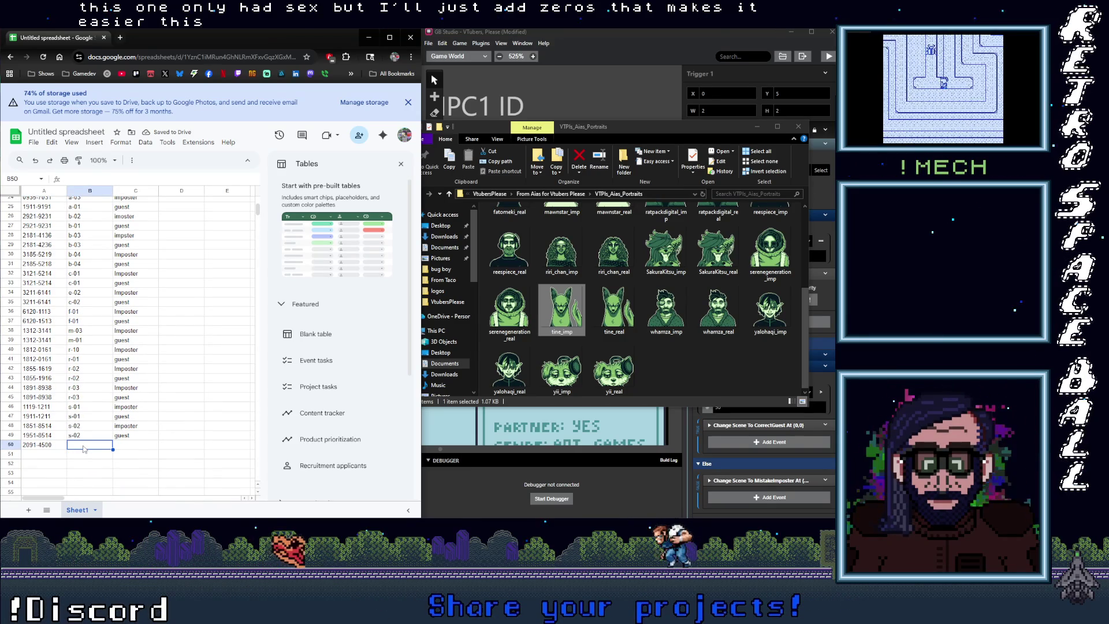
type("t-01")
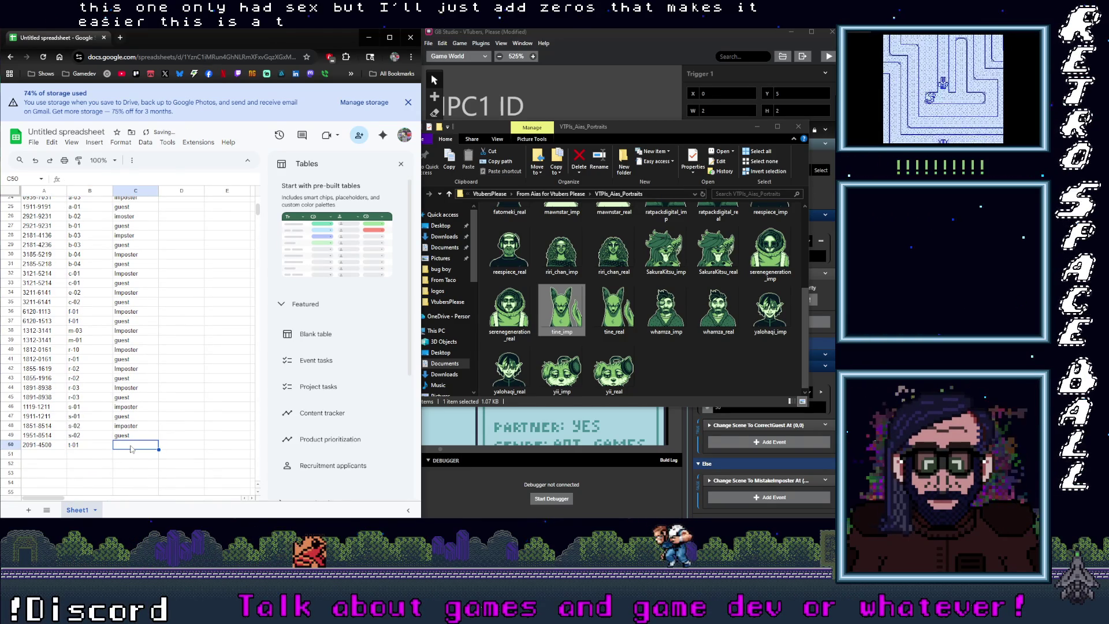
type("imposter")
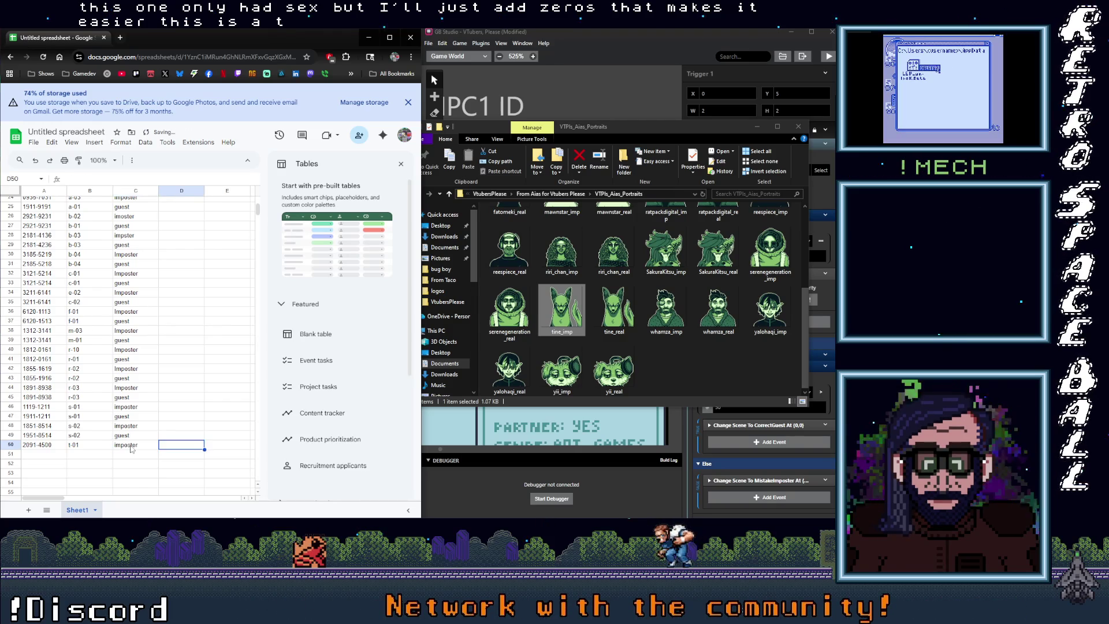
left_click(135, 454)
type("g")
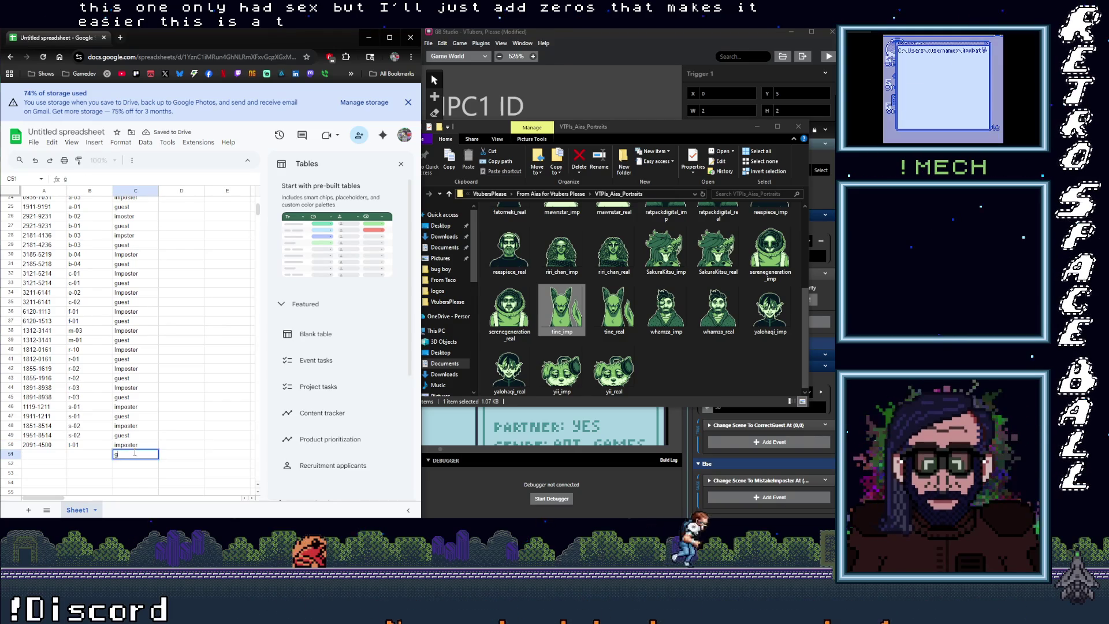
type("uest")
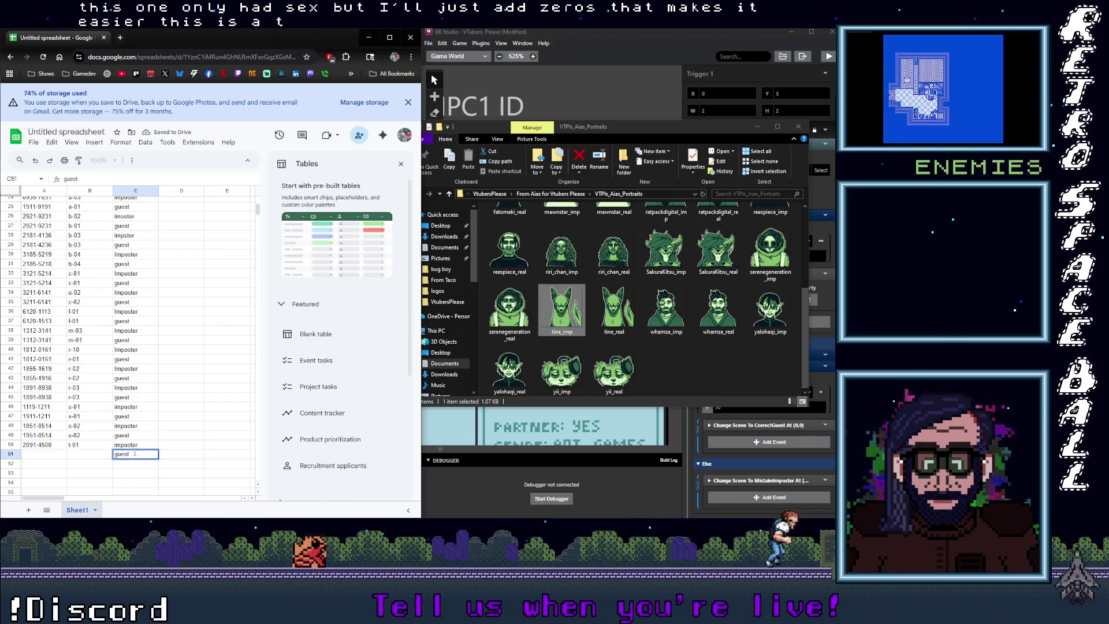
Step: Finish guest in C51 and copy code t-01 and serial 2091-4500 into row 51
double_click(86, 444)
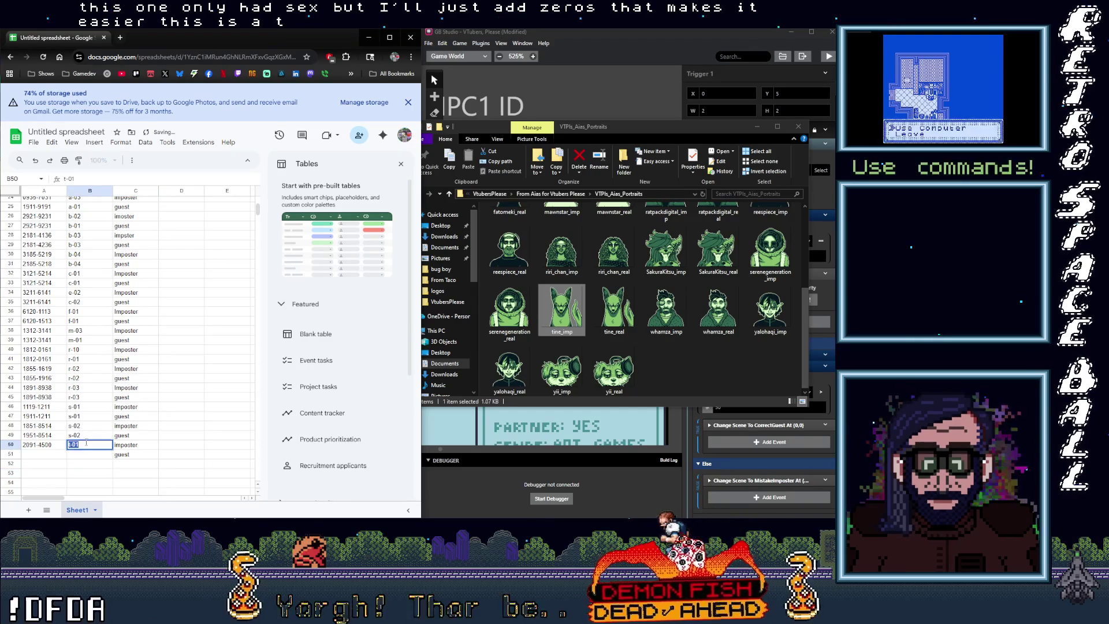
key("ctrl+c")
key("Return")
key("ctrl+v")
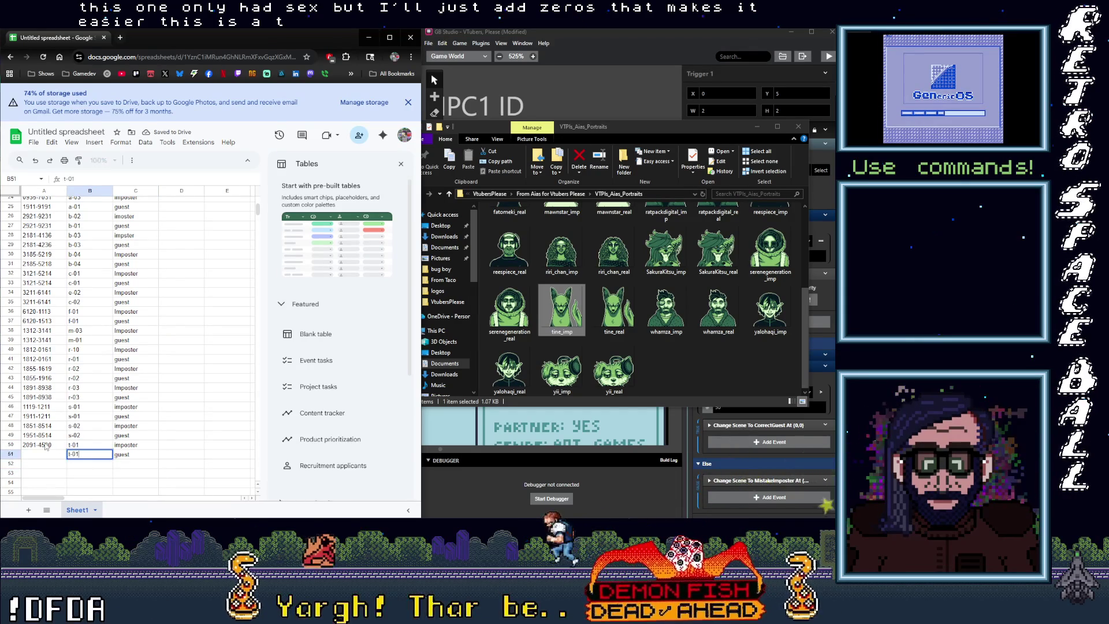
double_click(45, 444)
left_click(46, 459)
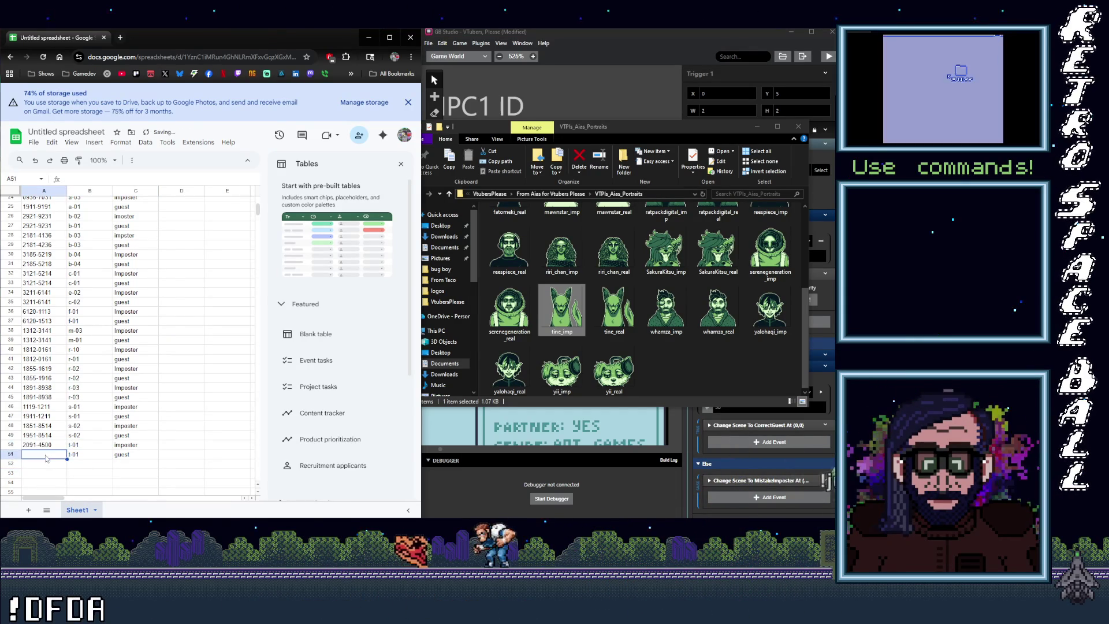
key("ctrl+v")
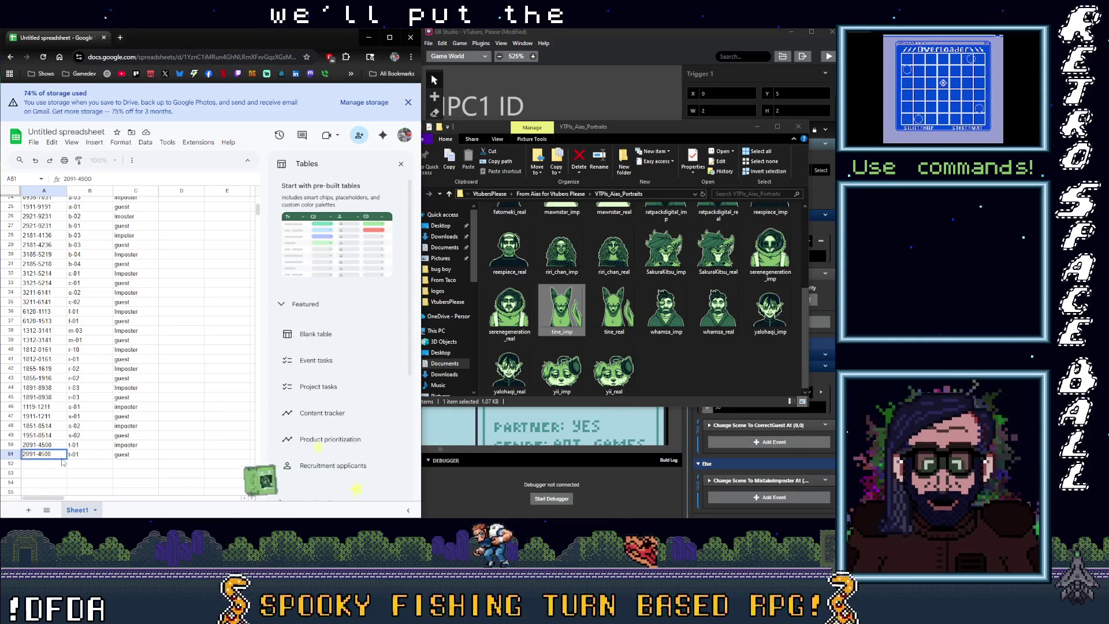
Step: Change A50's serial to 0020-9145, then open the whamza_imp portrait in Aseprite
key("Home")
type("00")
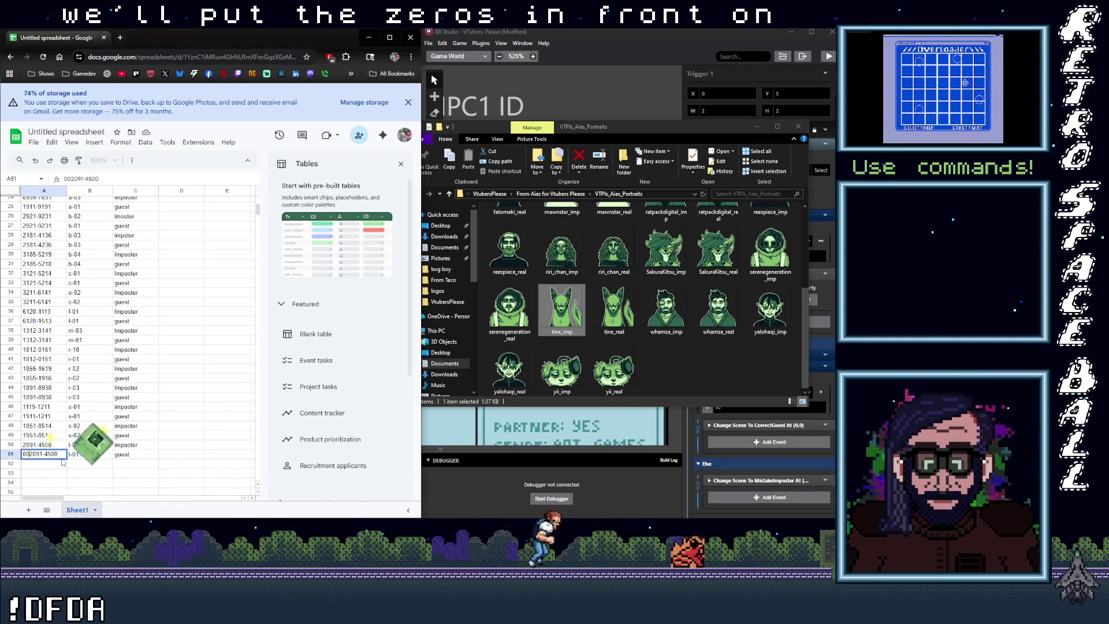
key("BackSpace")
key("BackSpace")
left_click(46, 446)
key("Return")
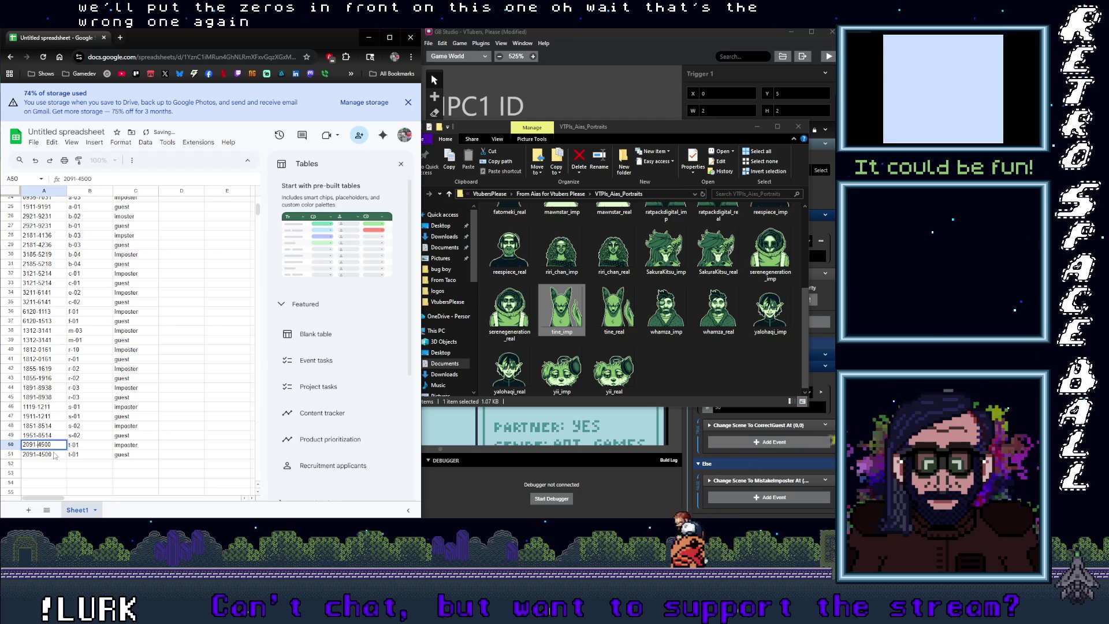
key("BackSpace")
key("BackSpace")
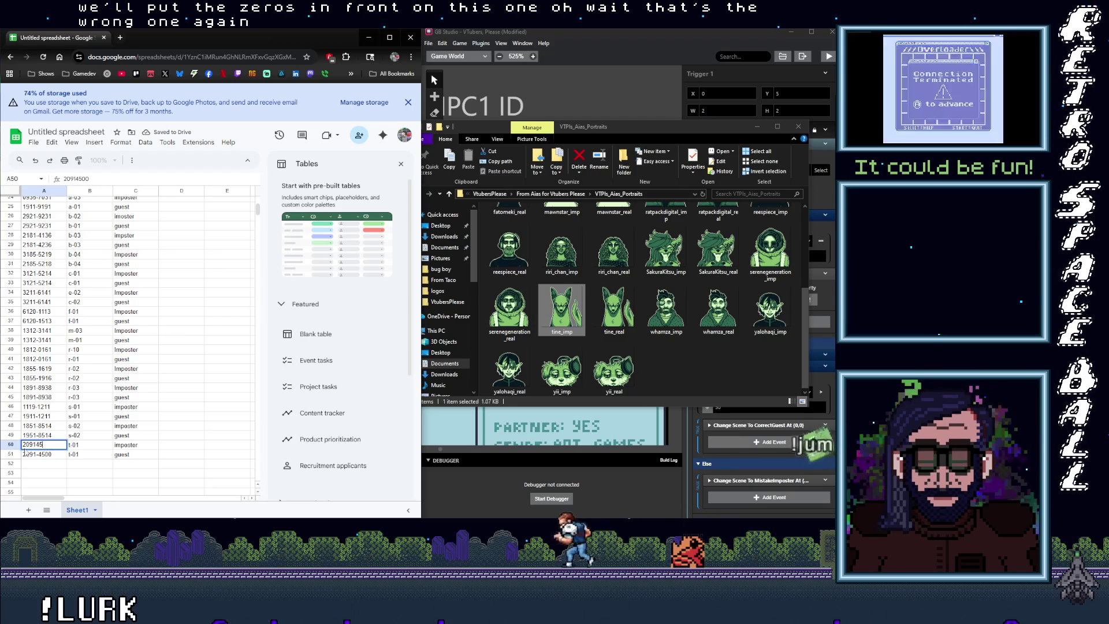
left_click(28, 444)
type("0020-")
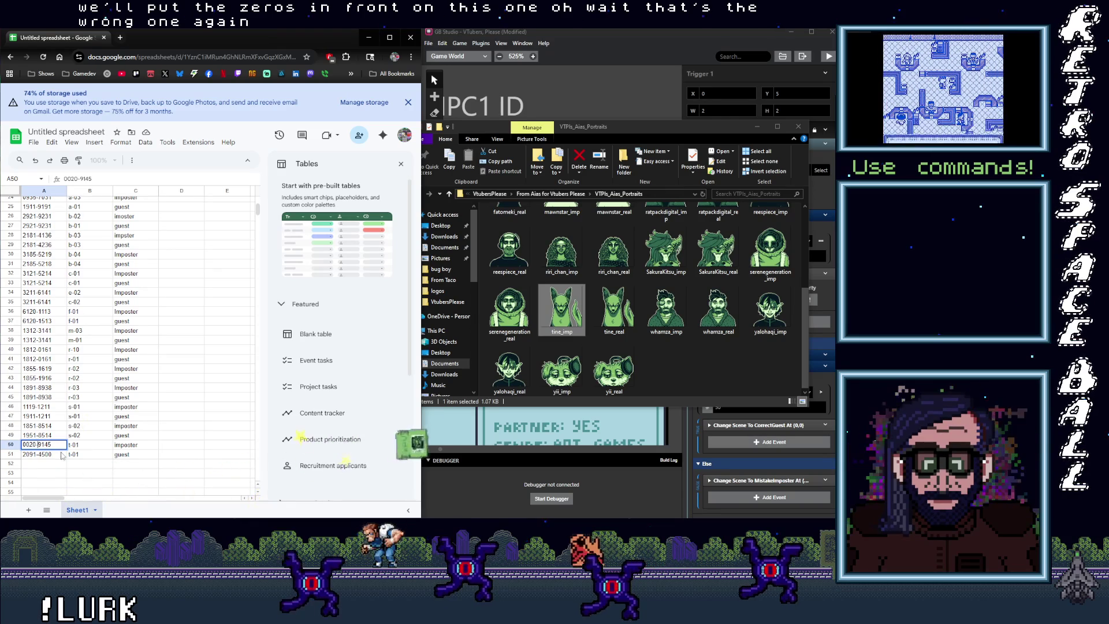
left_click(133, 455)
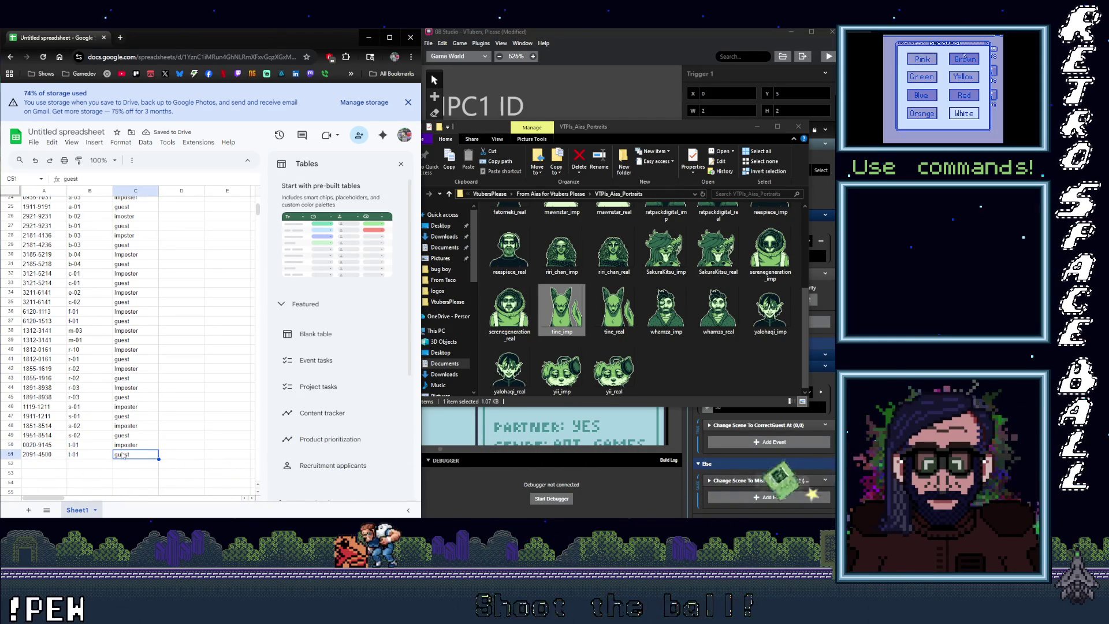
scroll(127, 346, "up", 2)
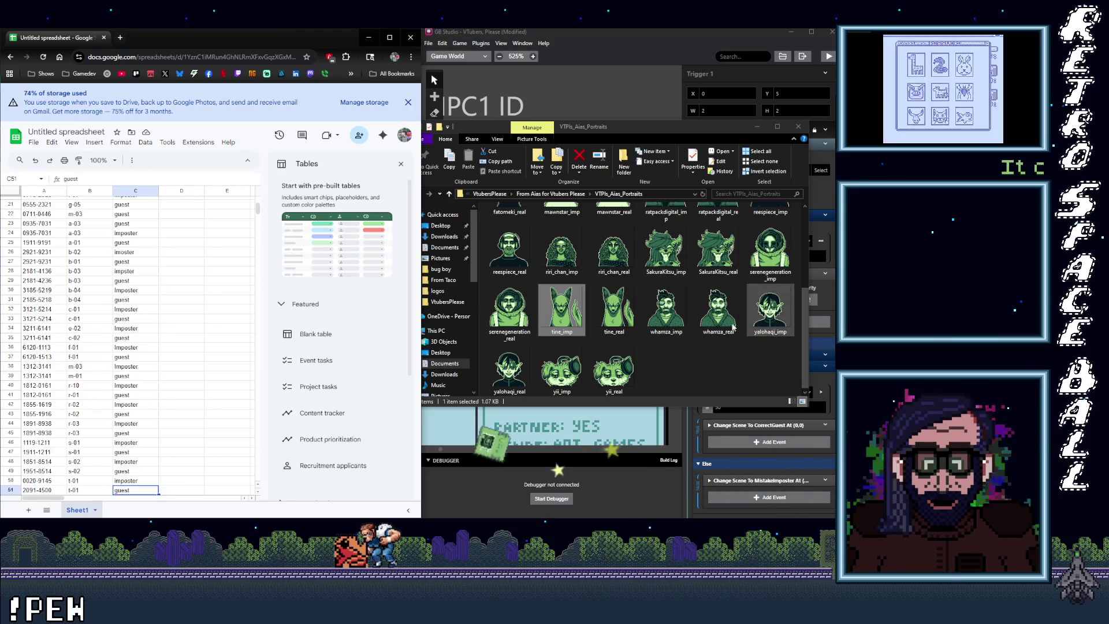
double_click(663, 338)
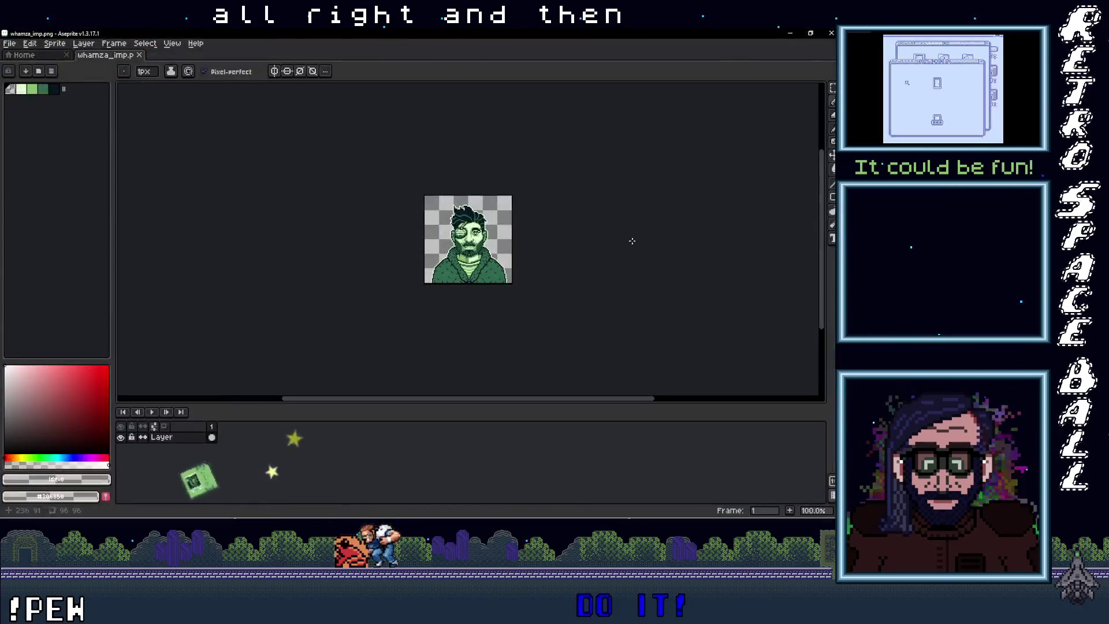
Step: Close the whamza_imp image, keep its file name unchanged, and select cell A52
left_click(831, 33)
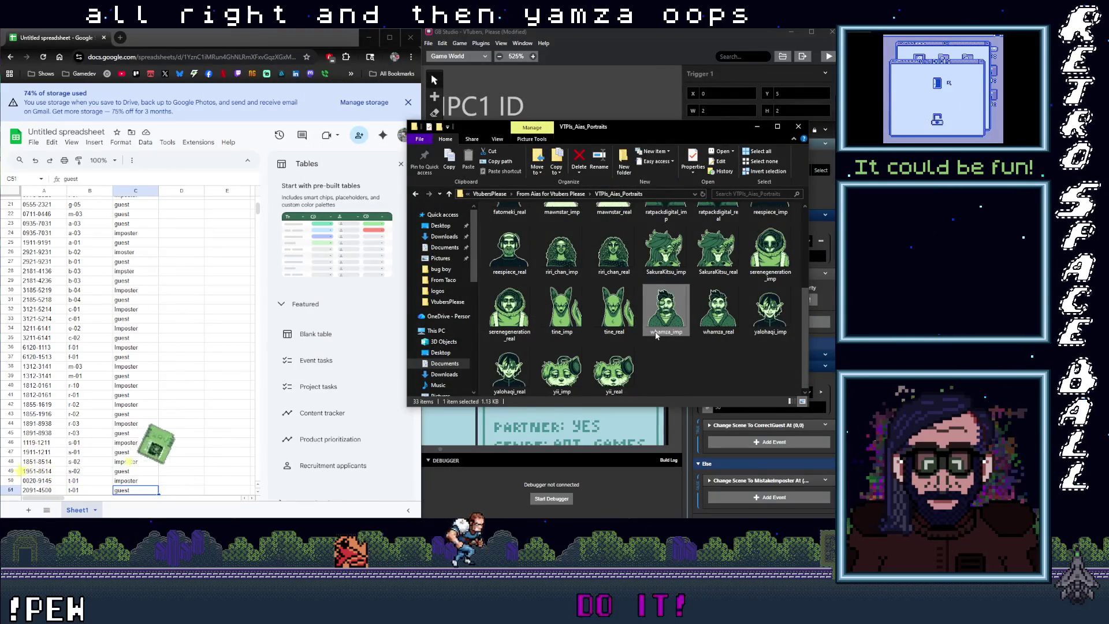
left_click(658, 333)
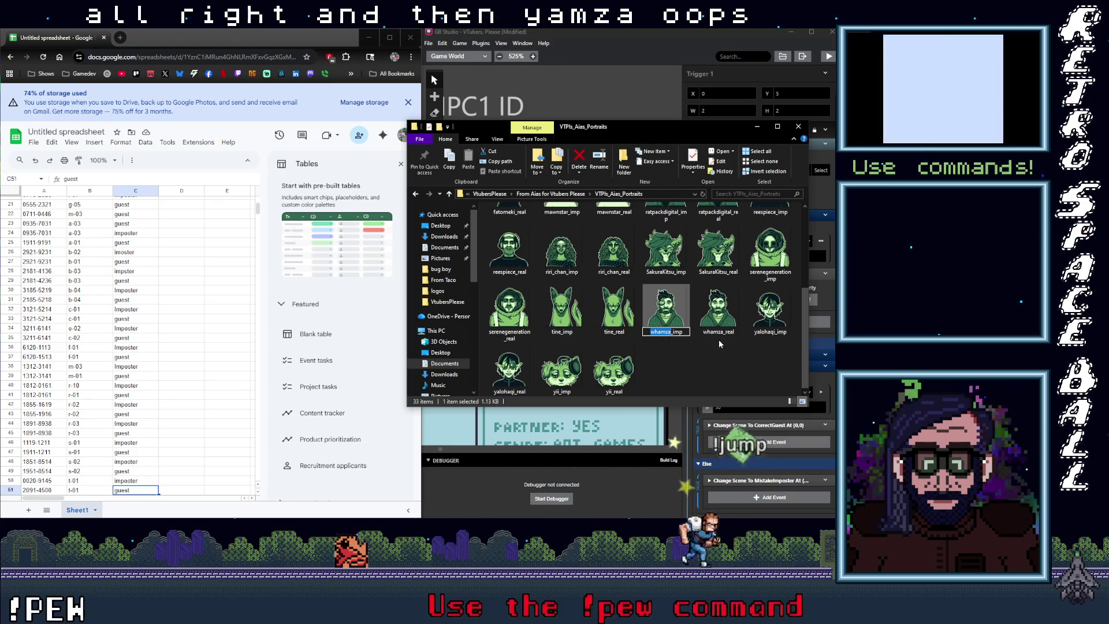
key("alt+Tab")
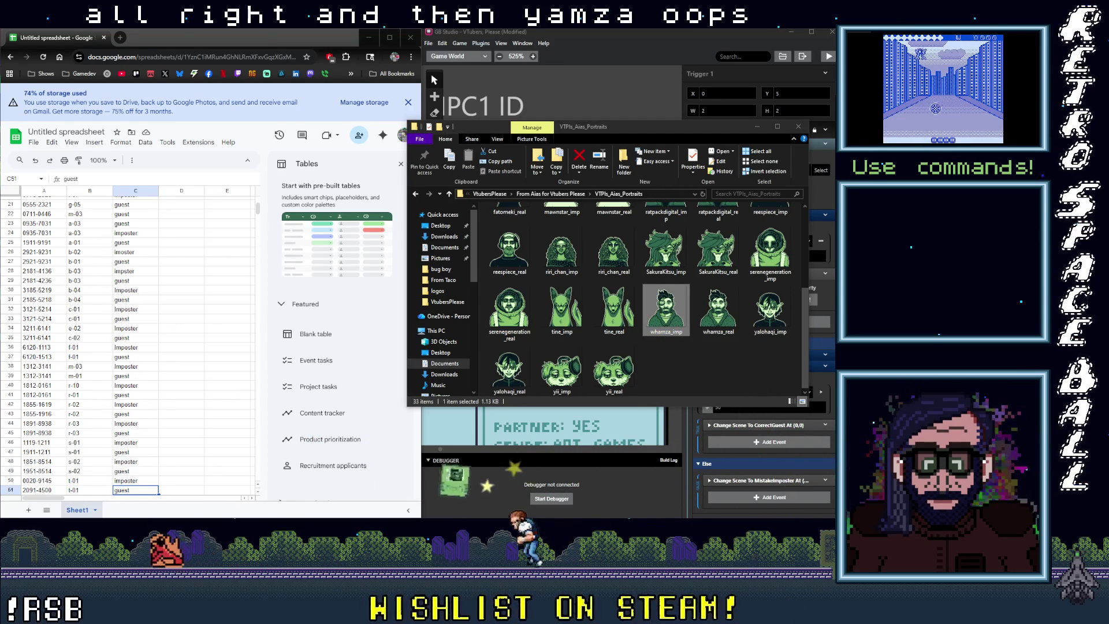
scroll(64, 451, "down", 5)
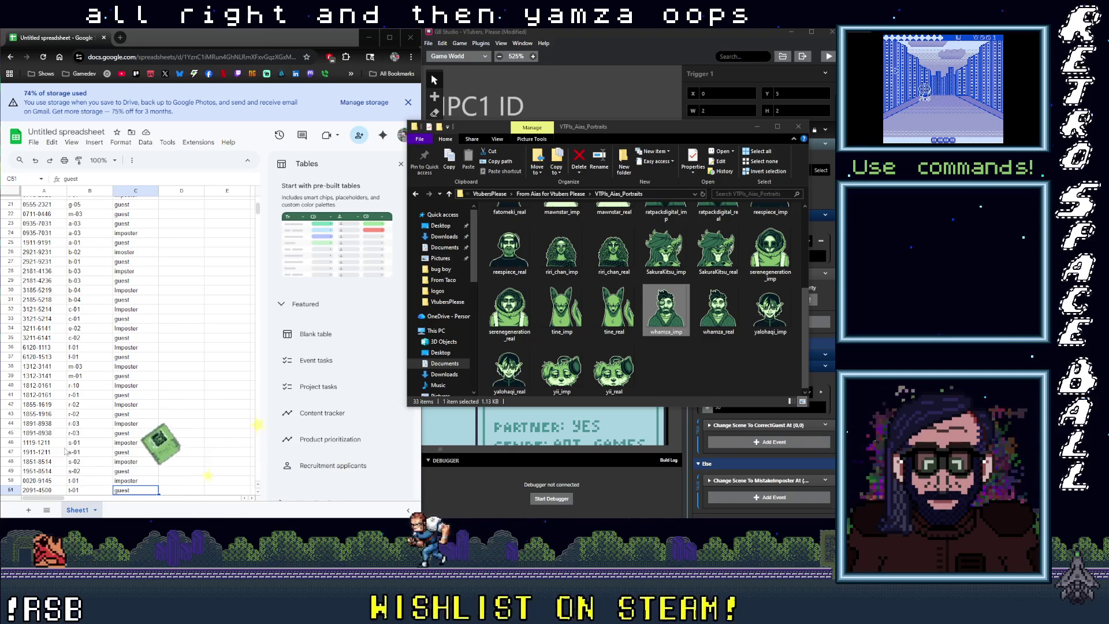
left_click(32, 363)
Step: Enter serial 2381-1326 in A52, removing the stray spaces and adding the hyphen
type("23 8 1 13 26")
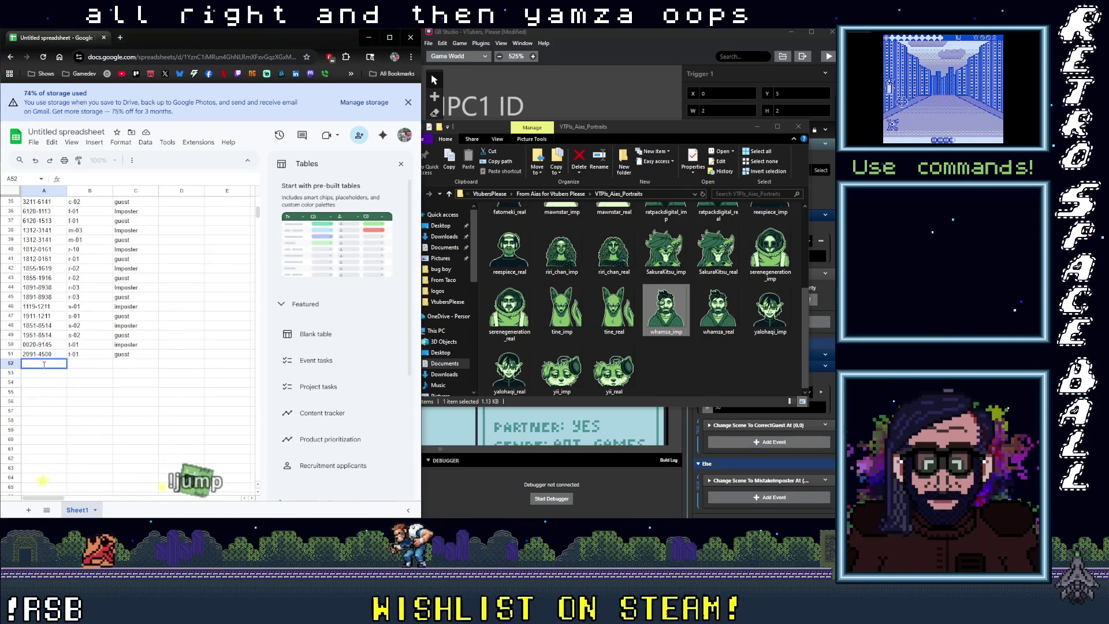
left_click(30, 363)
key("BackSpace")
key("Right")
key("Delete")
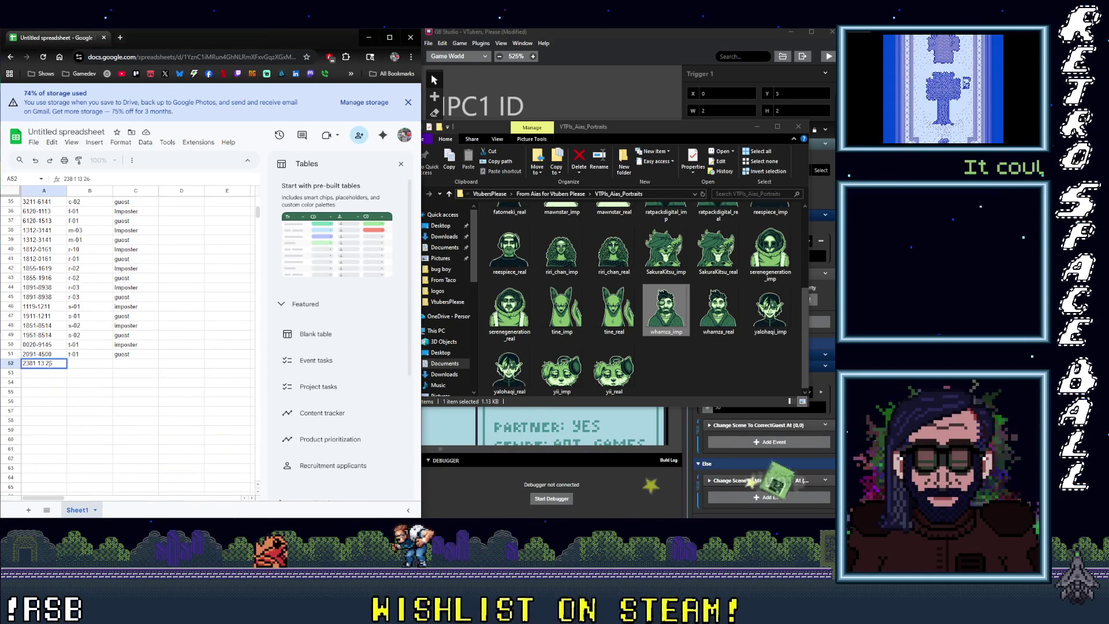
key("BackSpace")
type("-")
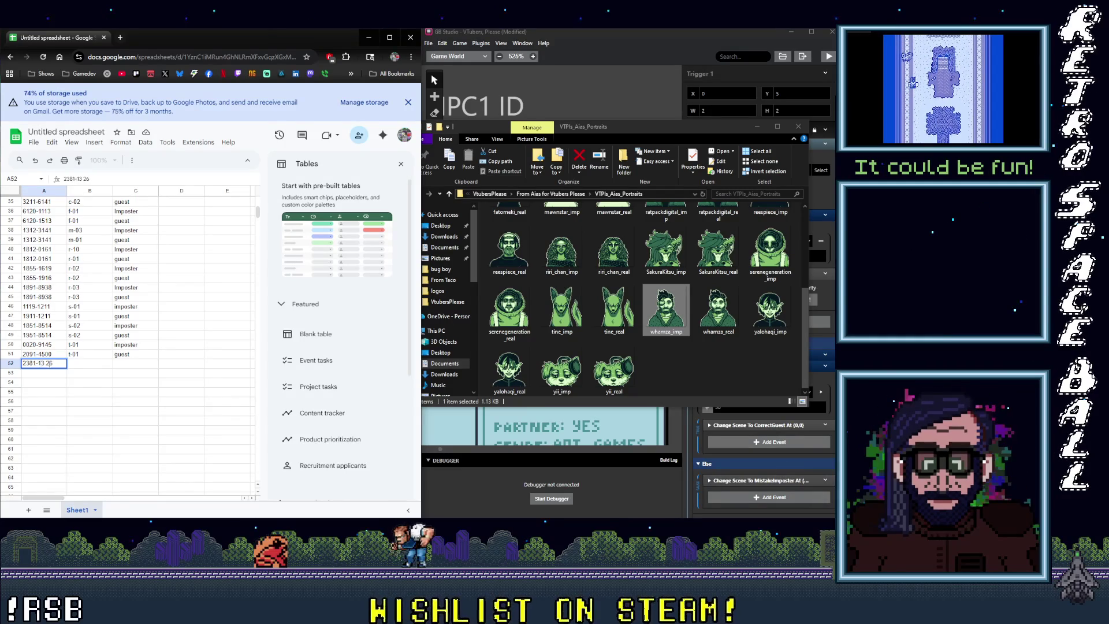
key("BackSpace")
Step: Give row 52 ID code w-01 and the label imposter
left_click(79, 369)
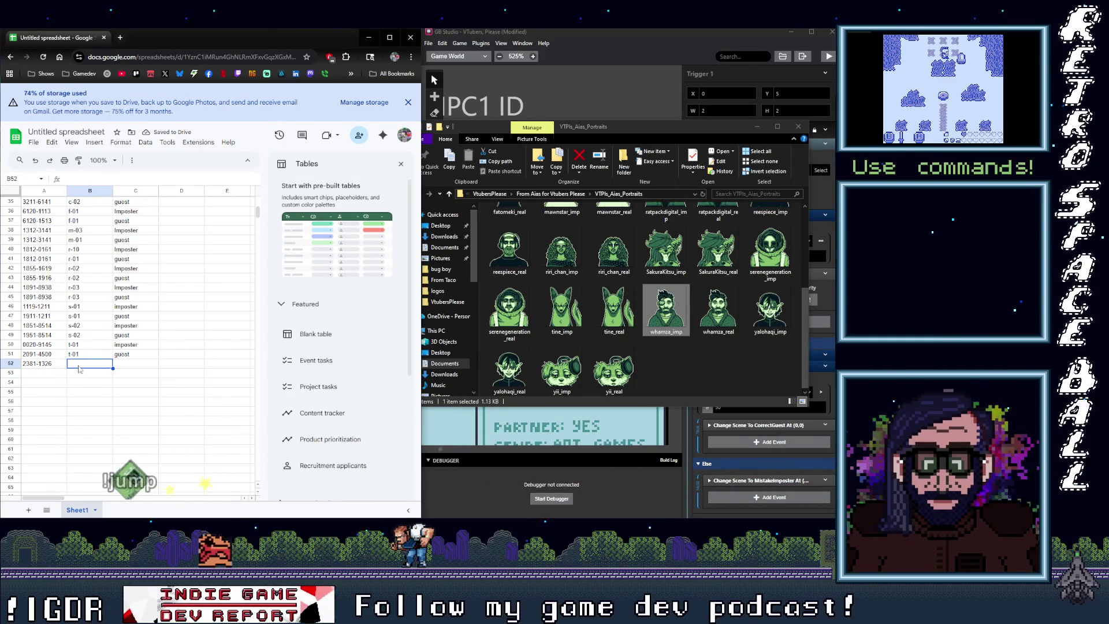
type("w-01")
left_click(129, 367)
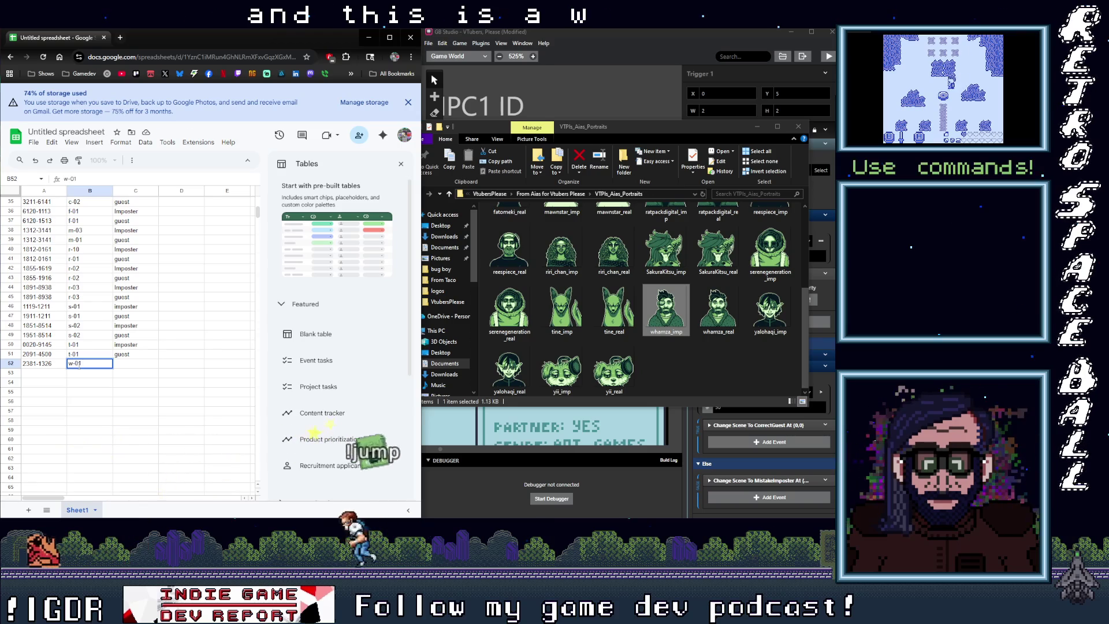
double_click(129, 364)
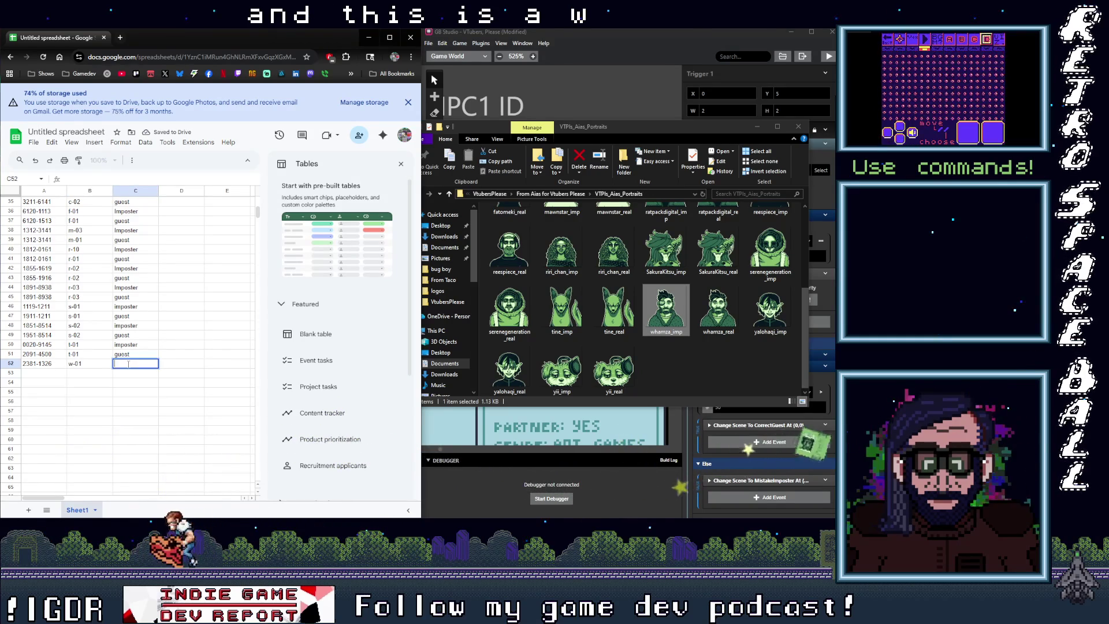
type("imposter")
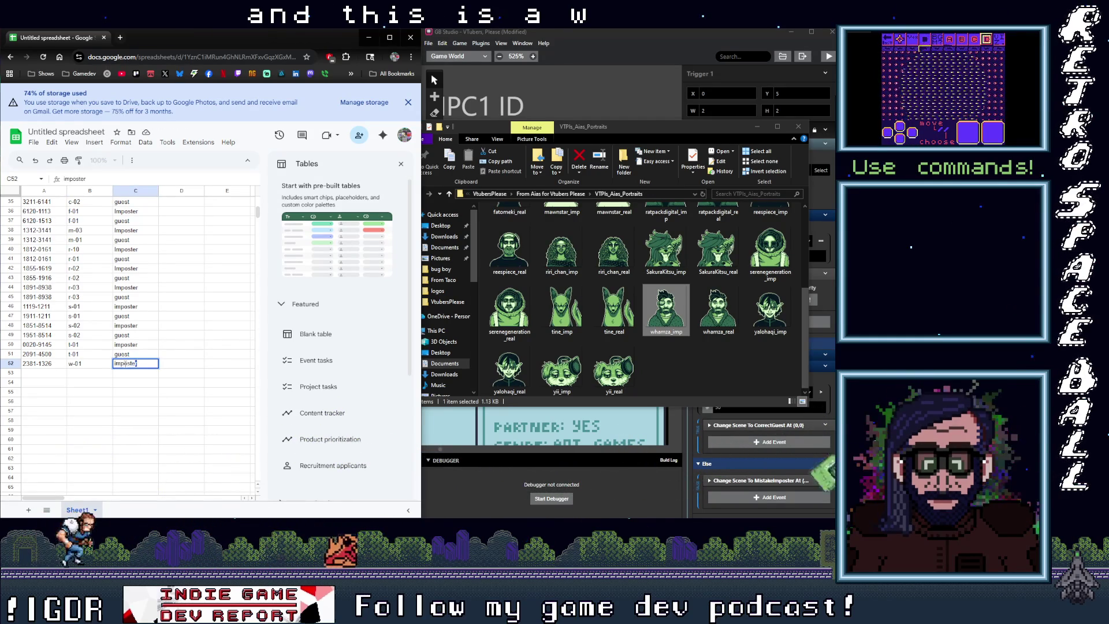
key("Return")
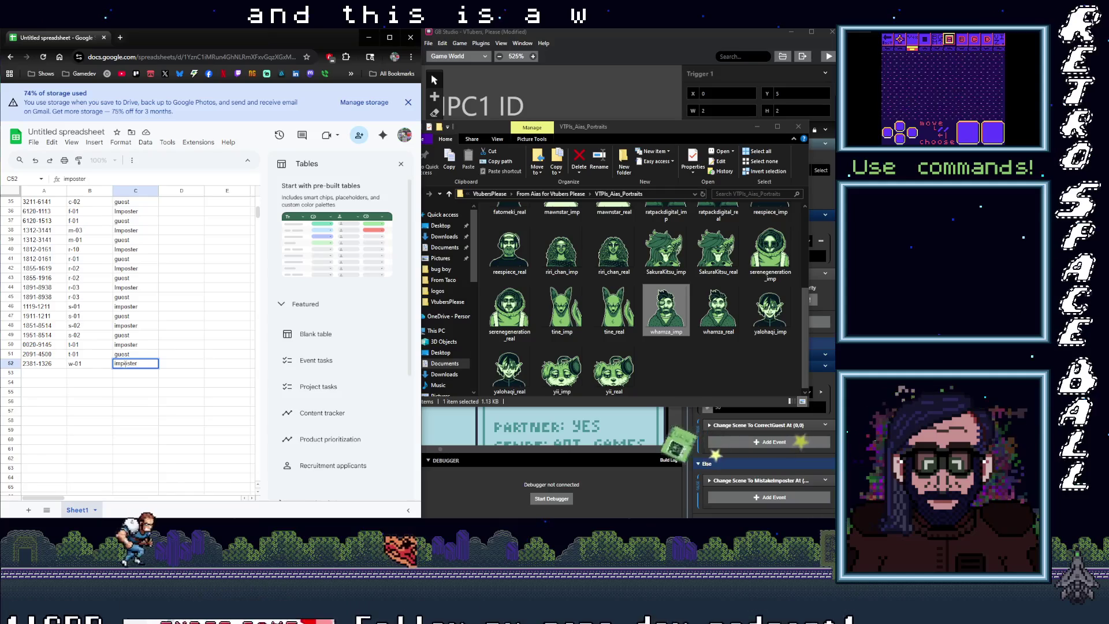
Step: Fill row 53 with the label guest and ID code w-01
type("guest")
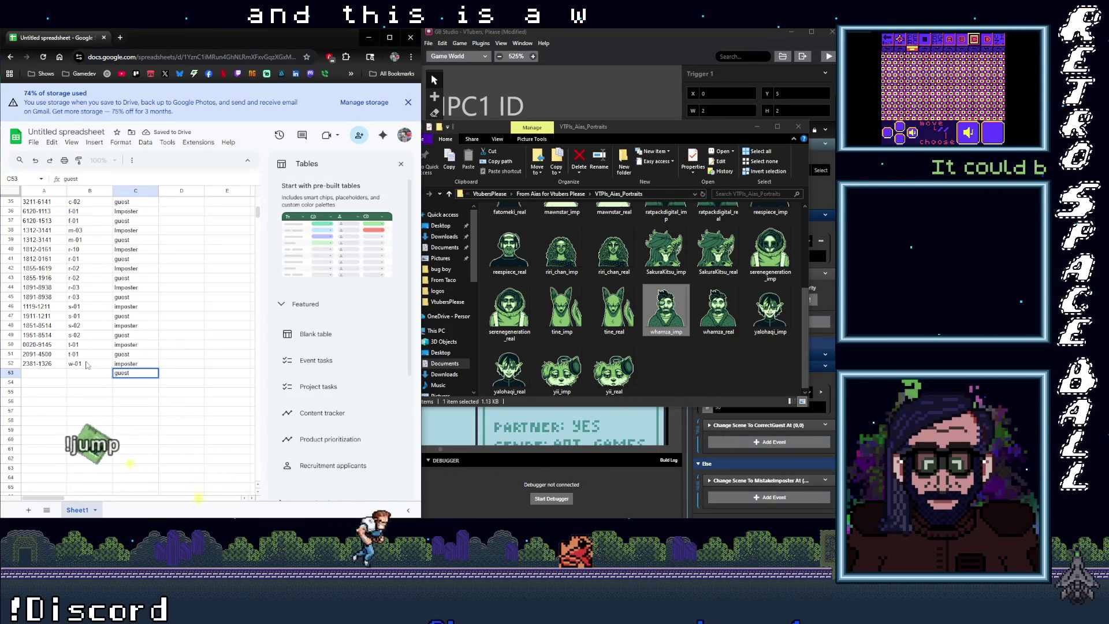
double_click(87, 363)
key("Return")
type("w-01")
double_click(43, 365)
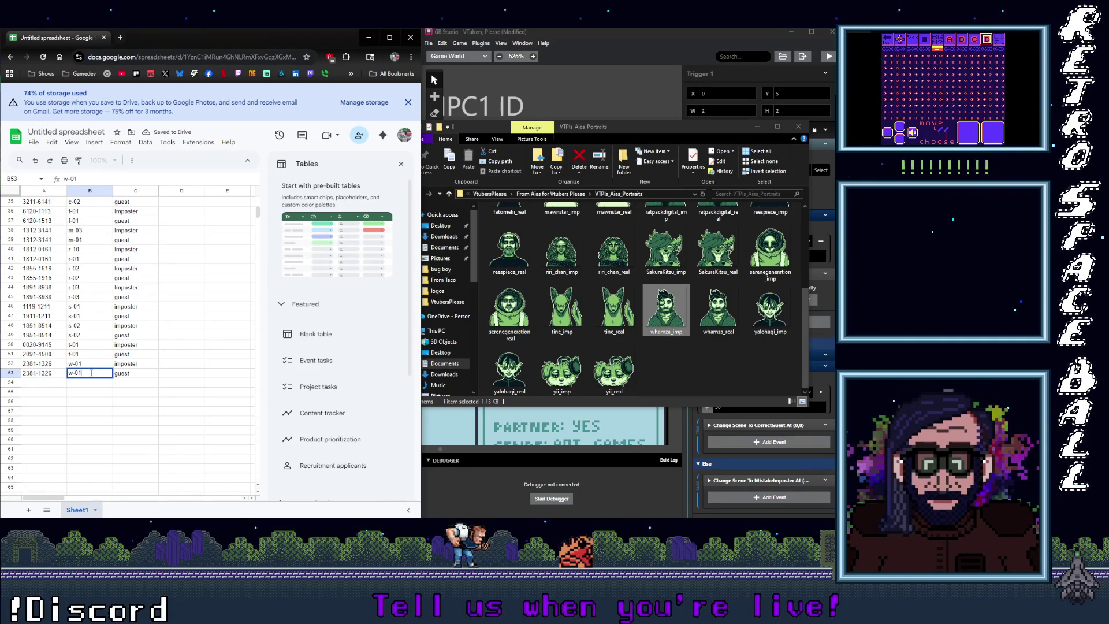
key("BackSpace")
key("BackSpace")
type("10")
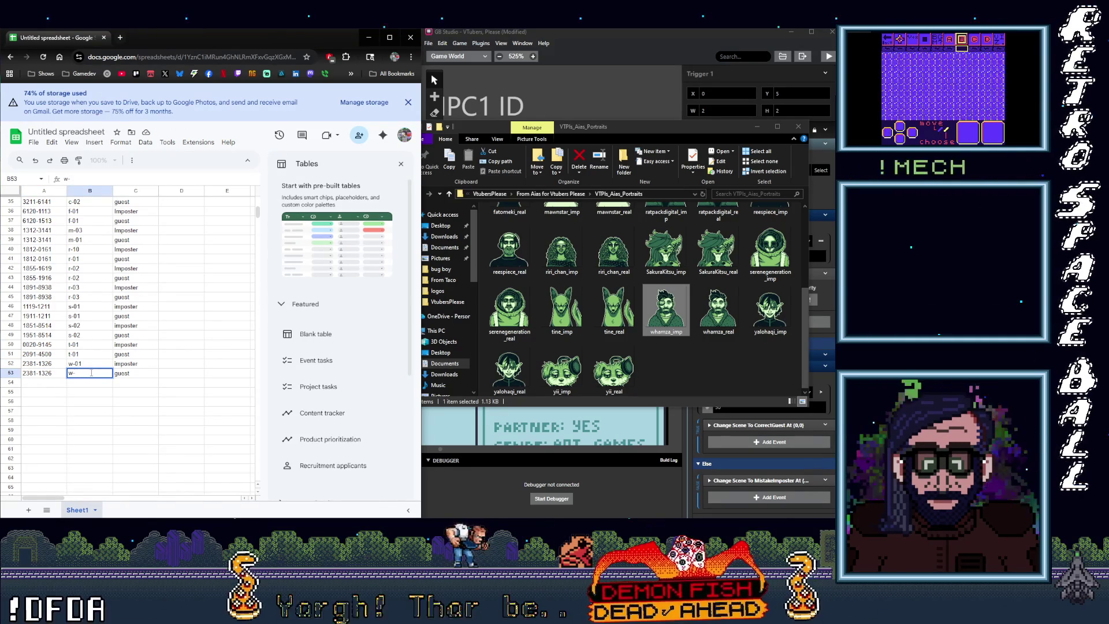
key("BackSpace")
key("BackSpace")
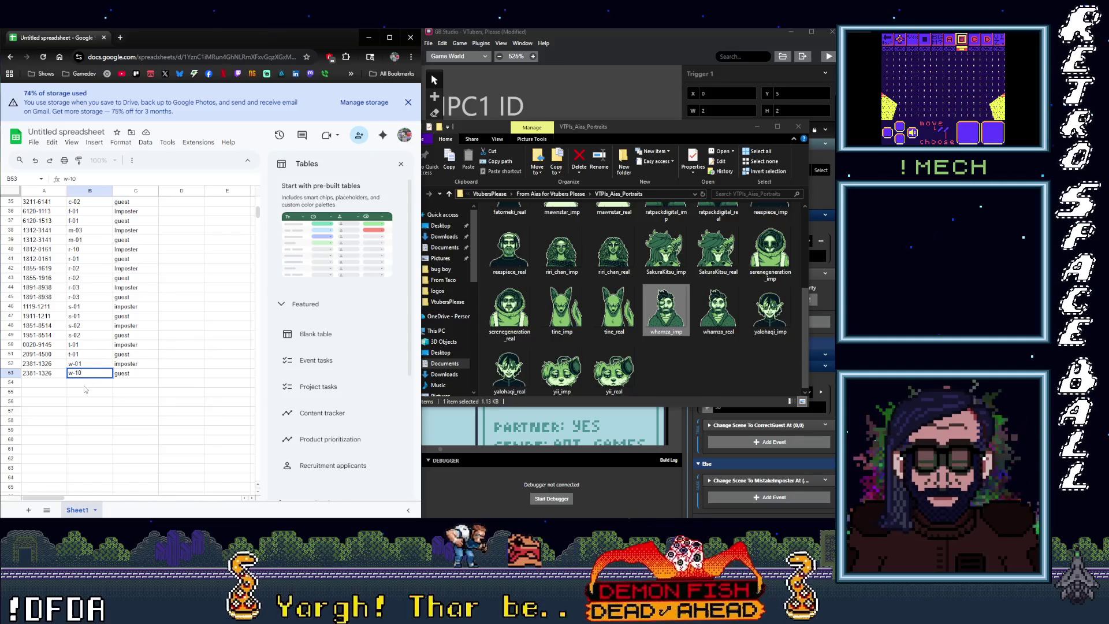
left_click(84, 366)
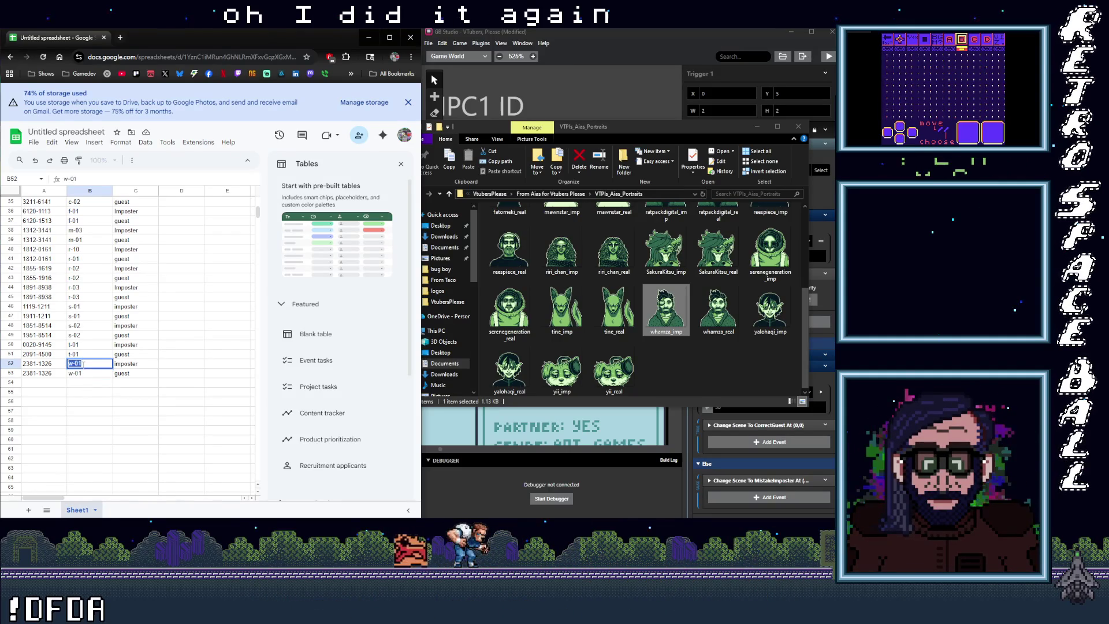
Step: Correct B52's ID code to r-01
left_click(77, 363)
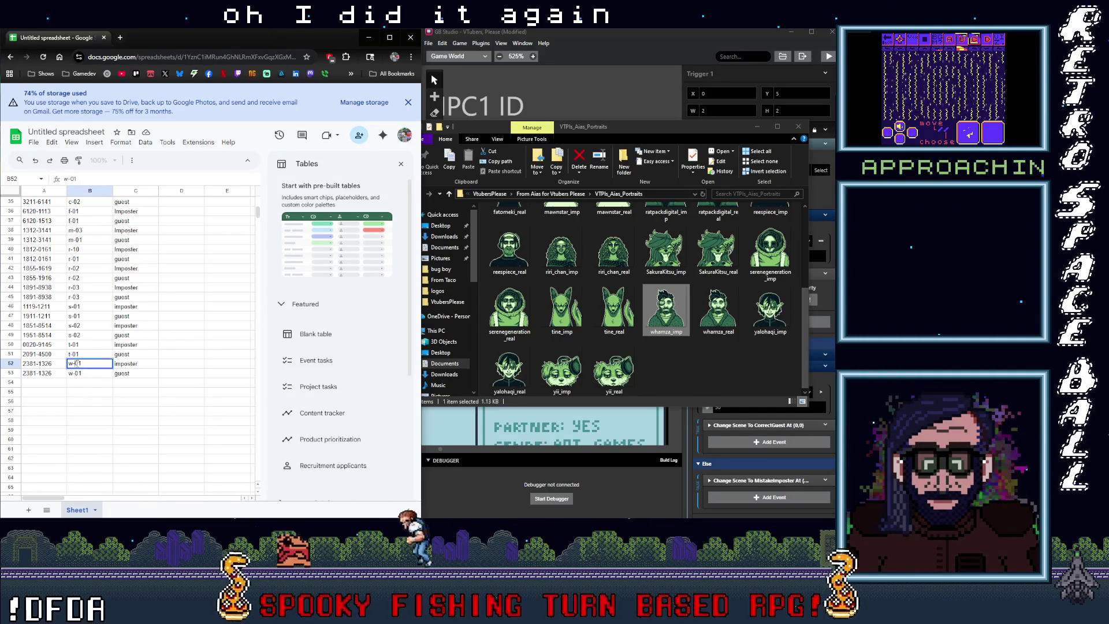
key("BackSpace")
key("BackSpace")
type("10")
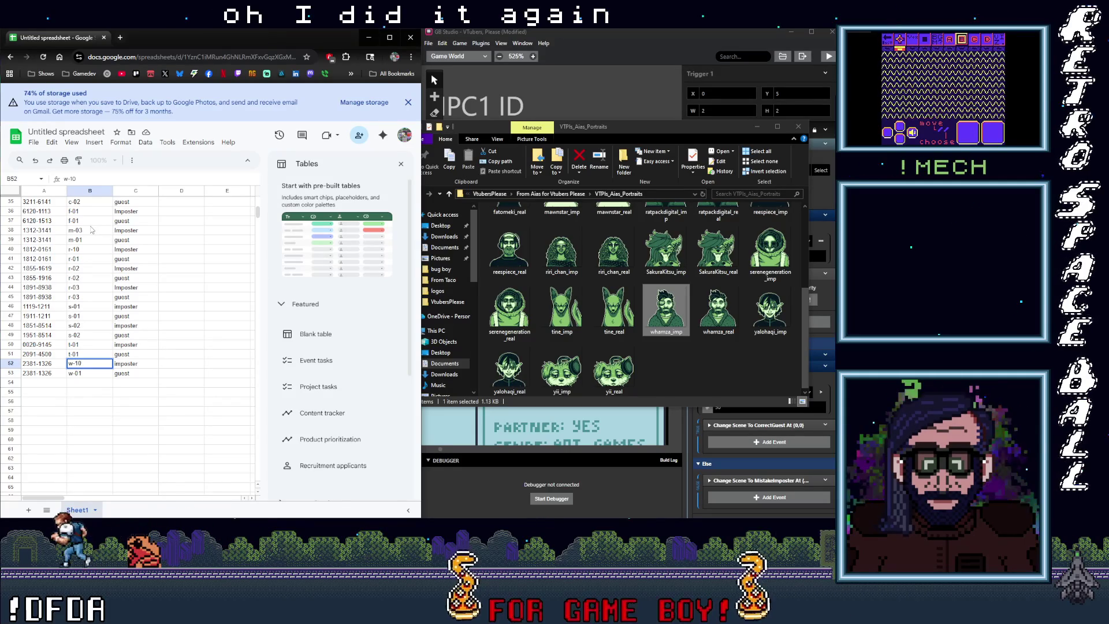
left_click(83, 366)
double_click(83, 365)
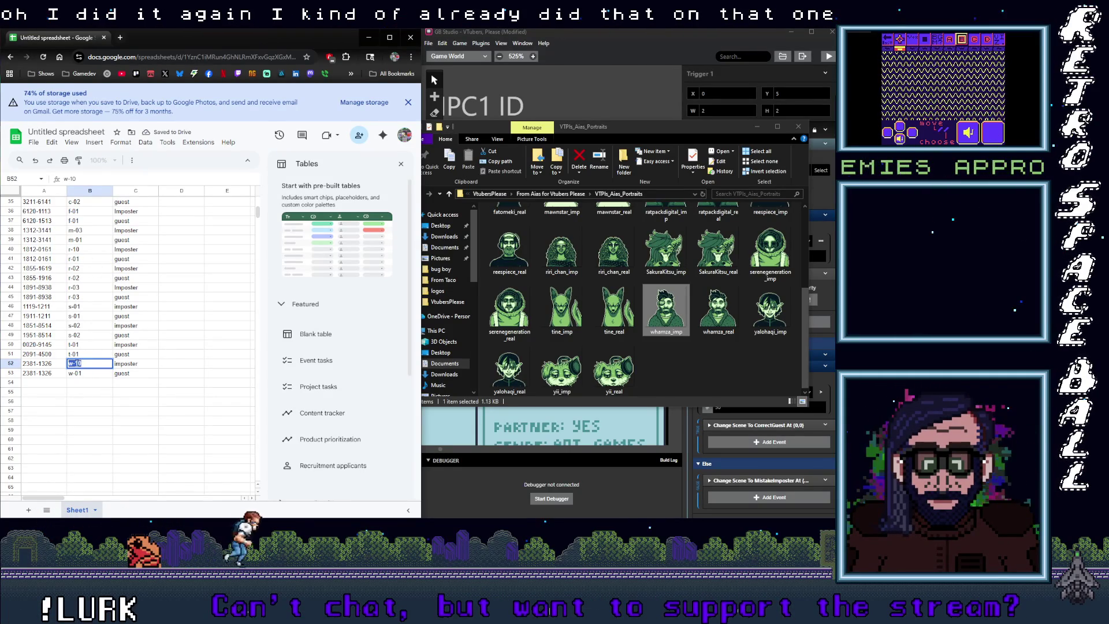
left_click_drag(76, 362, 86, 364)
type("0")
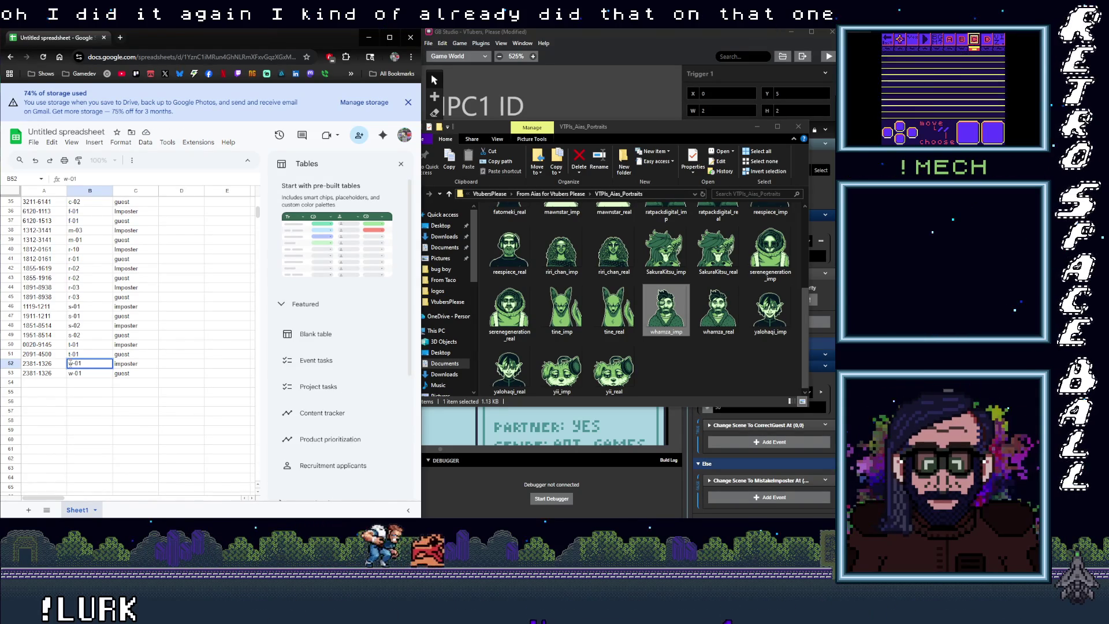
type("f")
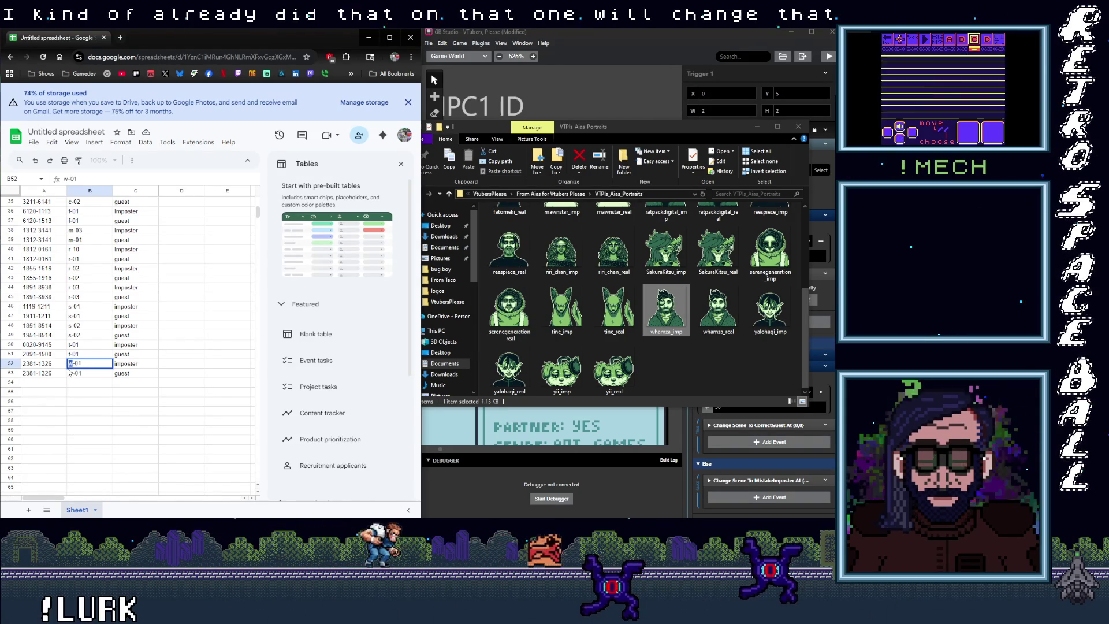
left_click(74, 391)
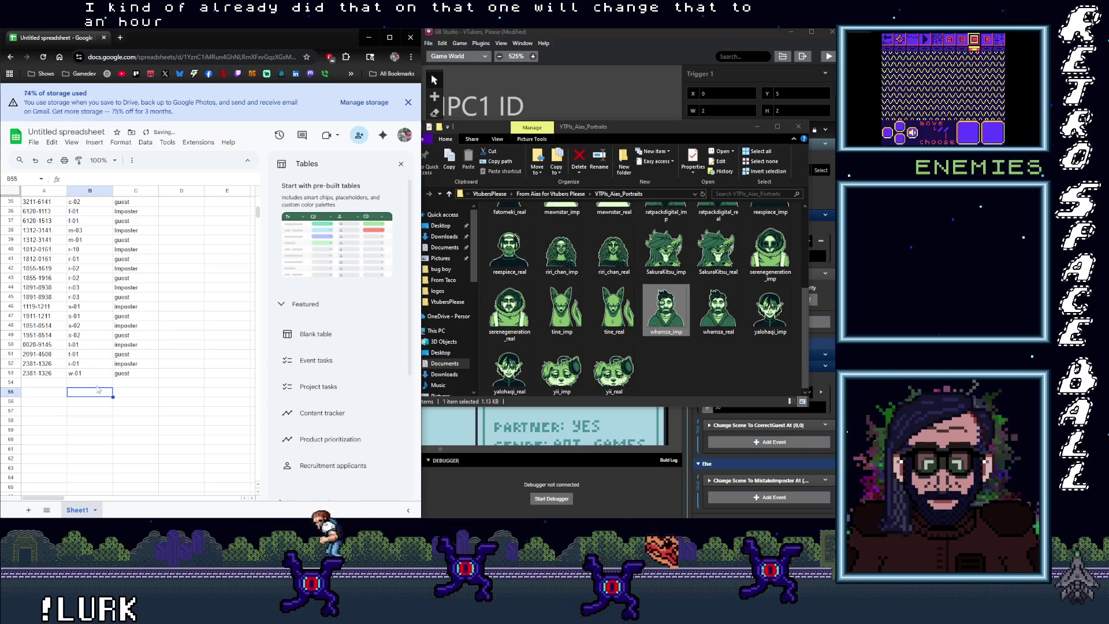
Step: Check row 53's serial in the sheet and select empty cell B54
left_click(37, 372)
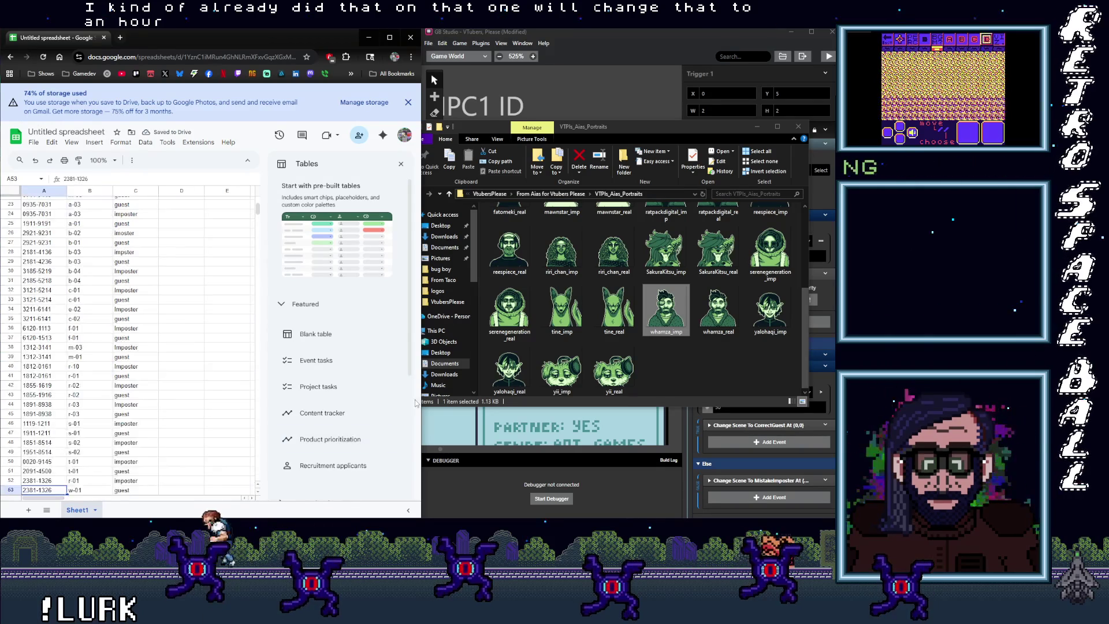
scroll(116, 408, "down", 4)
left_click(90, 273)
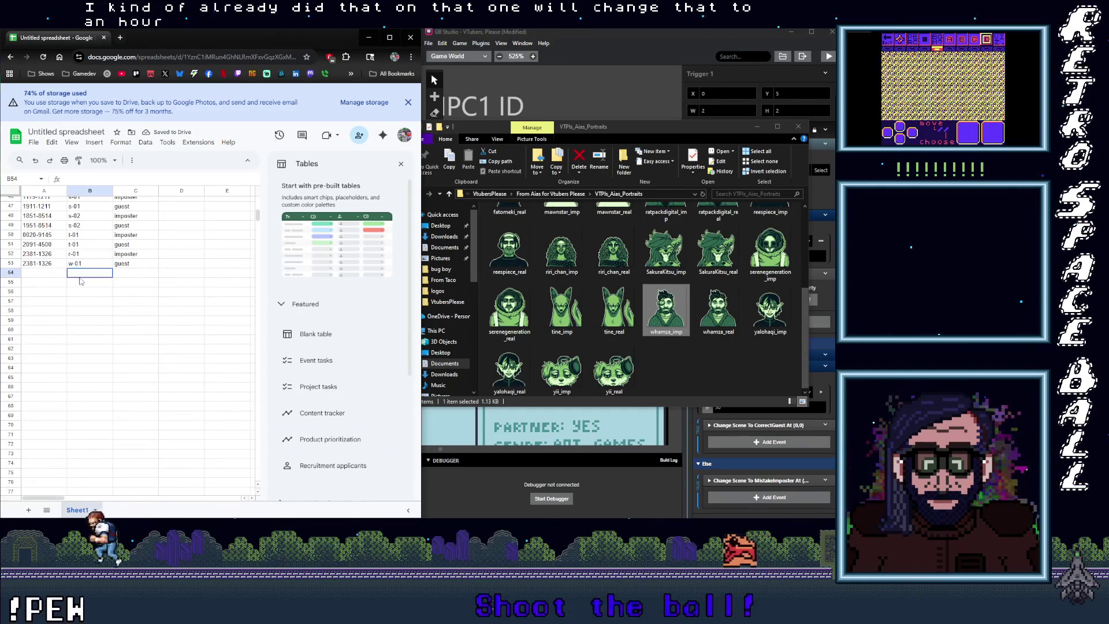
Step: Copy the yalohaqi_imp portrait's file name in File Explorer, leaving the file unrenamed
left_click(761, 333)
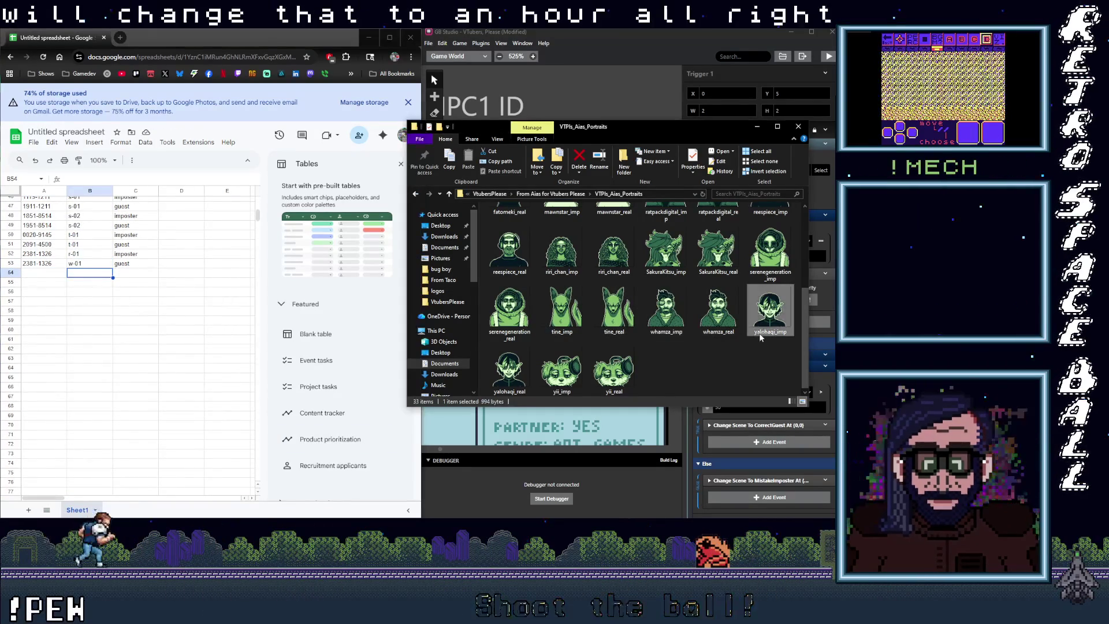
left_click(760, 333)
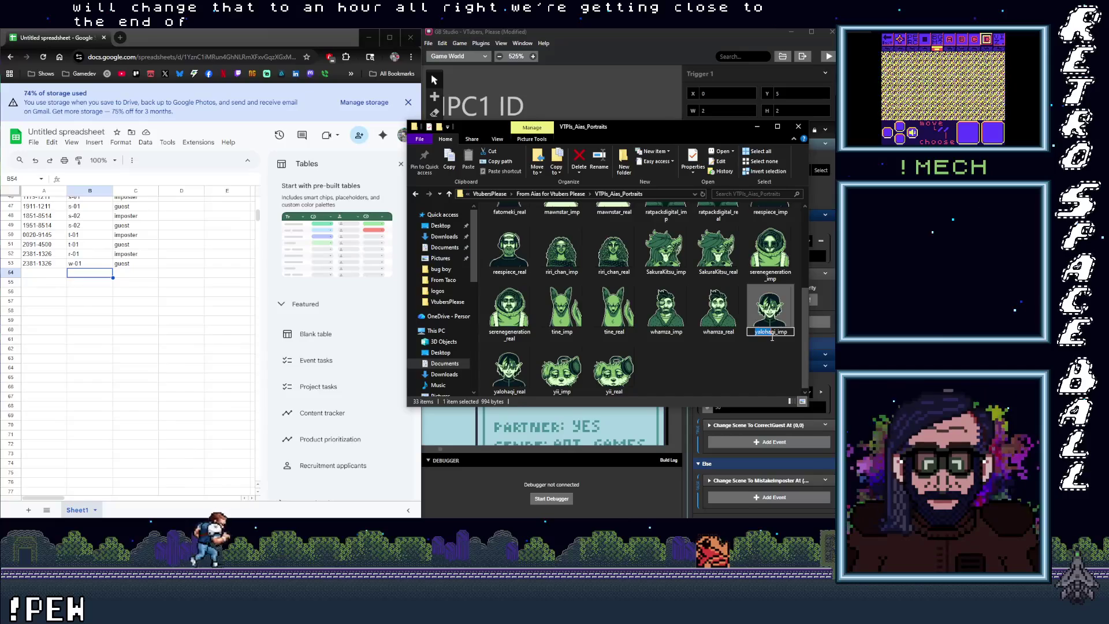
right_click(772, 338)
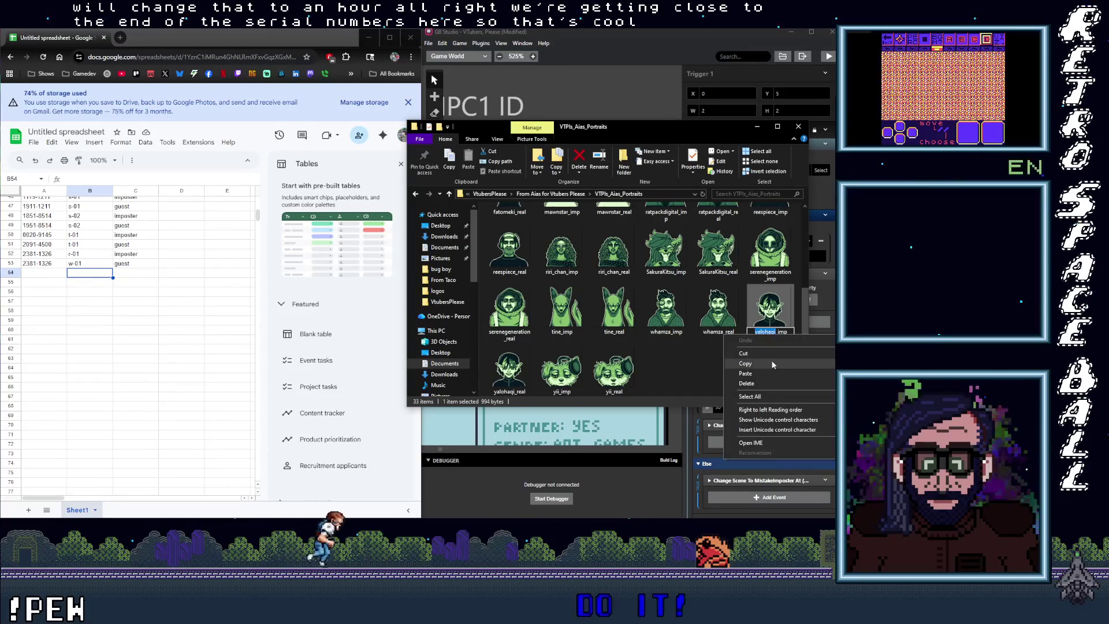
left_click(772, 363)
key("alt+Tab")
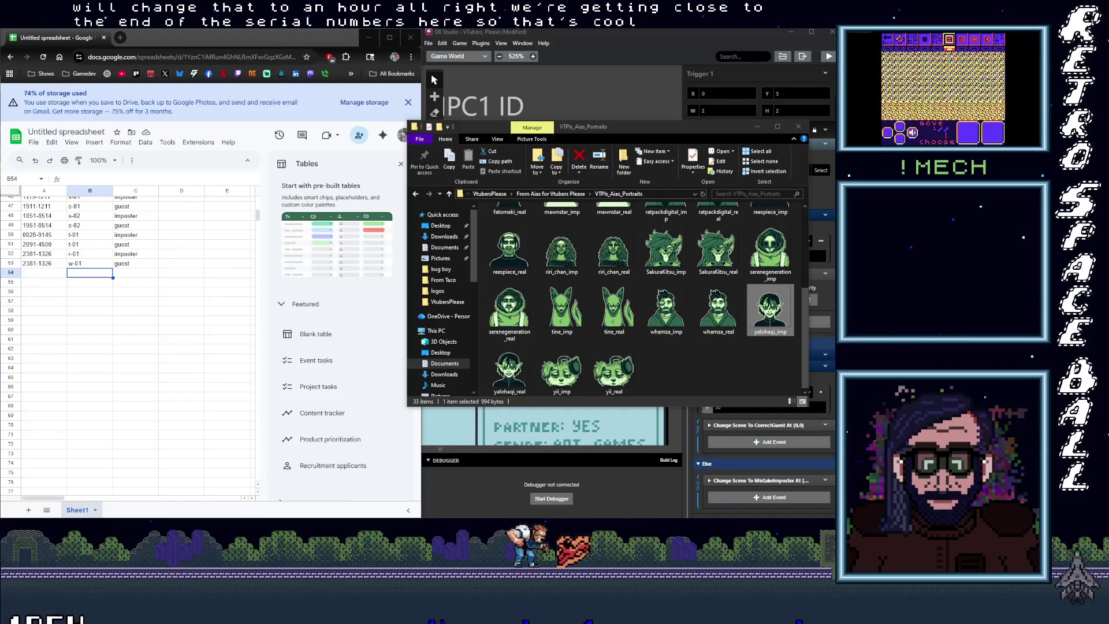
scroll(122, 266, "up", 5)
scroll(67, 420, "down", 3)
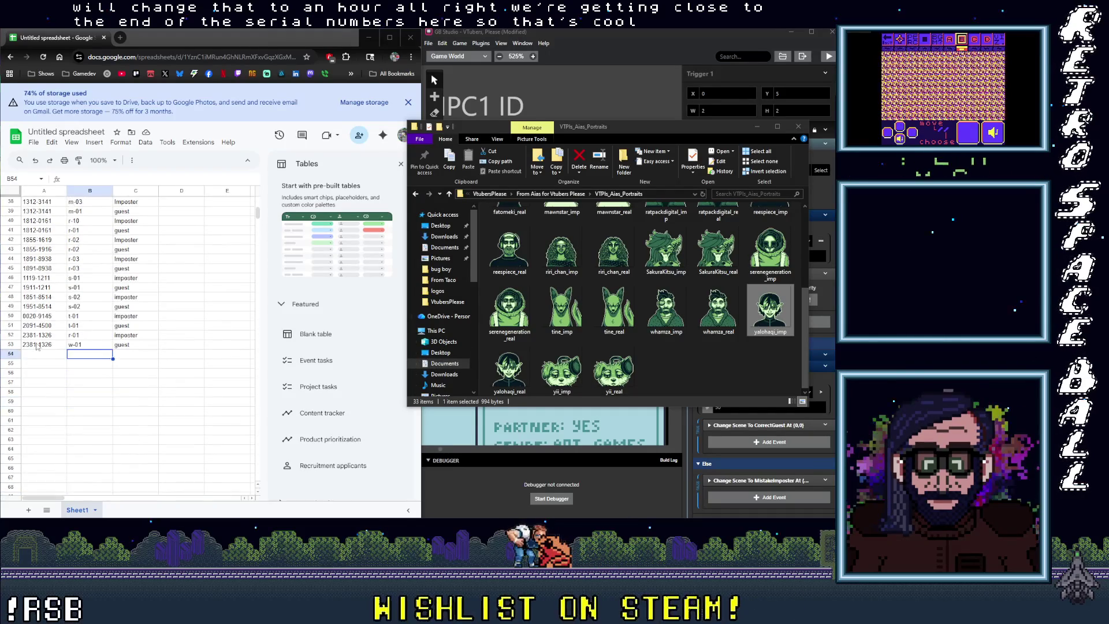
Step: Enter serial 2511-2158 in A54 and ID code y-01 in B54
left_click(47, 355)
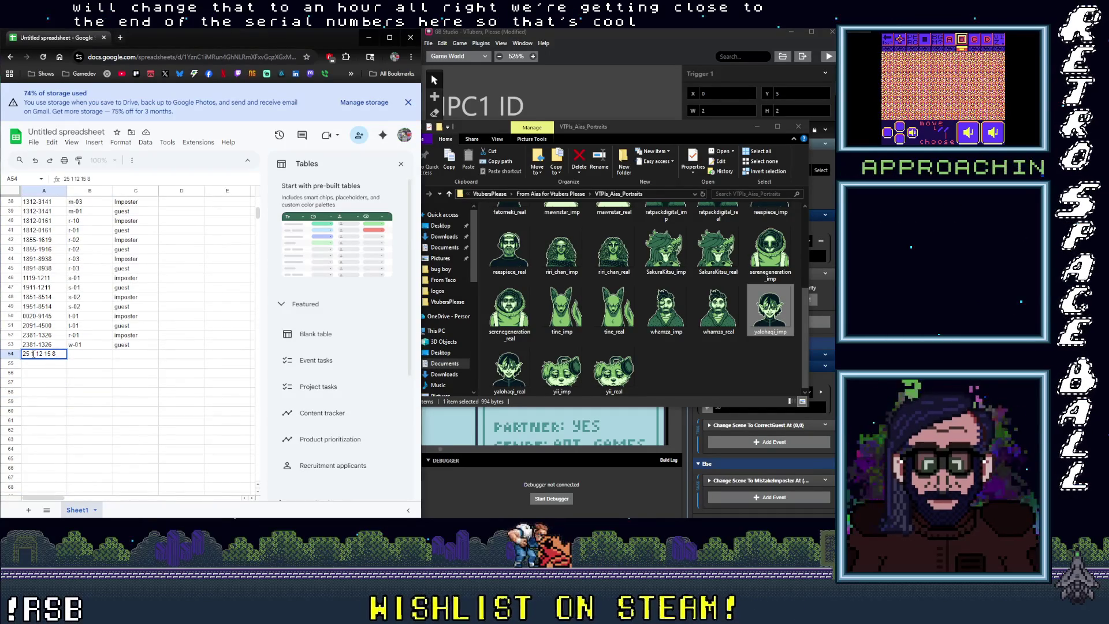
type("251 12 15 8")
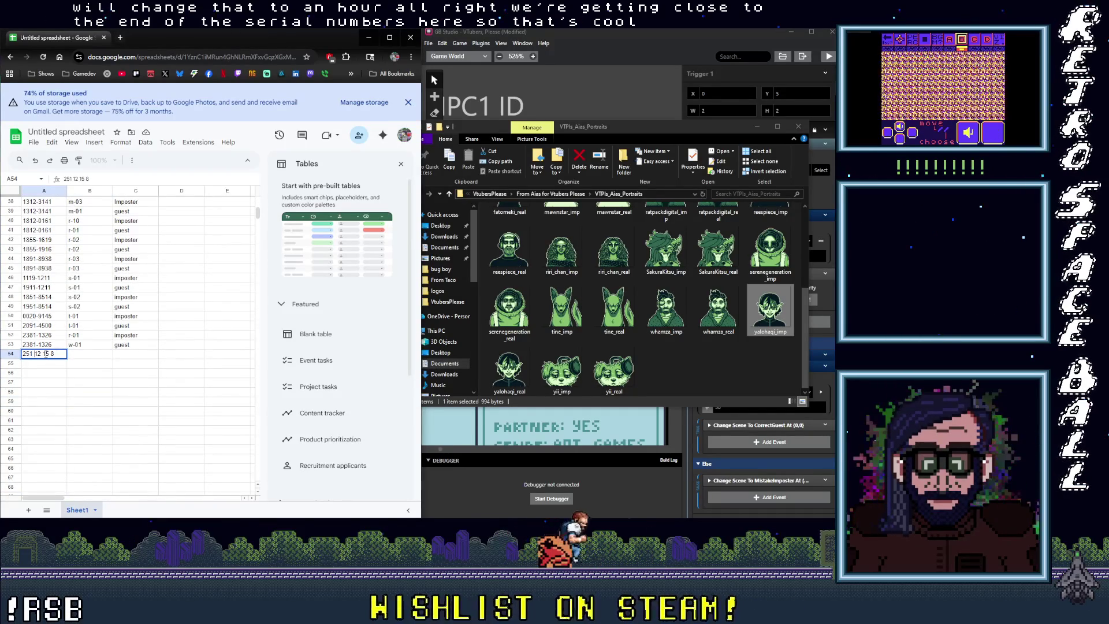
key("BackSpace")
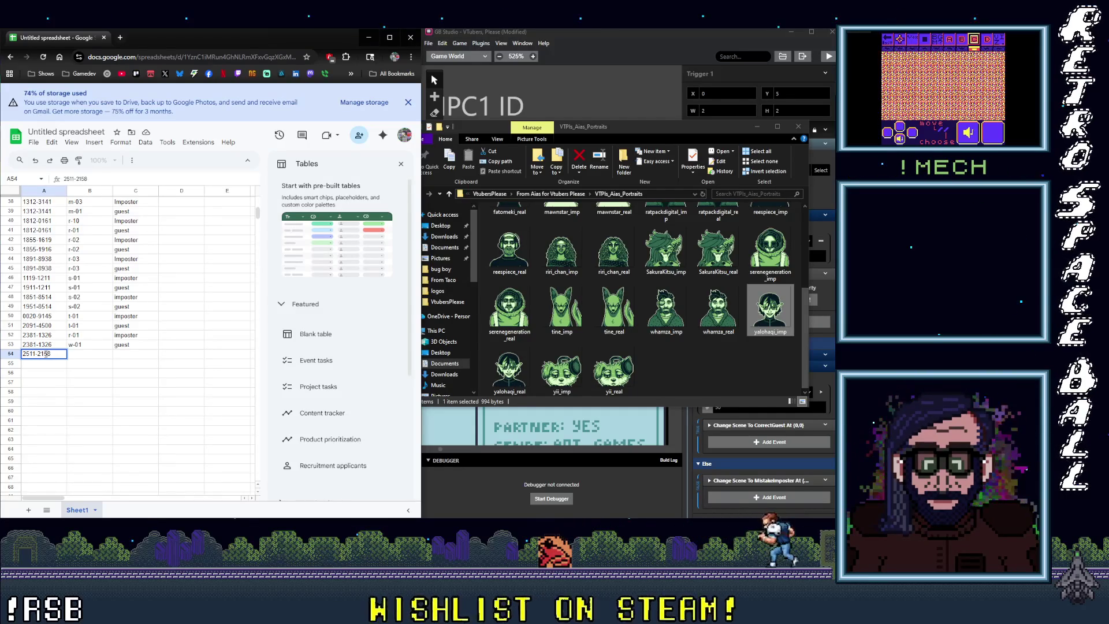
left_click(85, 358)
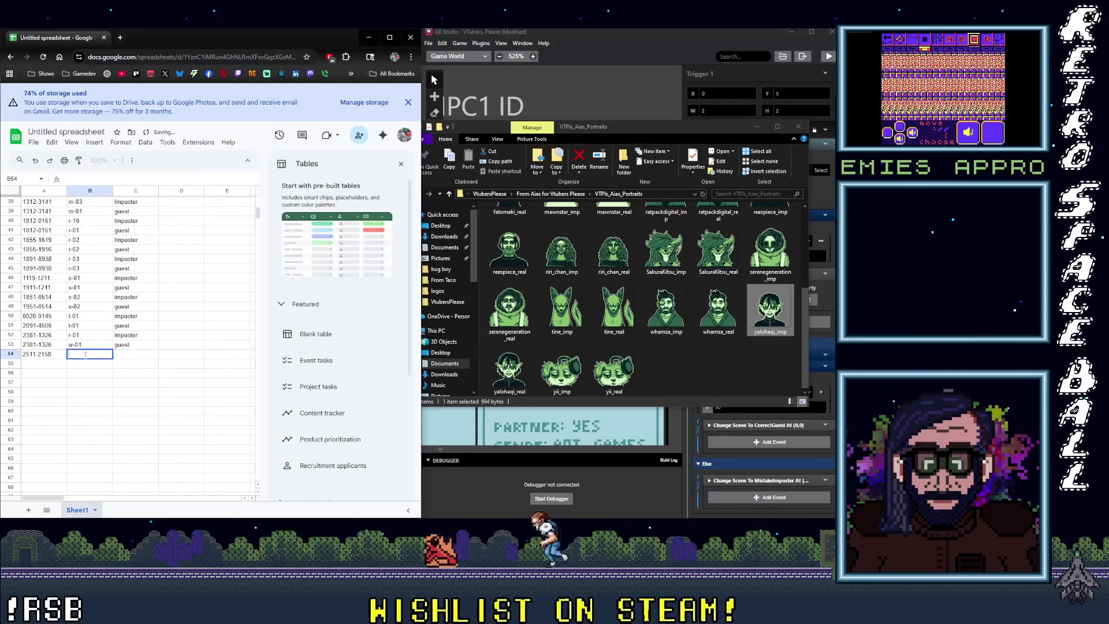
type("y-01")
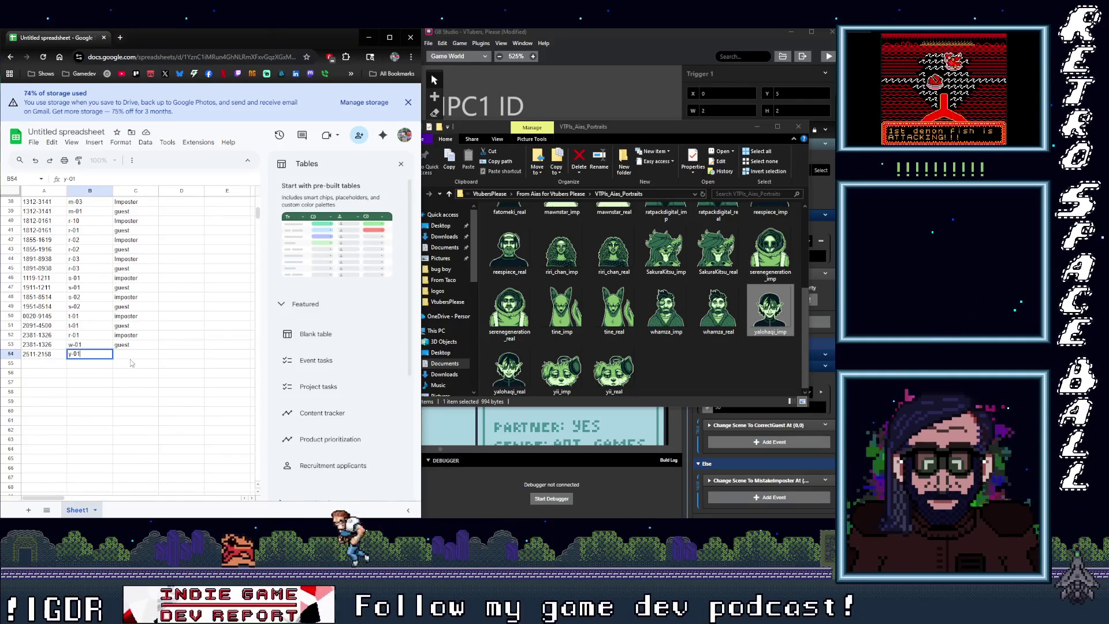
left_click(131, 358)
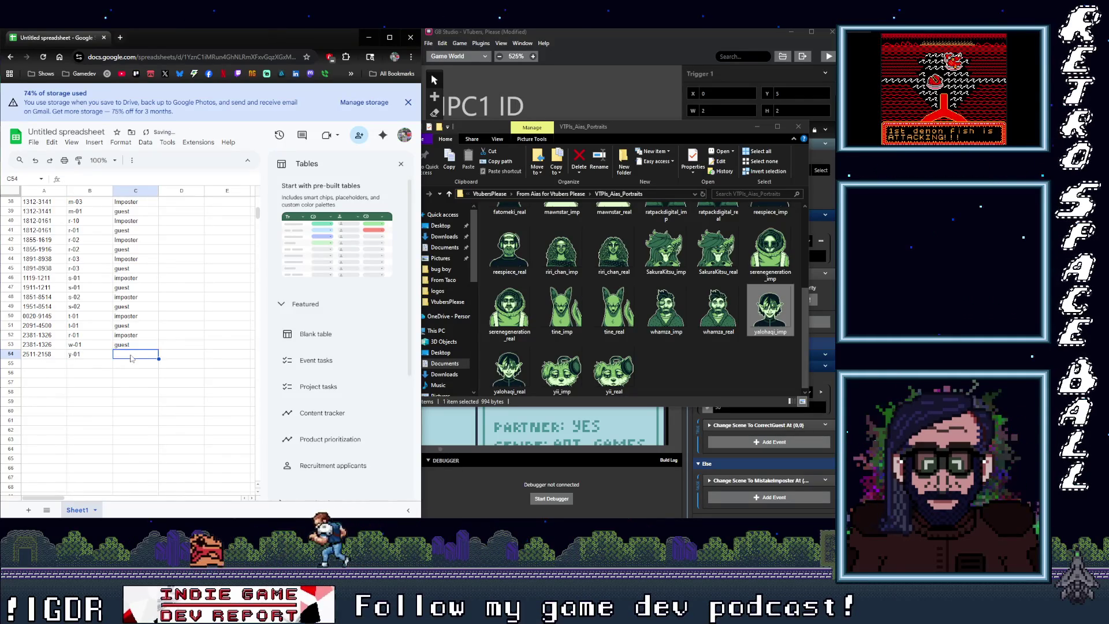
Step: Label rows 54–55 imposter and guest, and copy y-01 and 2511-2158 into row 55
double_click(125, 336)
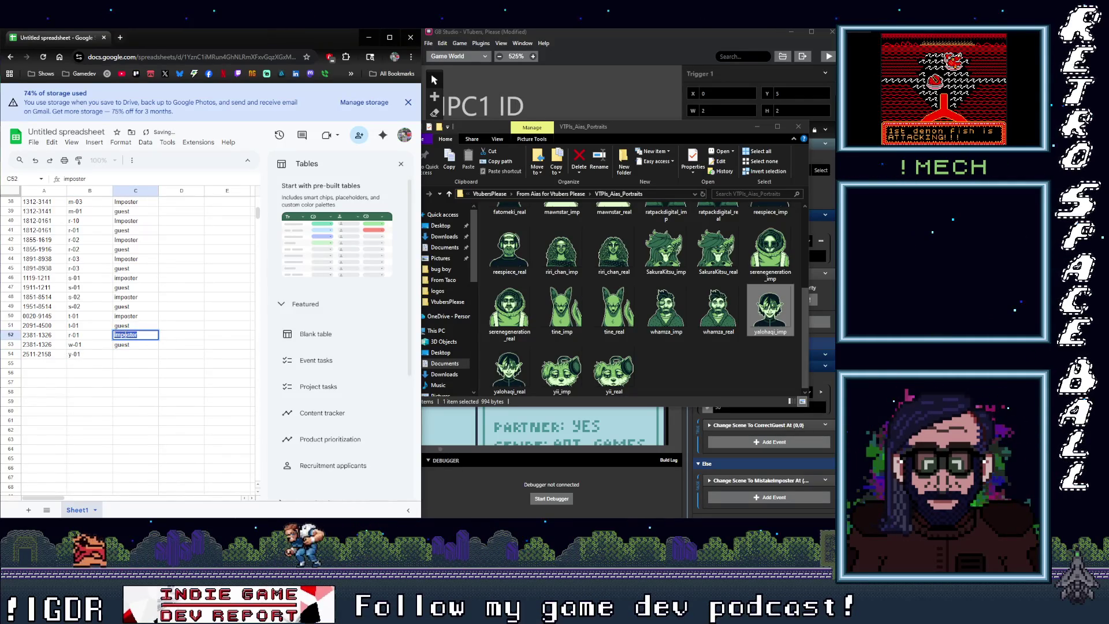
type("imposter")
double_click(128, 344)
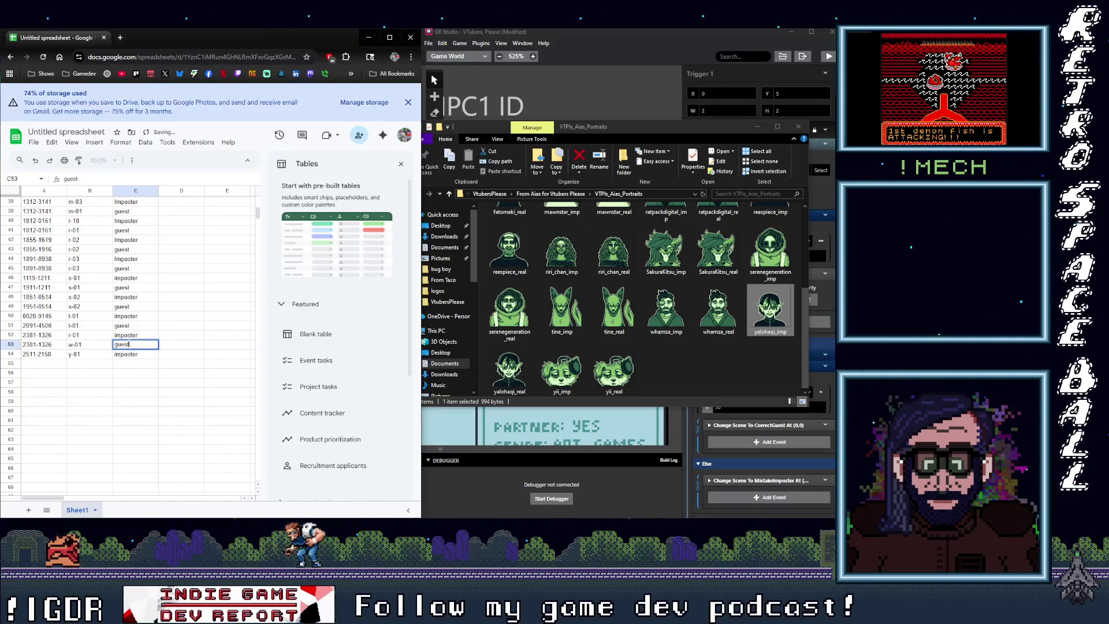
double_click(129, 363)
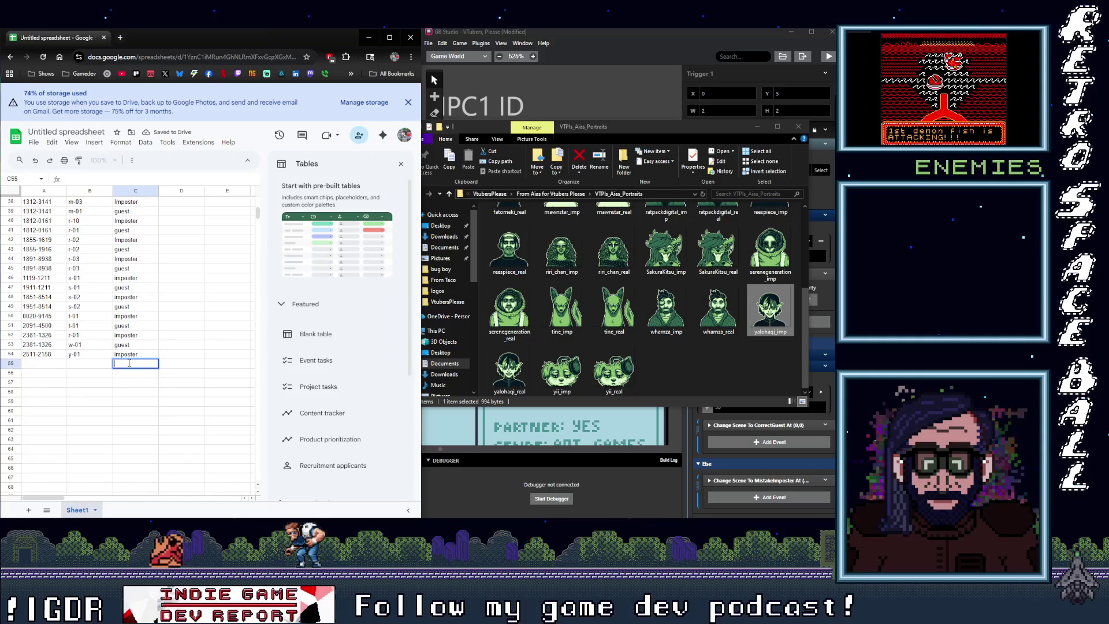
type("guest")
left_click(80, 357)
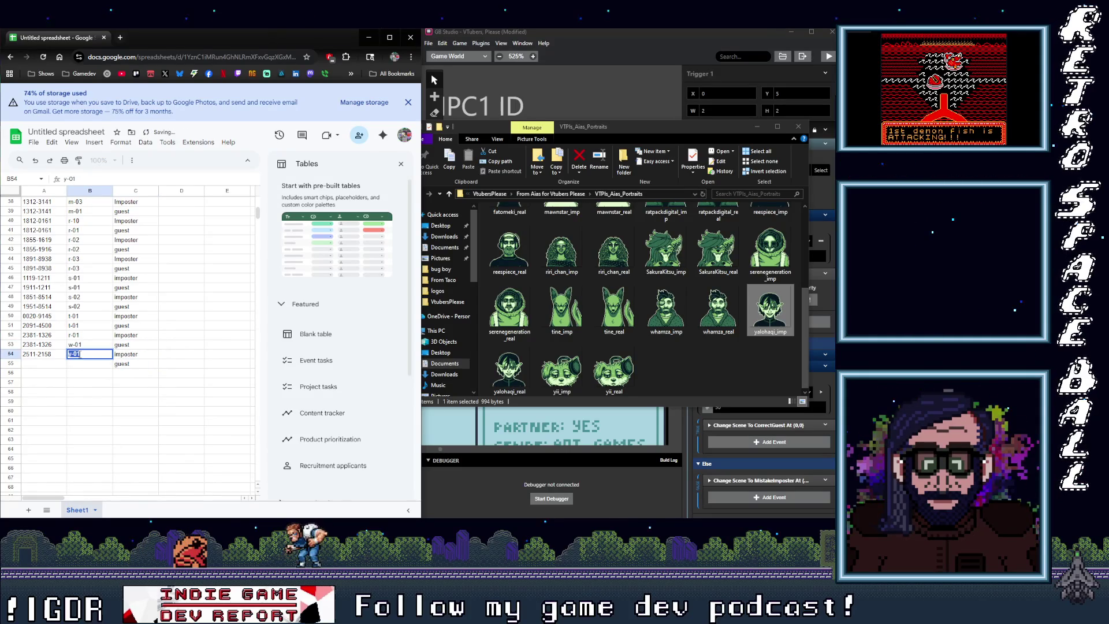
type("y-01")
left_click(46, 355)
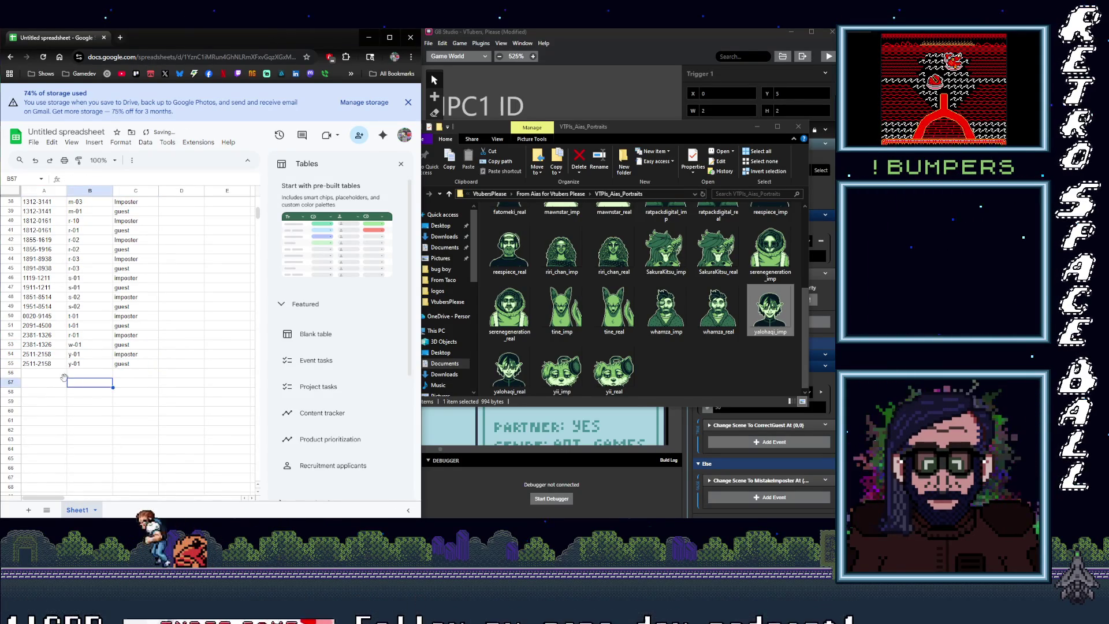
left_click(88, 366)
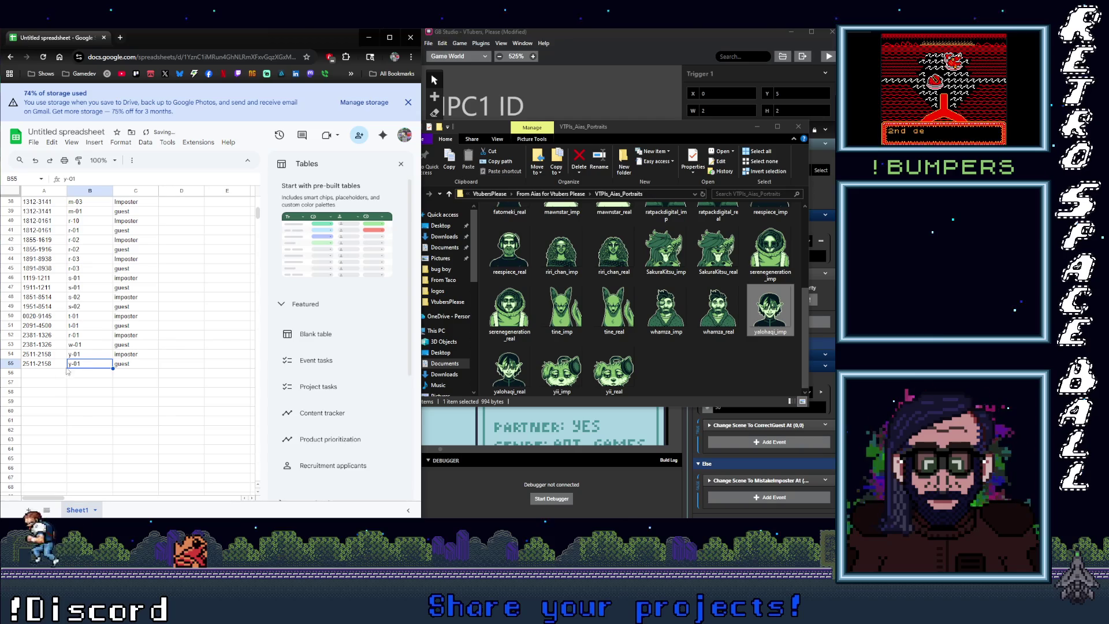
Step: Change A54's serial to 2551-2158
double_click(30, 365)
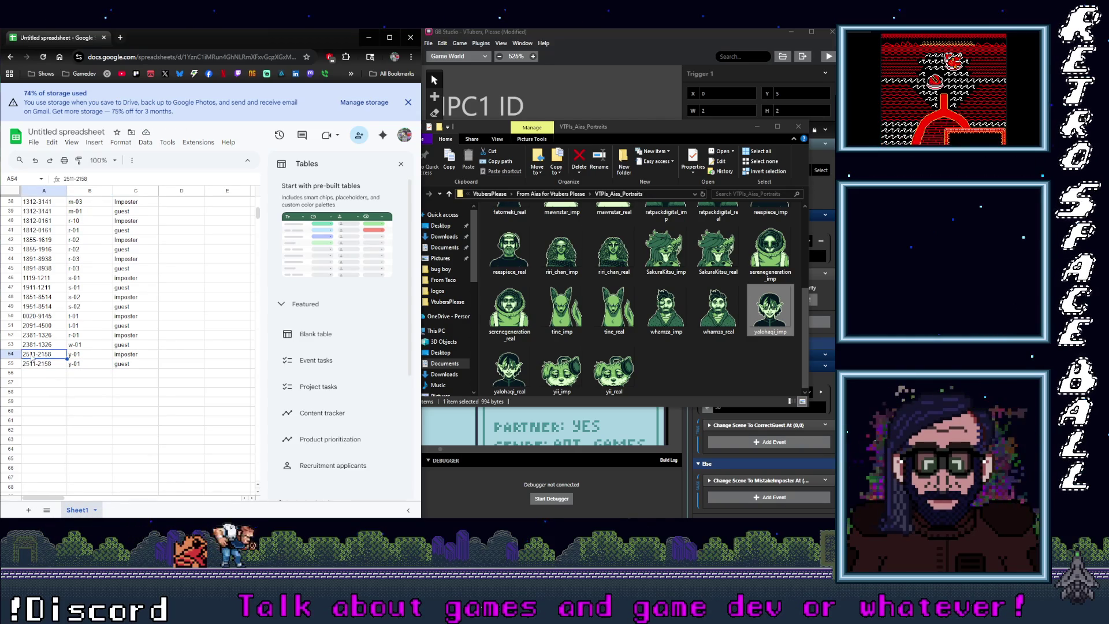
double_click(33, 359)
key("BackSpace")
type("5")
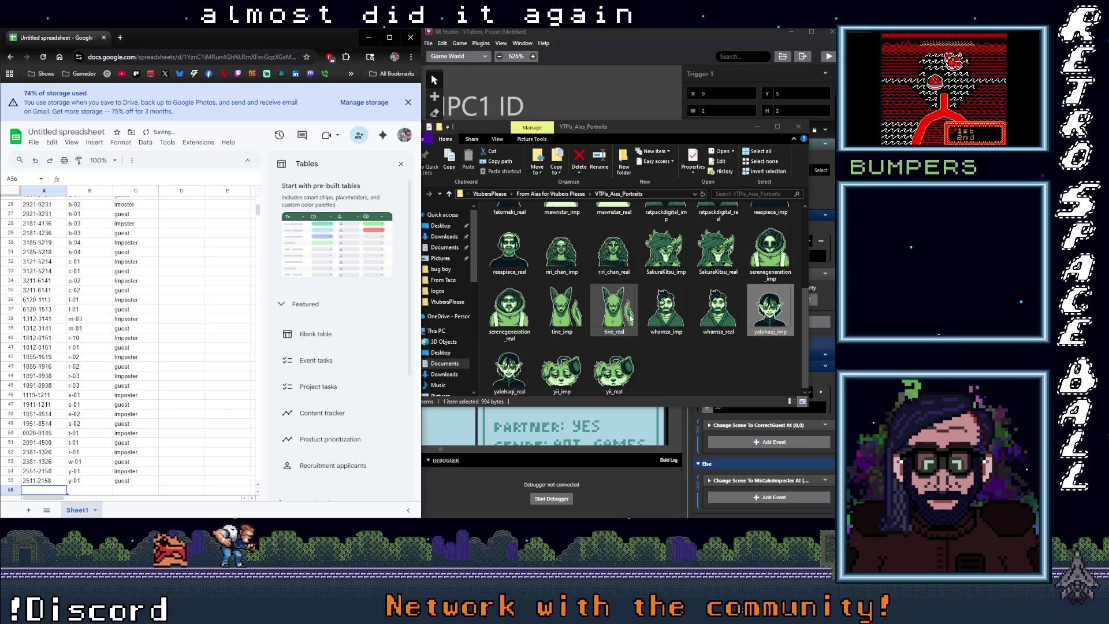
left_click(560, 371)
key("F2")
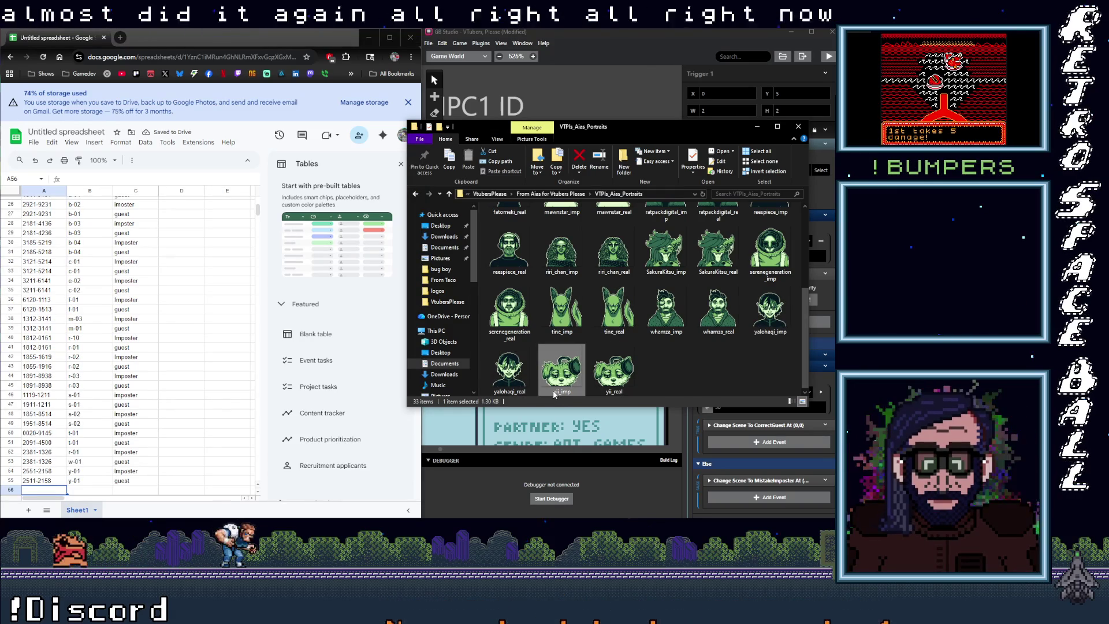
left_click(557, 392)
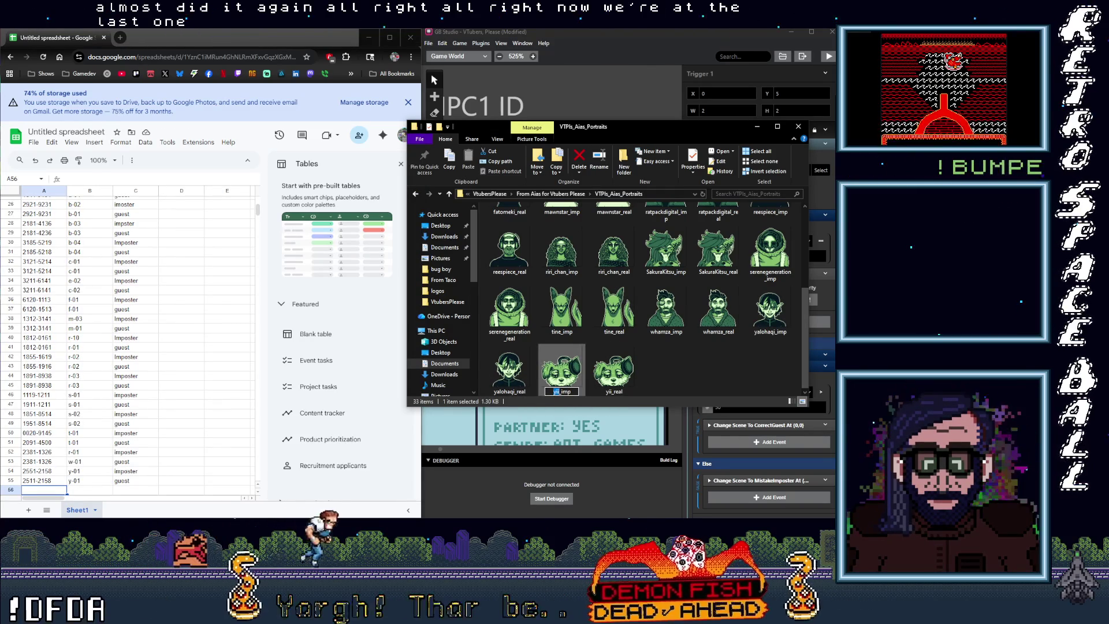
key("Return")
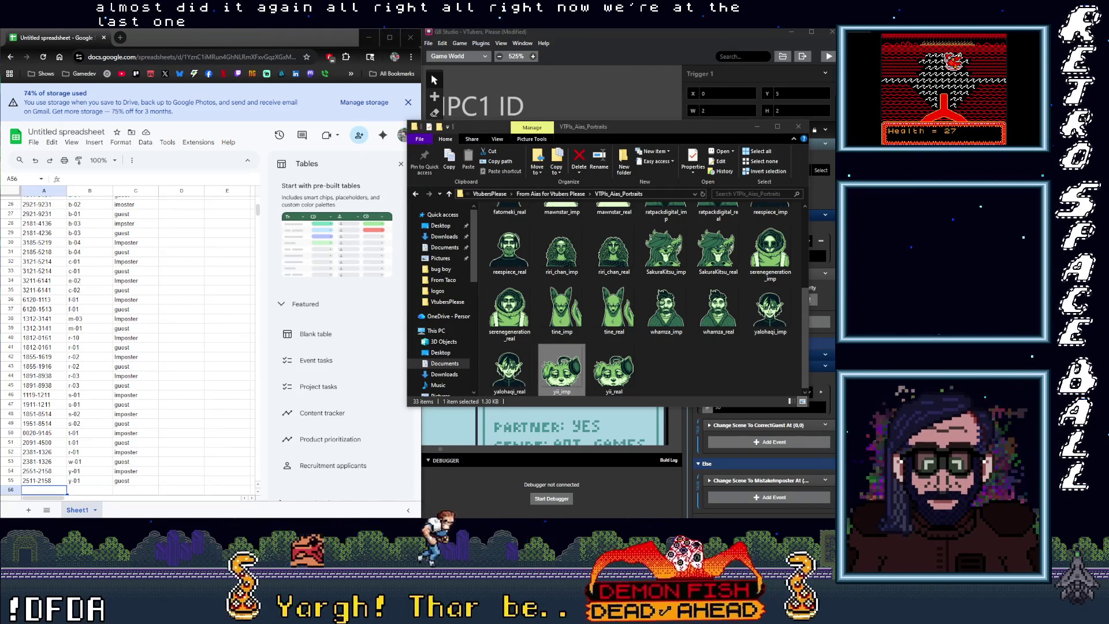
left_click(50, 492)
Step: Enter serial 2599-0000 and code y-02 in row 56
scroll(47, 414, "down", 3)
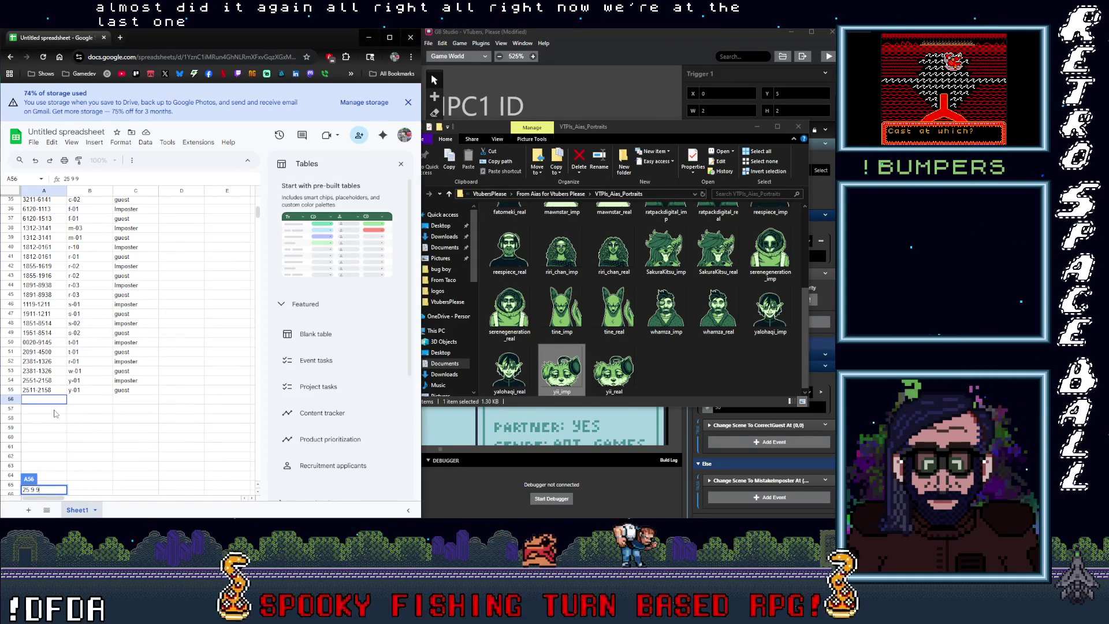
type("2599")
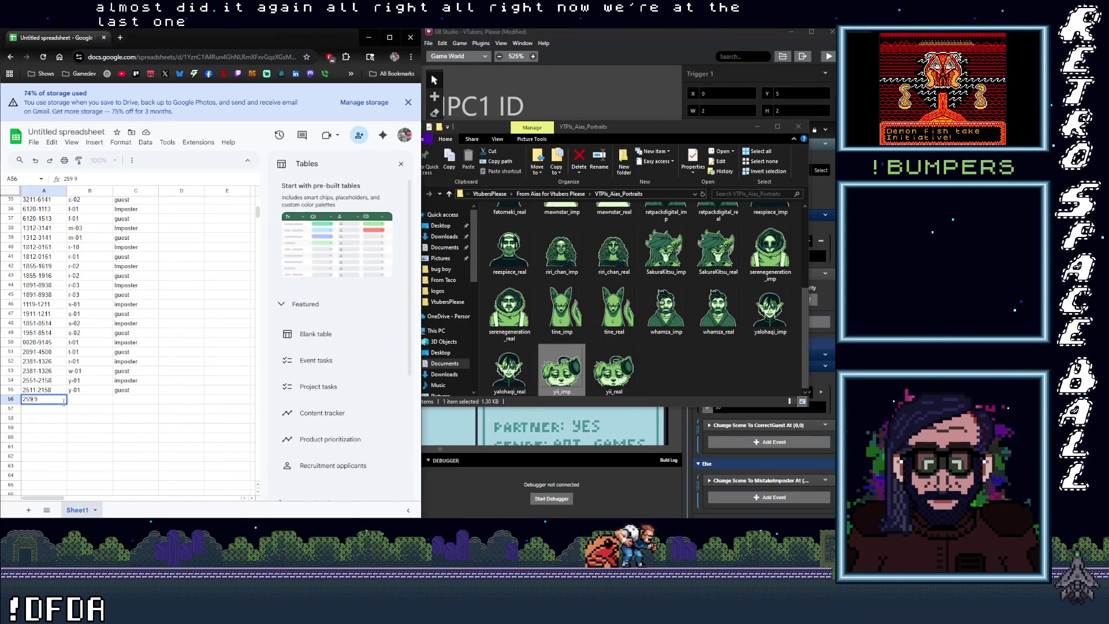
type("-0000")
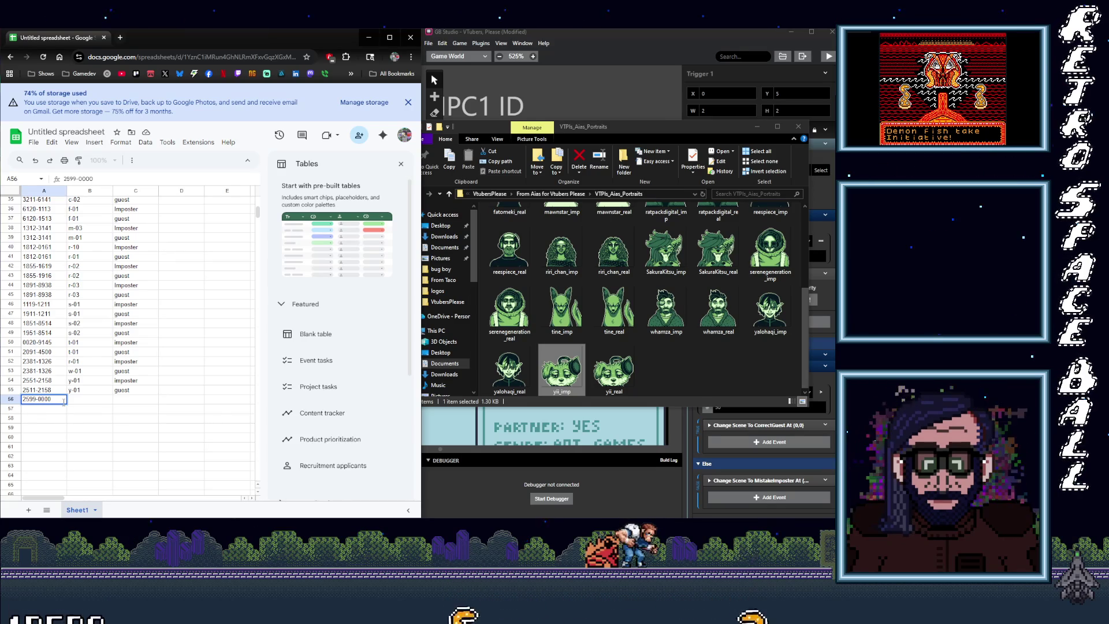
left_click(89, 404)
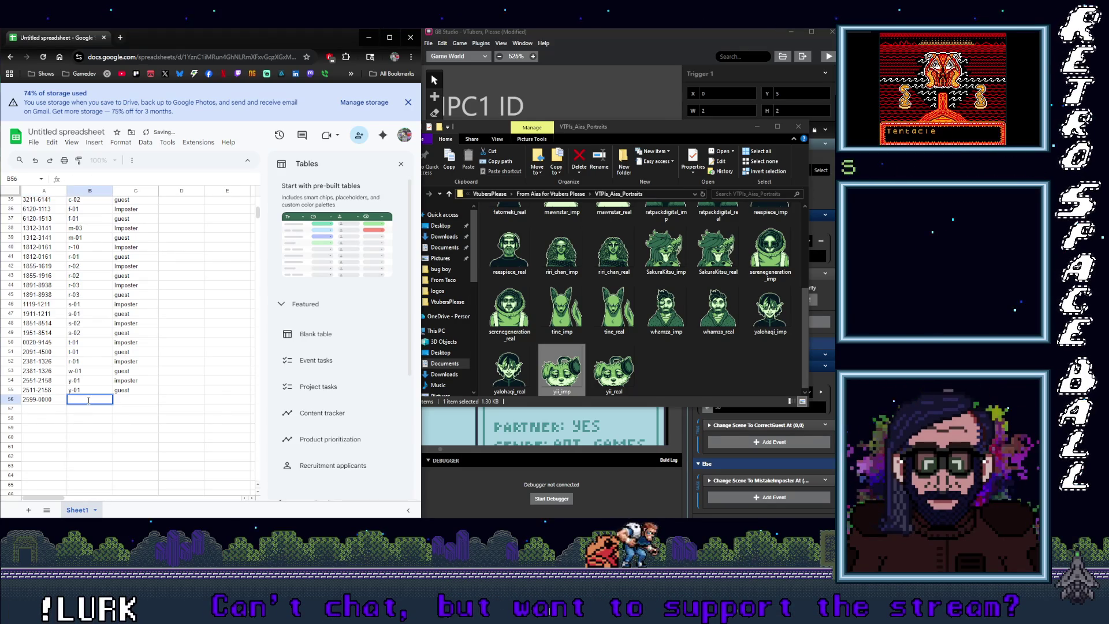
type("y-02")
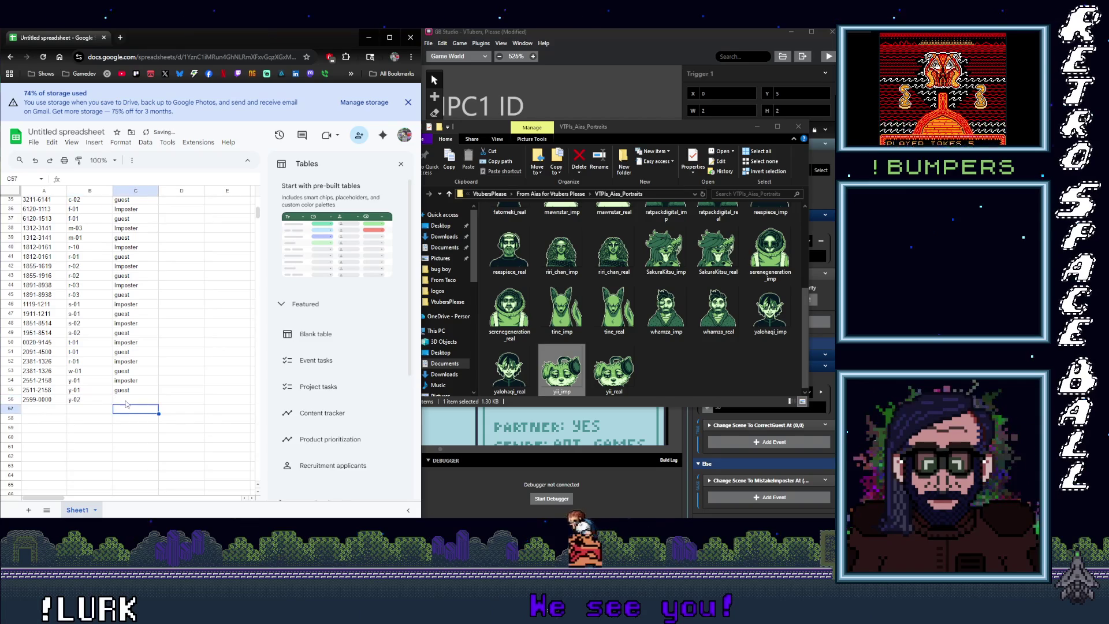
Step: Copy the imposter and guest labels into C56:C57 and duplicate row 56's serial and code into row 57
left_click_drag(138, 386, 143, 393)
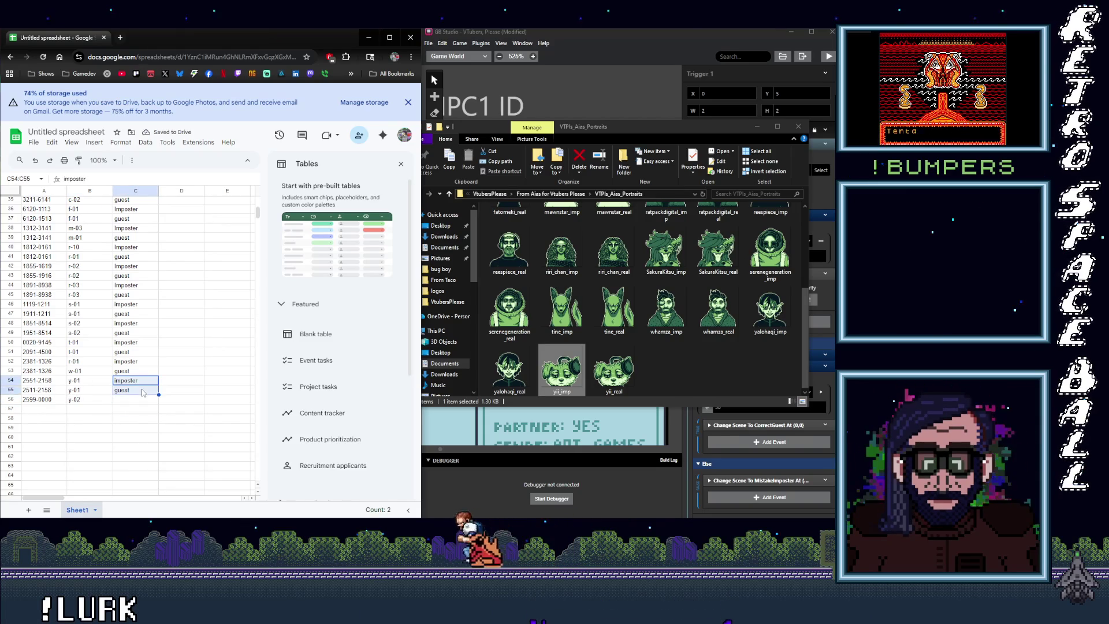
key("ctrl+c")
left_click(121, 400)
key("ctrl+v")
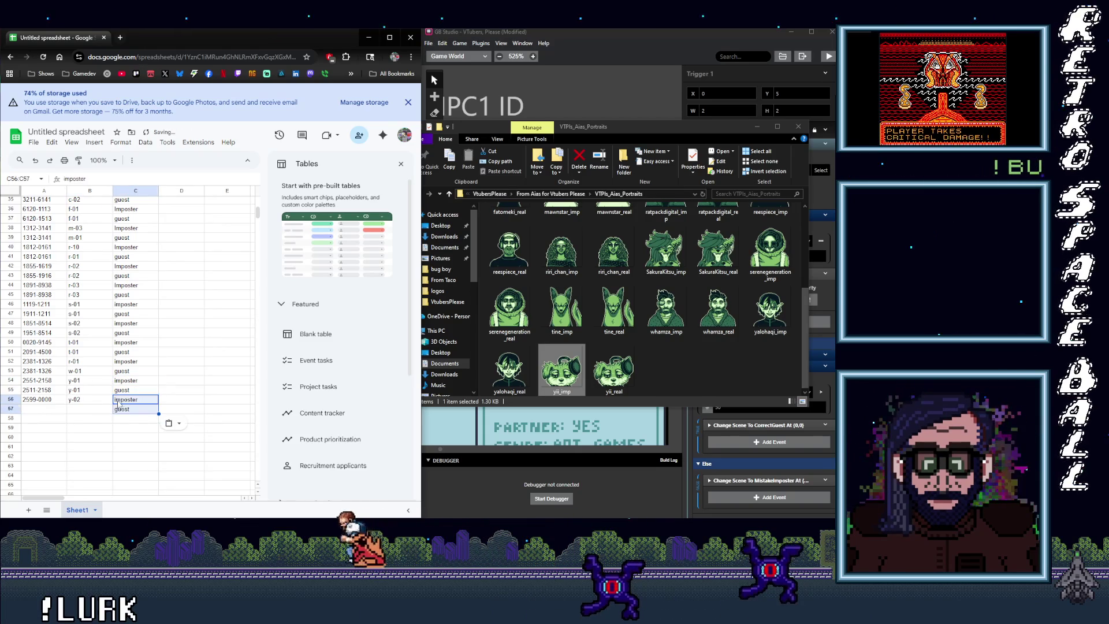
left_click_drag(28, 402, 80, 399)
key("ctrl+c")
left_click(50, 411)
key("ctrl+v")
left_click(181, 418)
left_click(194, 393)
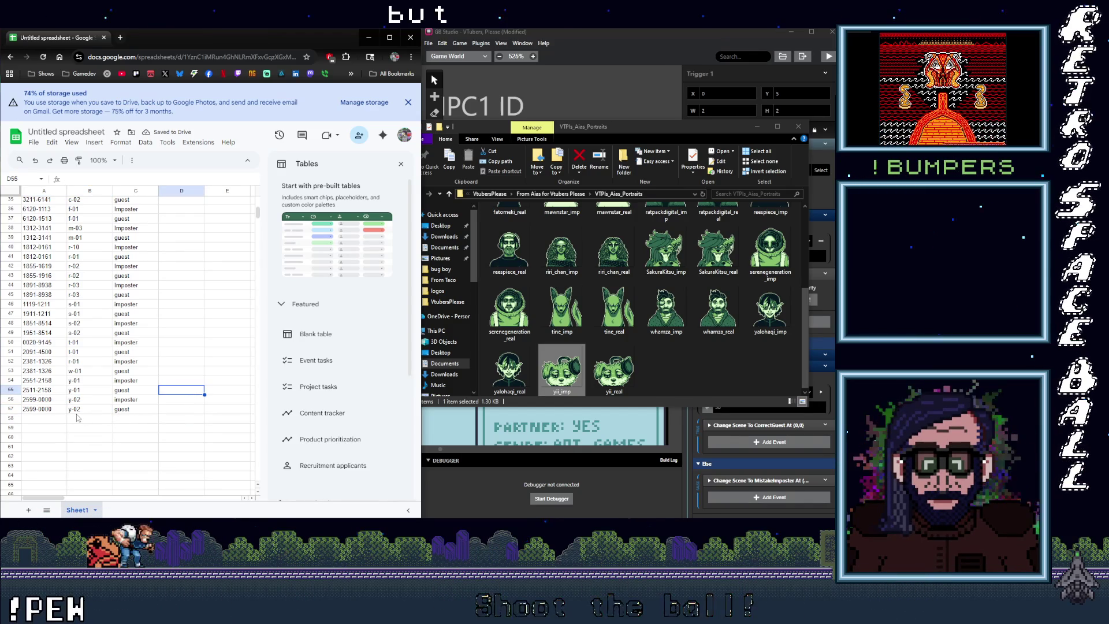
Step: Undo a mistaken edit to A57 and start editing A56's serial
left_click(31, 413)
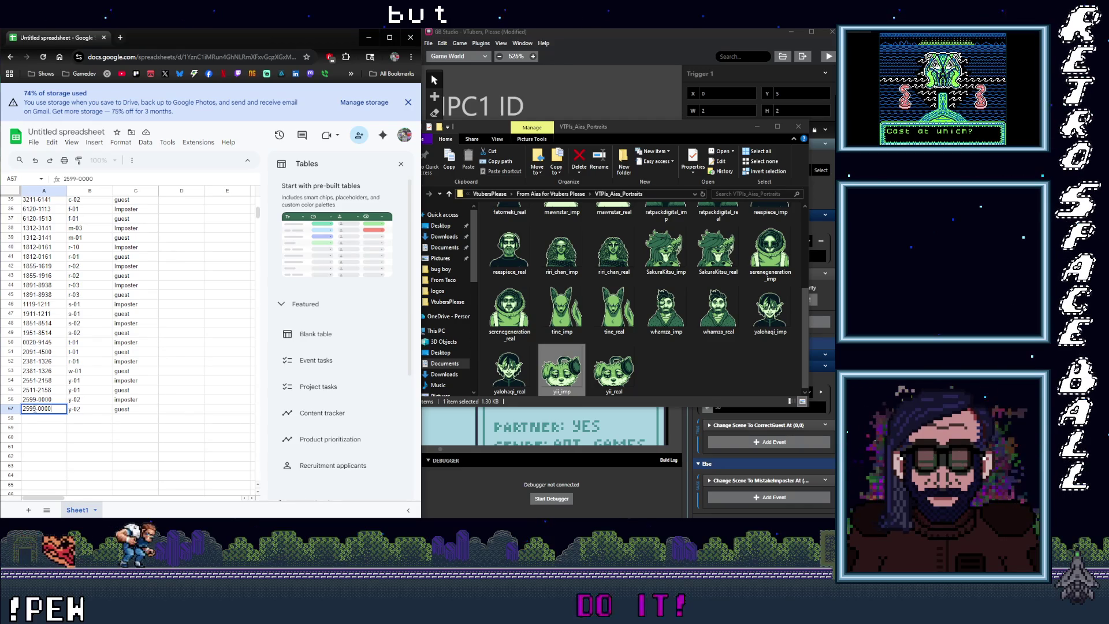
key("BackSpace")
key("BackSpace")
key("BackSpace")
type("992")
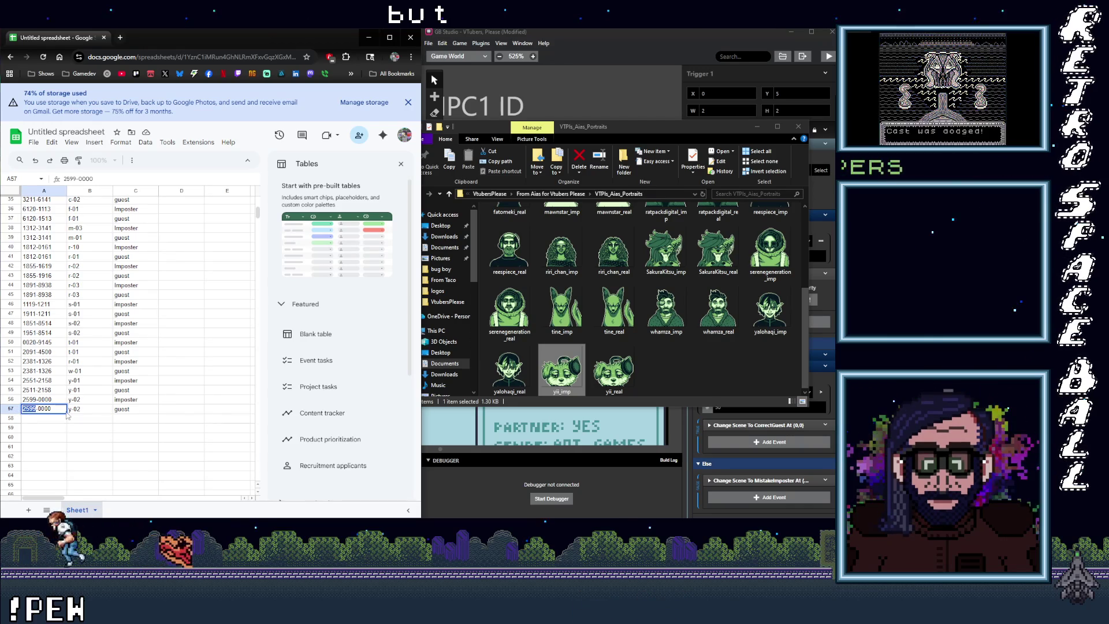
key("ctrl+z")
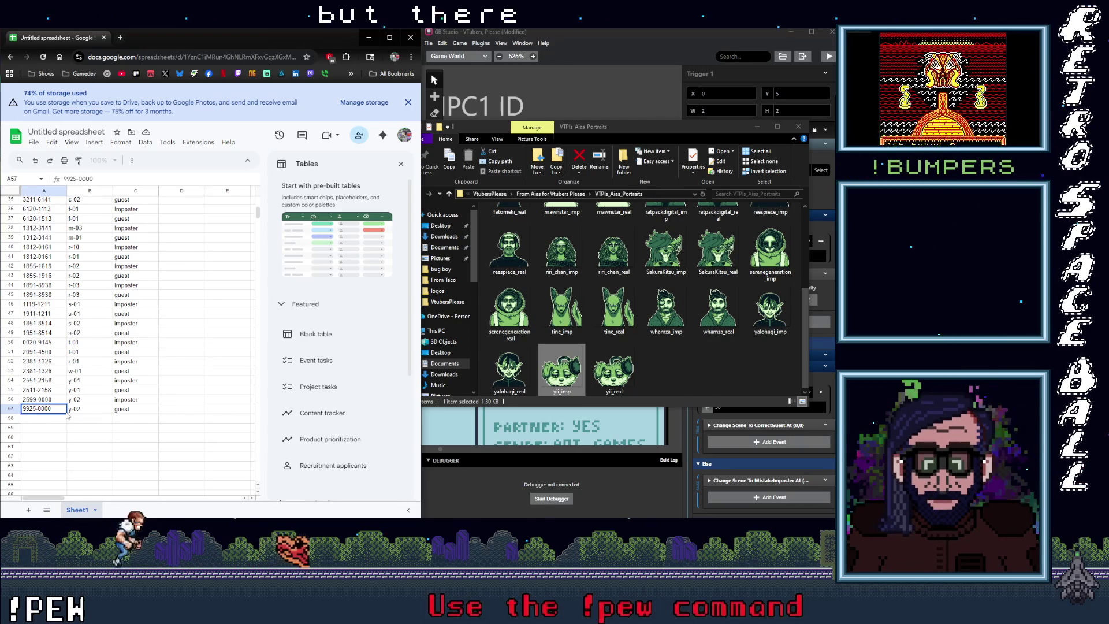
double_click(34, 399)
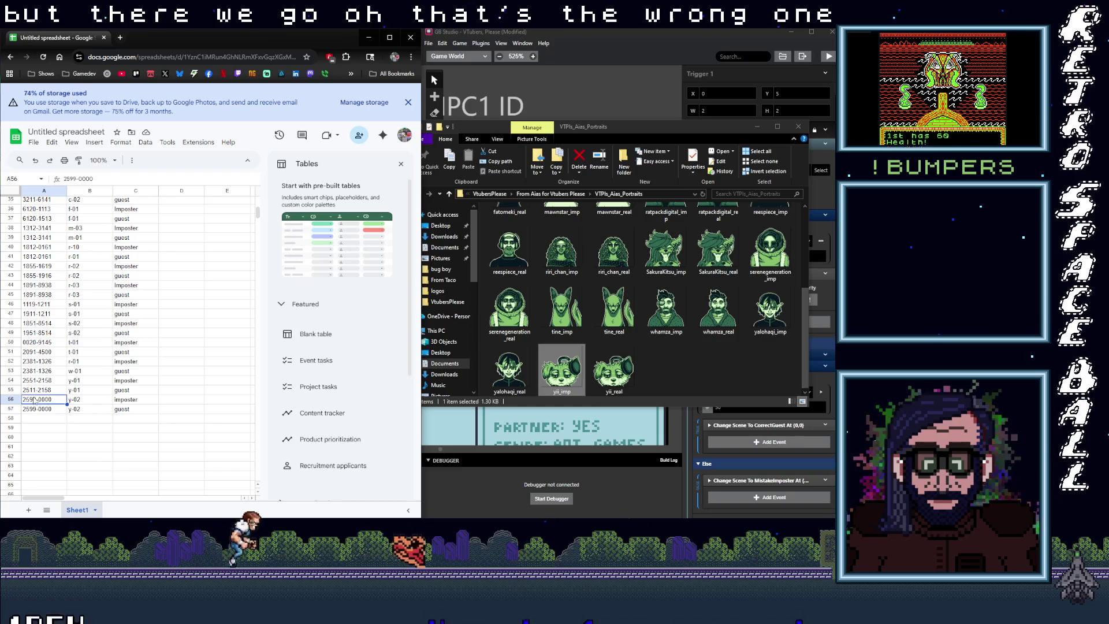
double_click(36, 398)
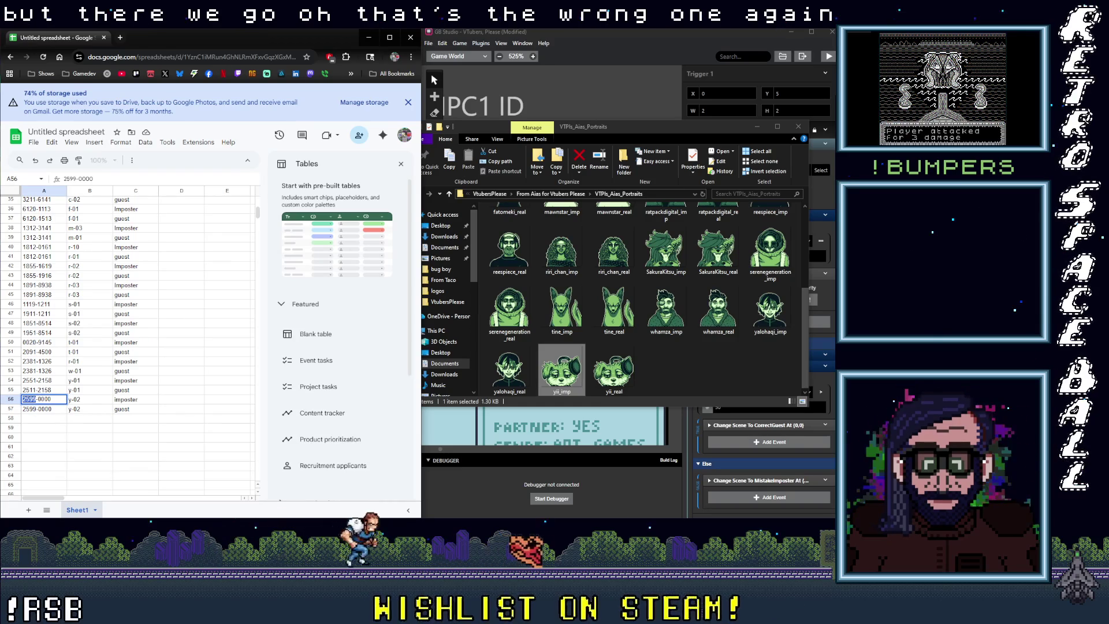
Step: Finish A56 as 9925-0000, review the serial list, then minimize File Explorer and Chrome
type("99")
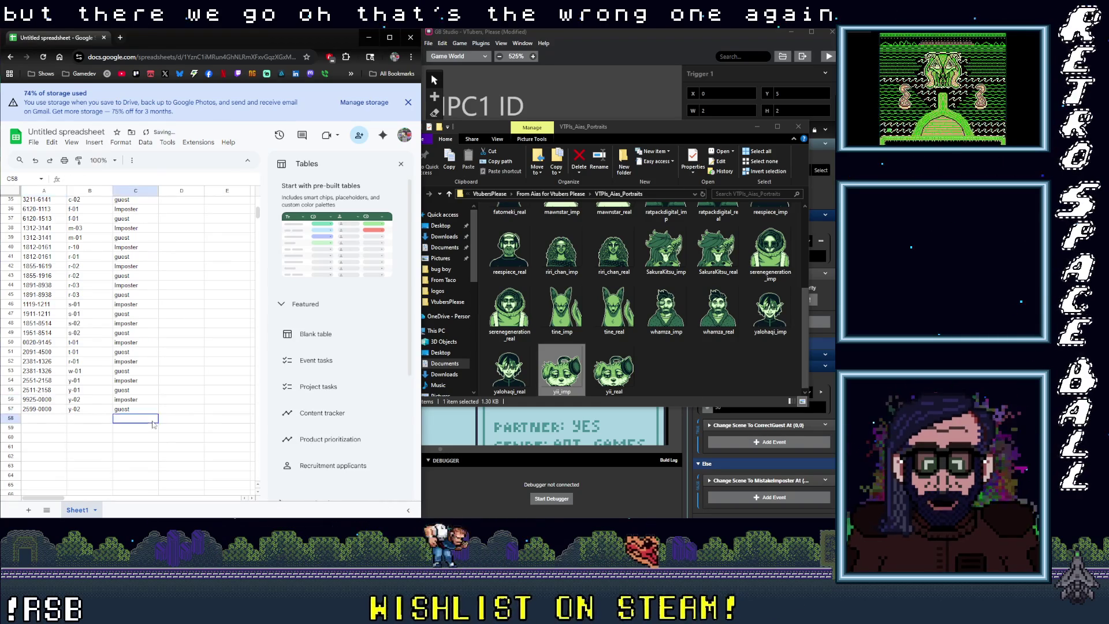
left_click(136, 418)
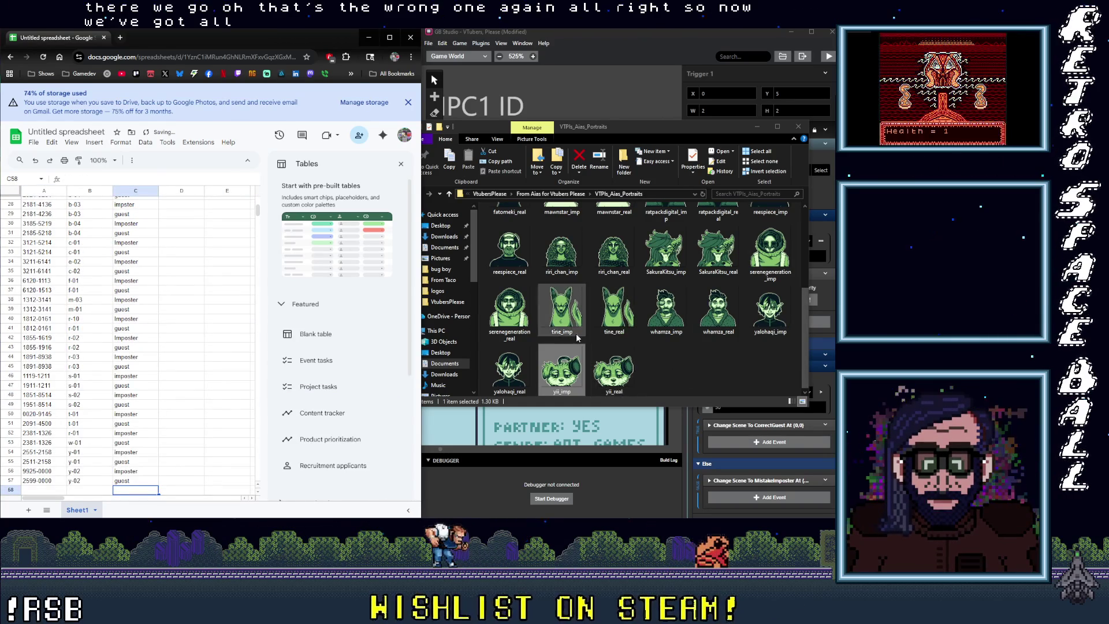
scroll(105, 478, "down", 3)
scroll(97, 442, "up", 3)
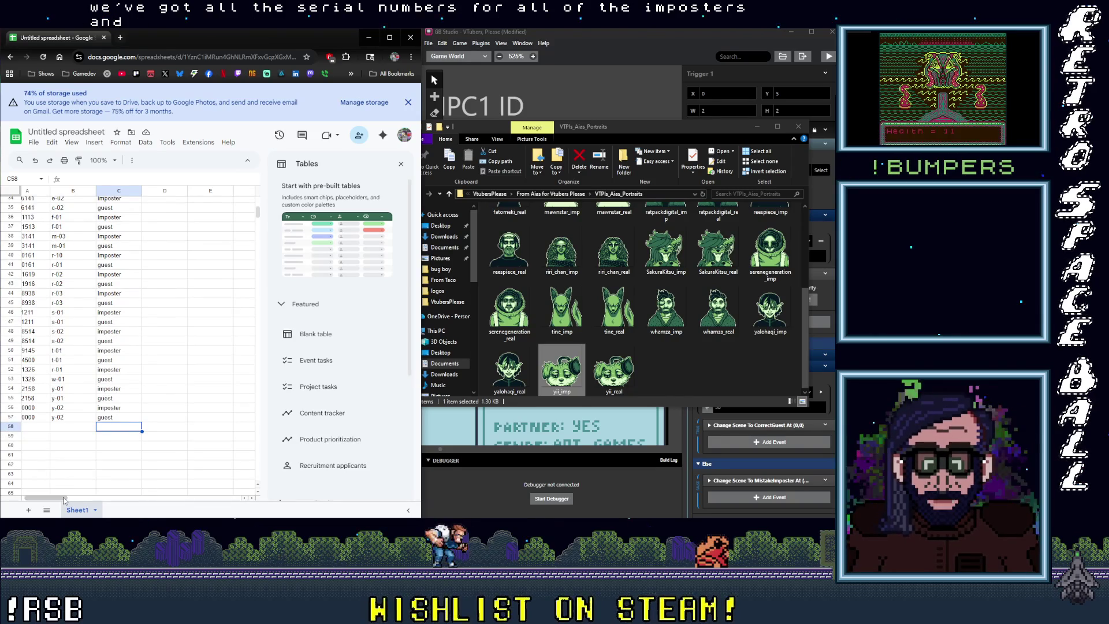
scroll(118, 416, "up", 5)
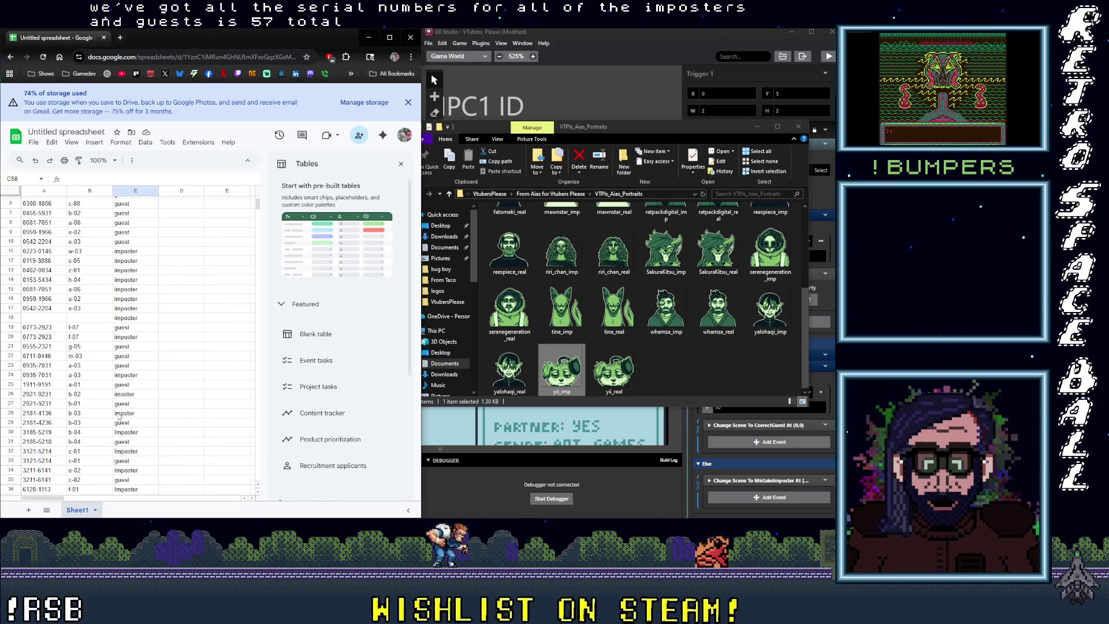
scroll(119, 416, "down", 4)
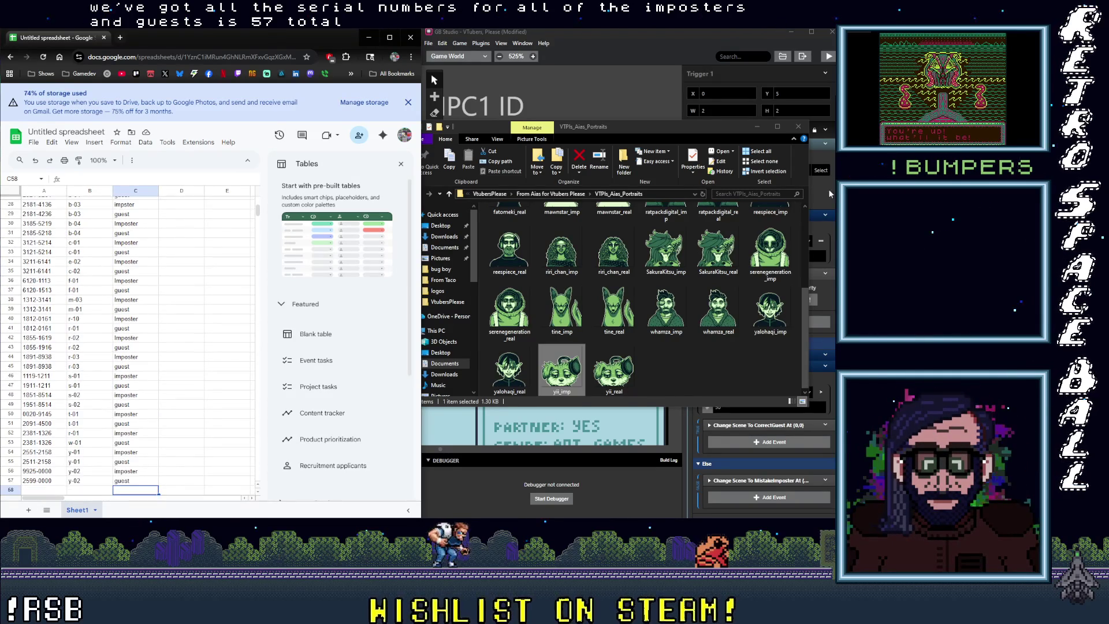
left_click(754, 125)
left_click(368, 39)
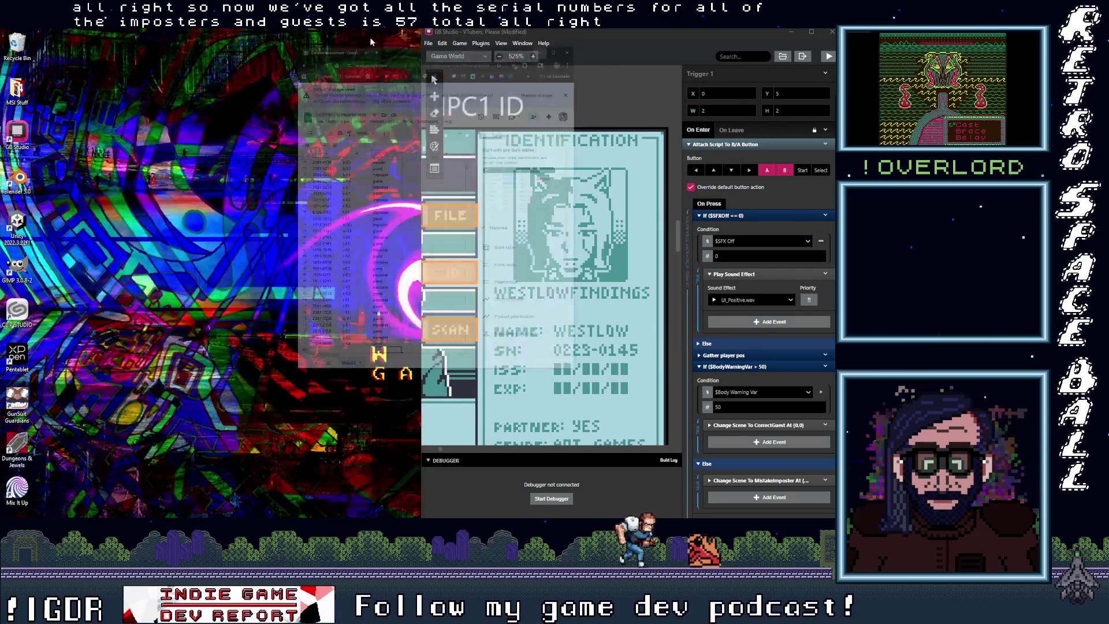
Step: Maximize GB Studio, then switch to the Chrome spreadsheet and Aseprite's OnFile.ase
double_click(571, 36)
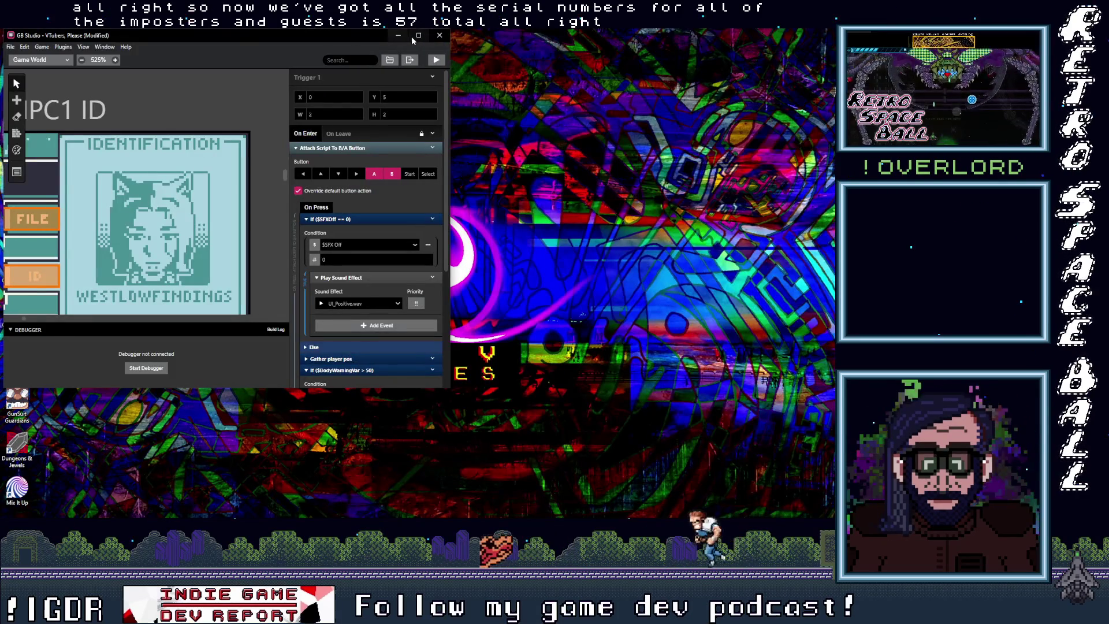
left_click(414, 36)
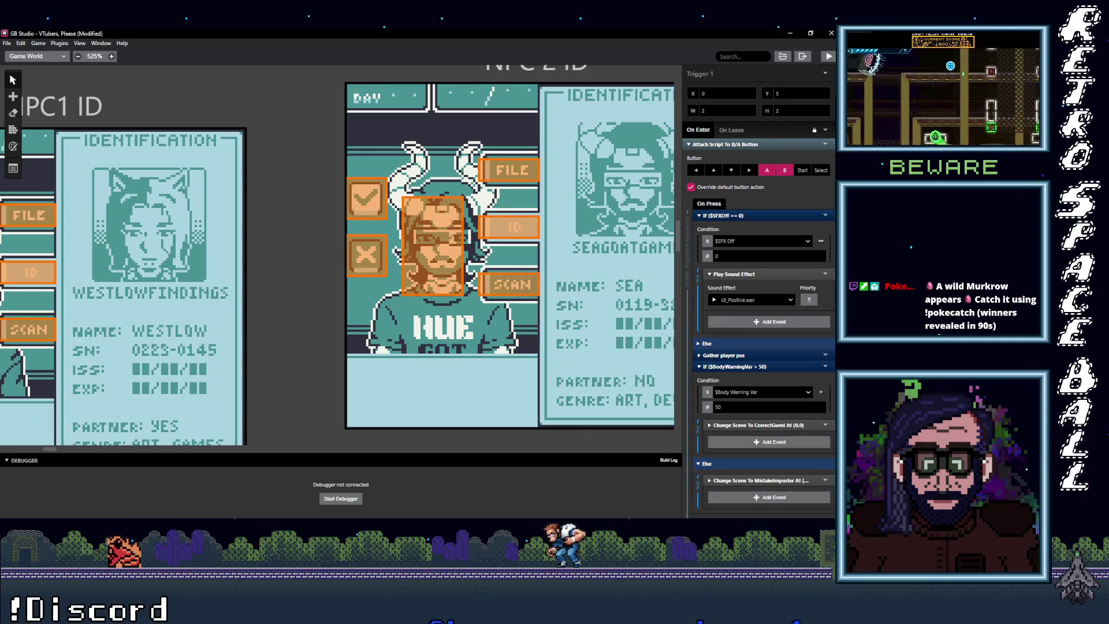
mouse_move(846, 101)
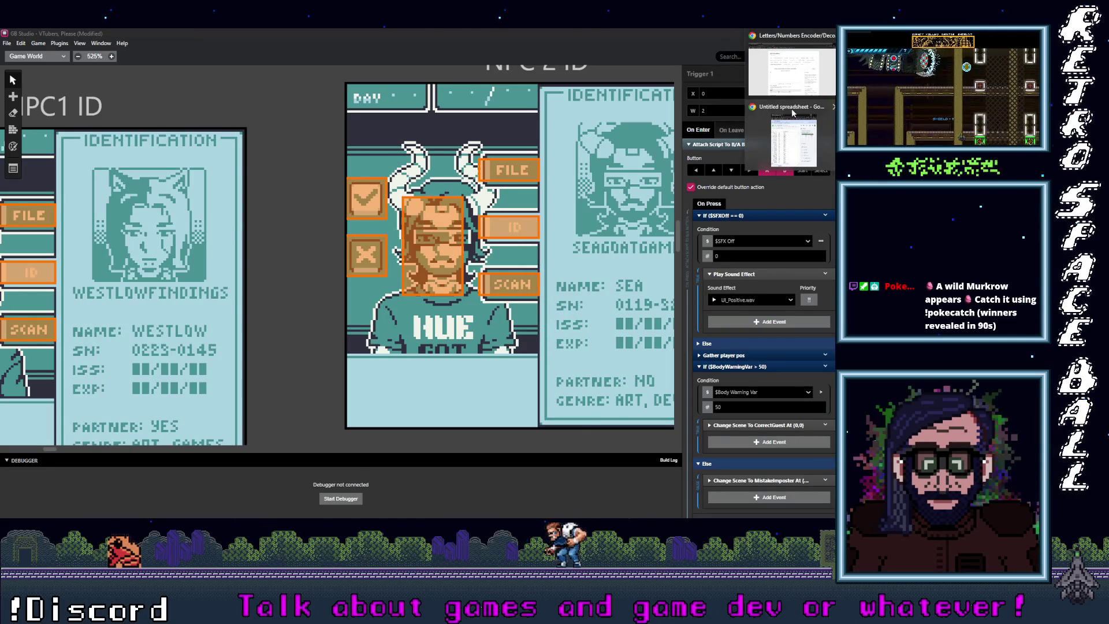
left_click(786, 107)
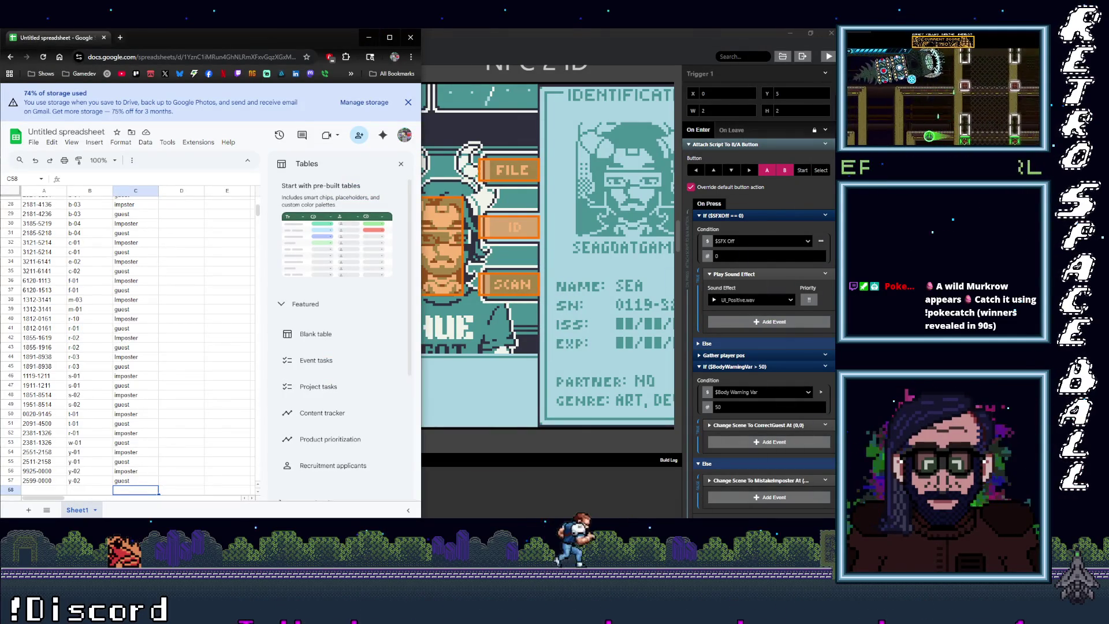
mouse_move(845, 173)
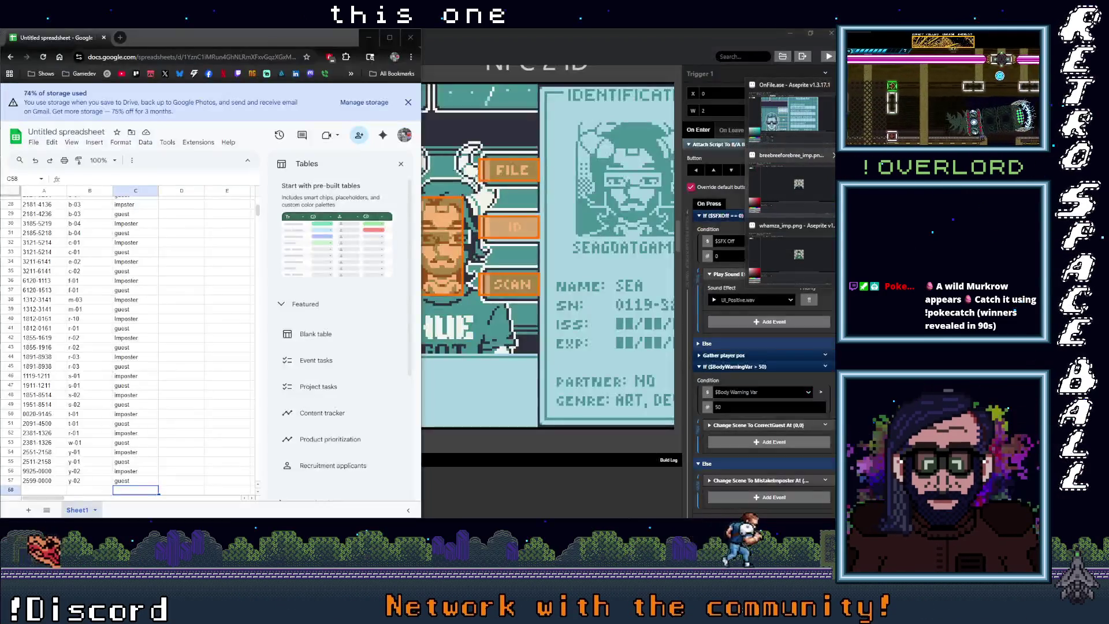
left_click(791, 116)
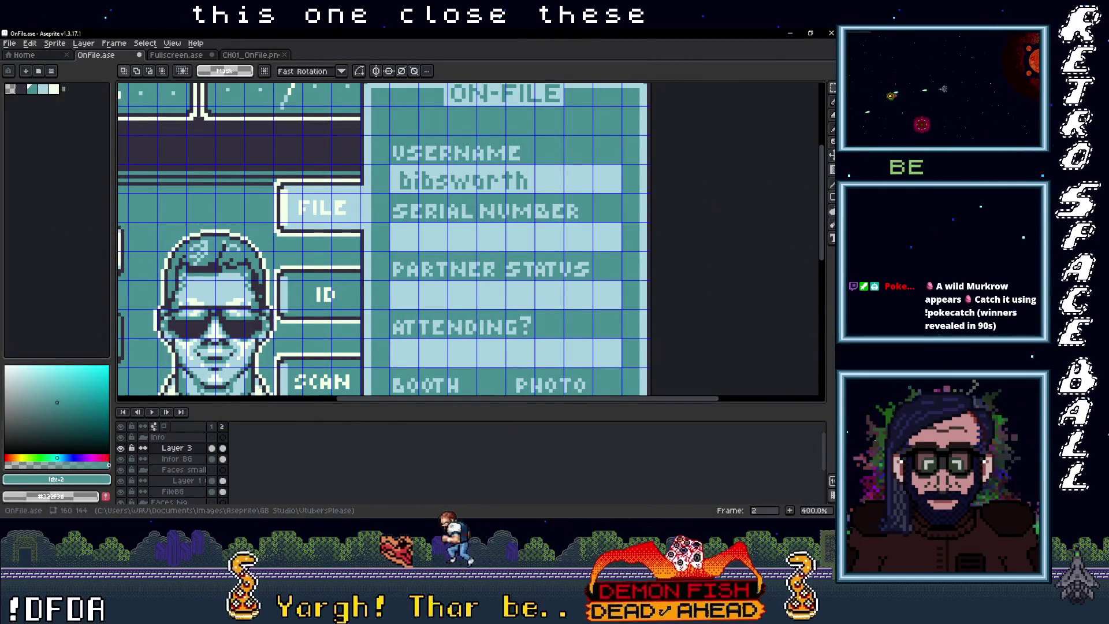
left_click(768, 134)
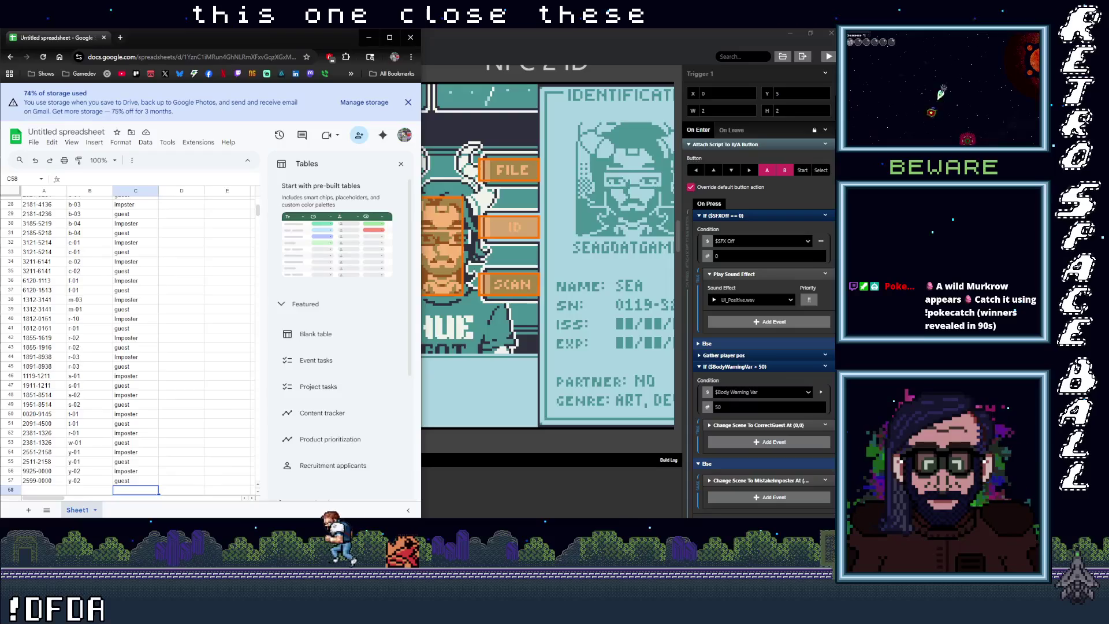
Step: Zoom the OnFile.ase card out to 200%, glance at the spreadsheet, then bring GB Studio forward
key("alt+Tab")
scroll(328, 246, "down", 2)
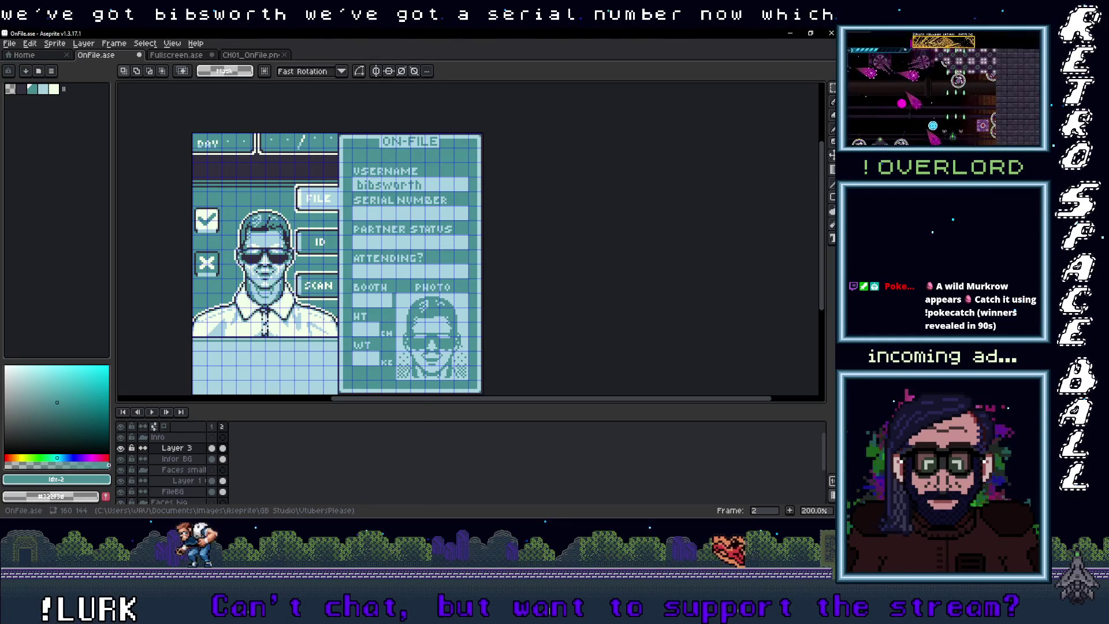
key("alt+Tab")
key("alt+Tab")
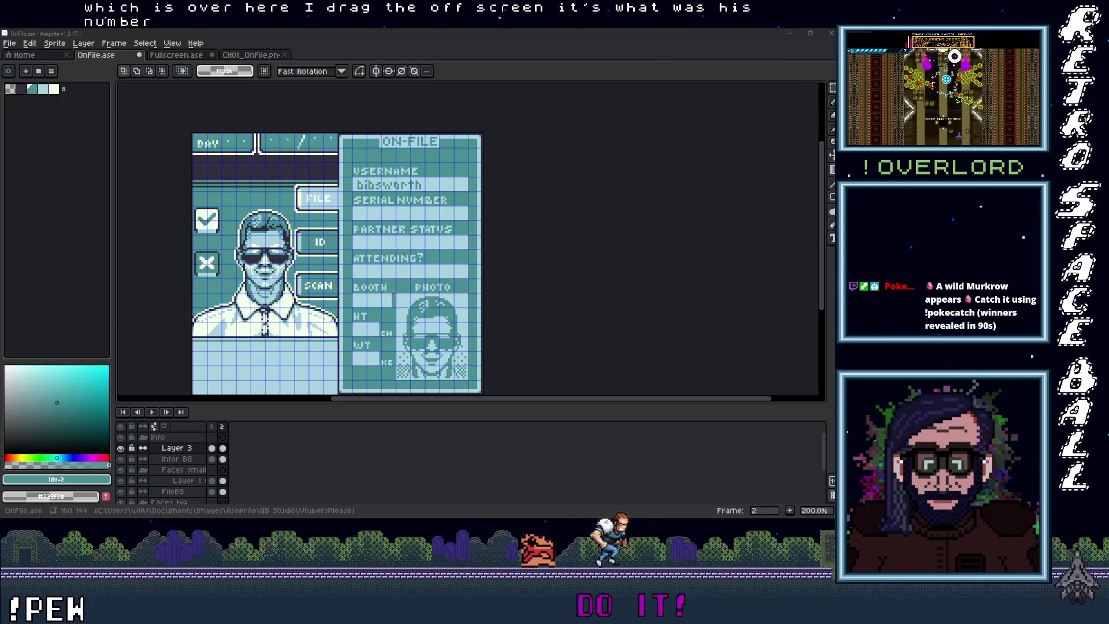
mouse_move(834, 162)
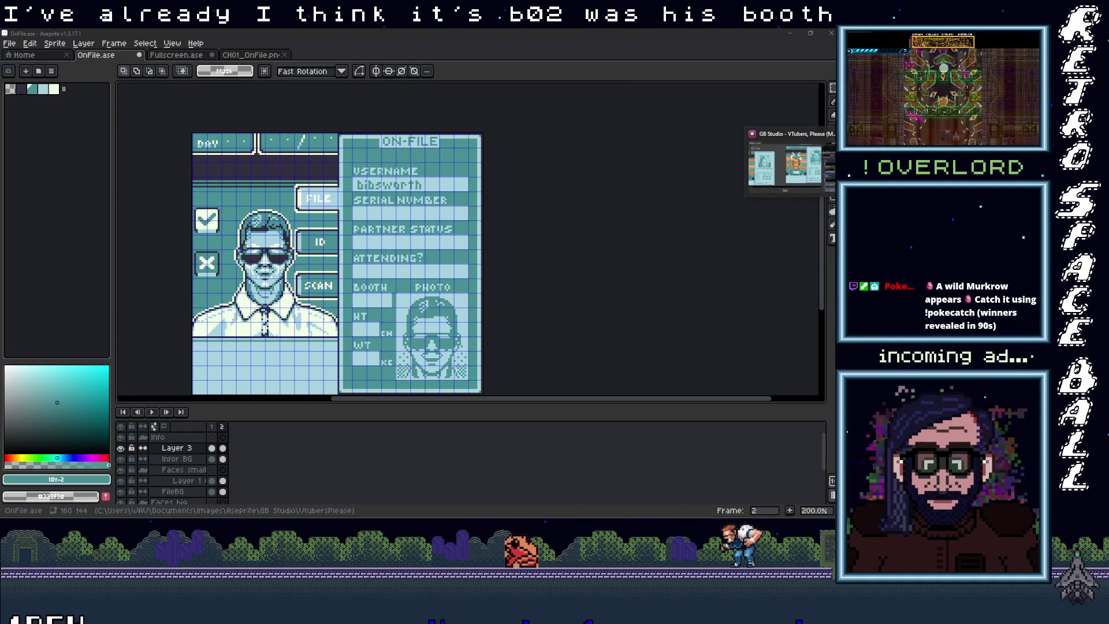
left_click(787, 164)
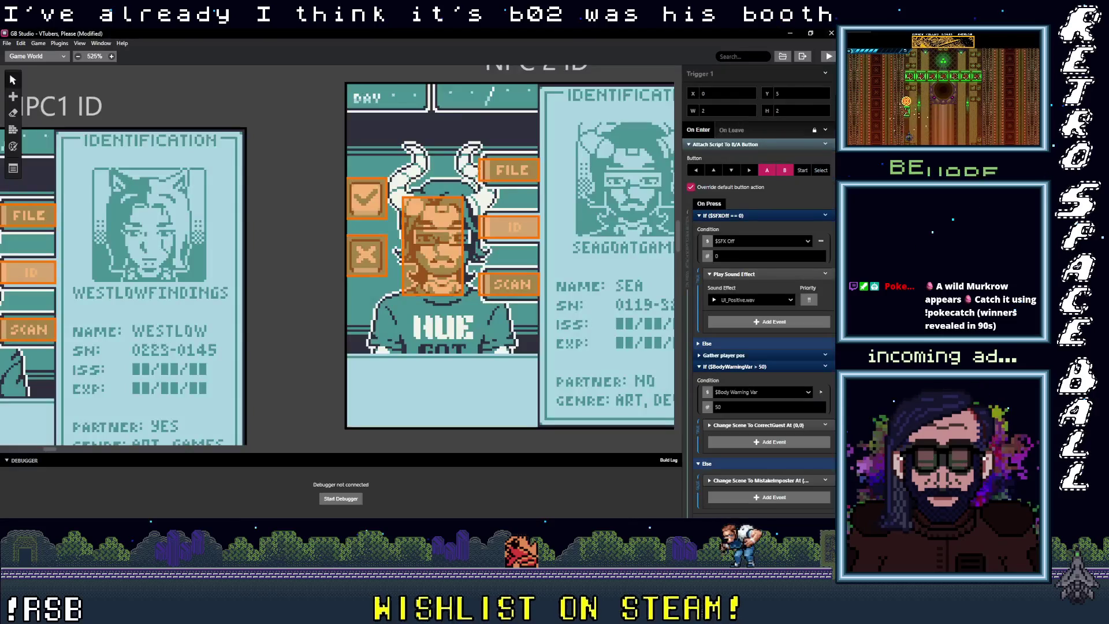
Step: Browse the GB Studio scene canvas to the NPC 25–27 scenes, then return to Aseprite
scroll(502, 267, "up", 15)
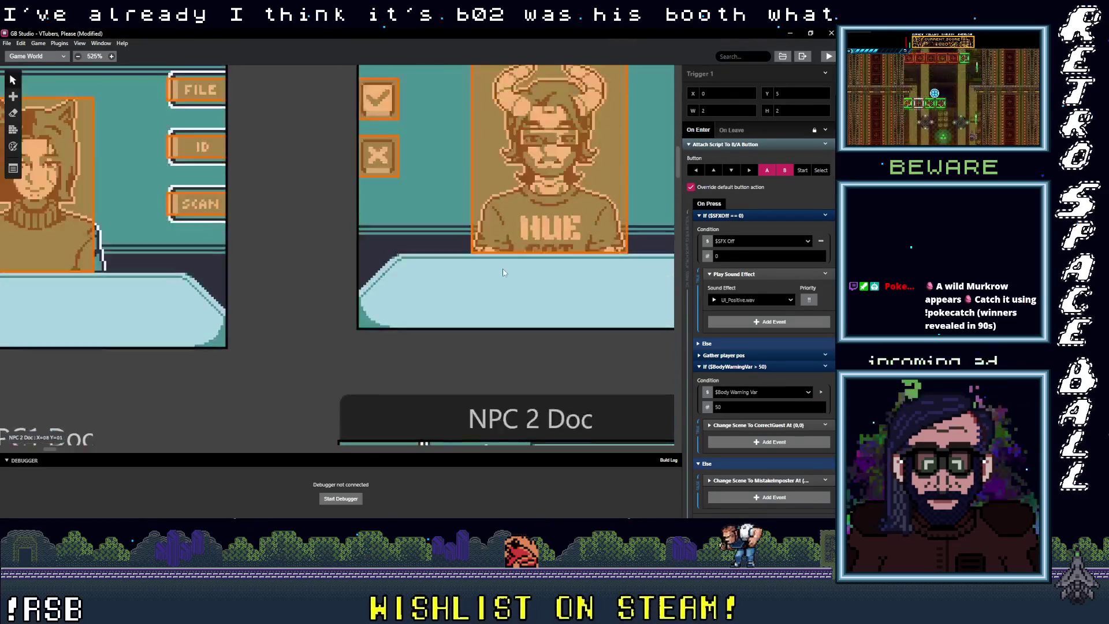
scroll(502, 269, "up", 5)
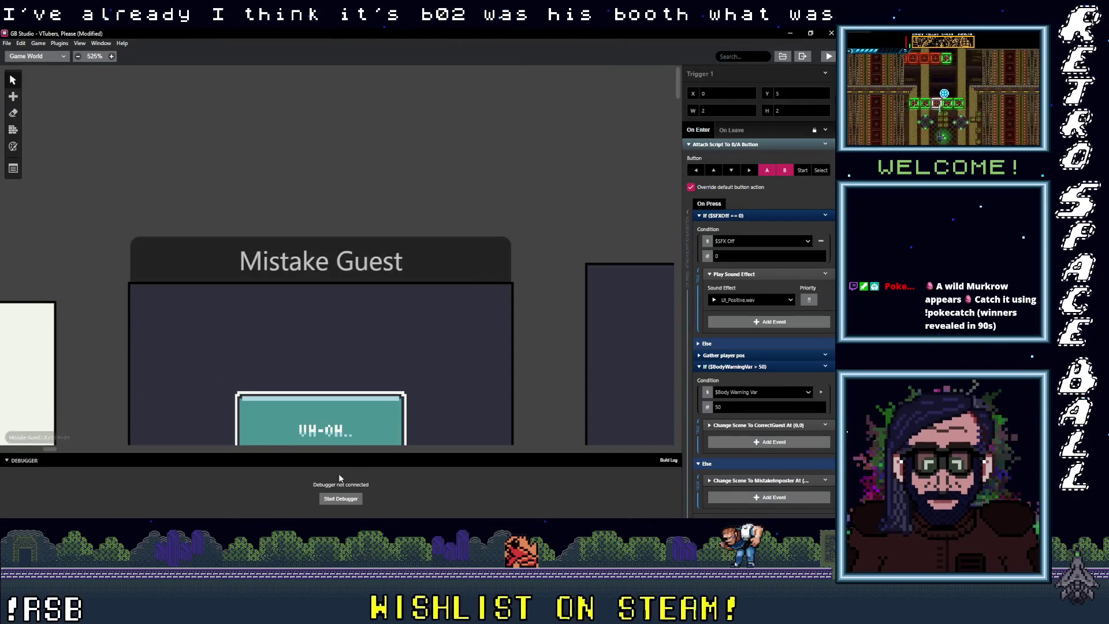
left_click_drag(50, 448, 210, 453)
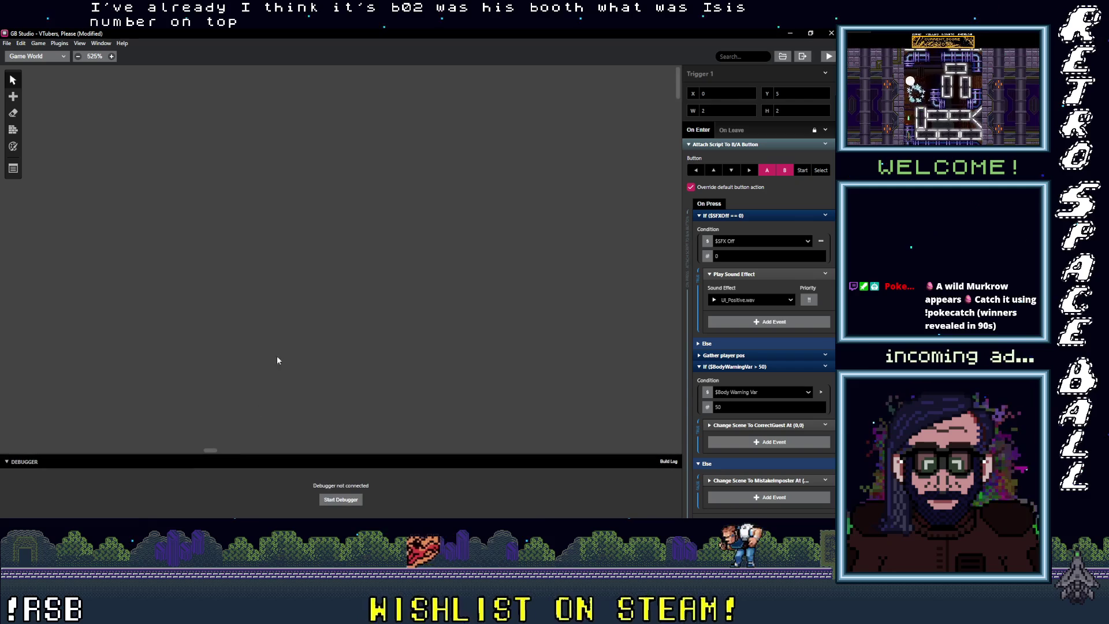
scroll(264, 386, "down", 2)
scroll(275, 363, "down", 3, "ctrl")
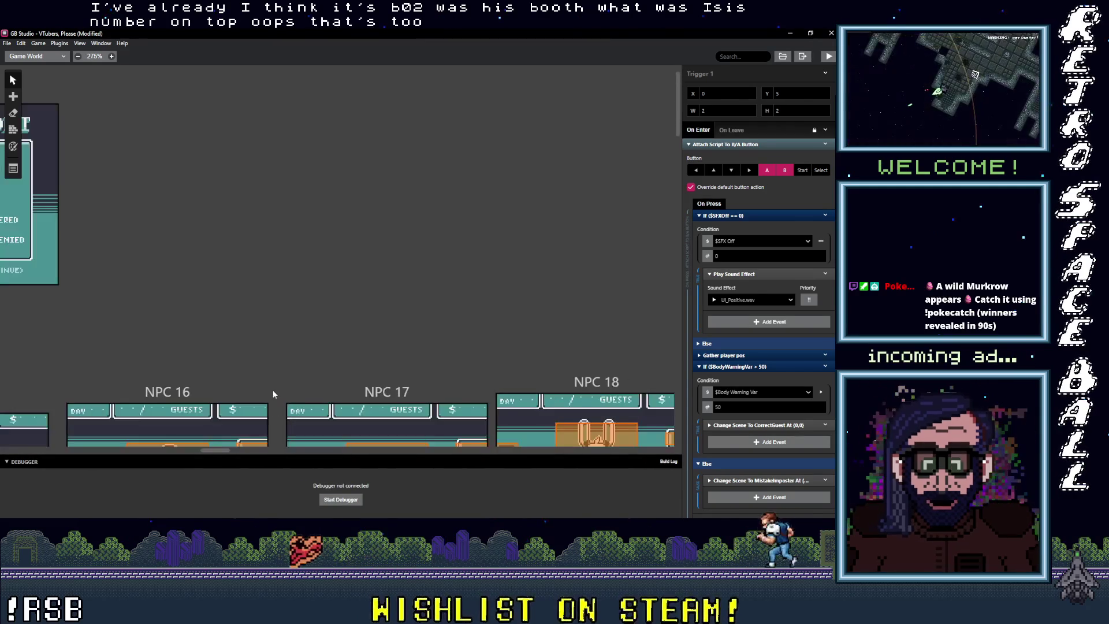
scroll(312, 347, "down", 4)
left_click_drag(223, 449, 314, 455)
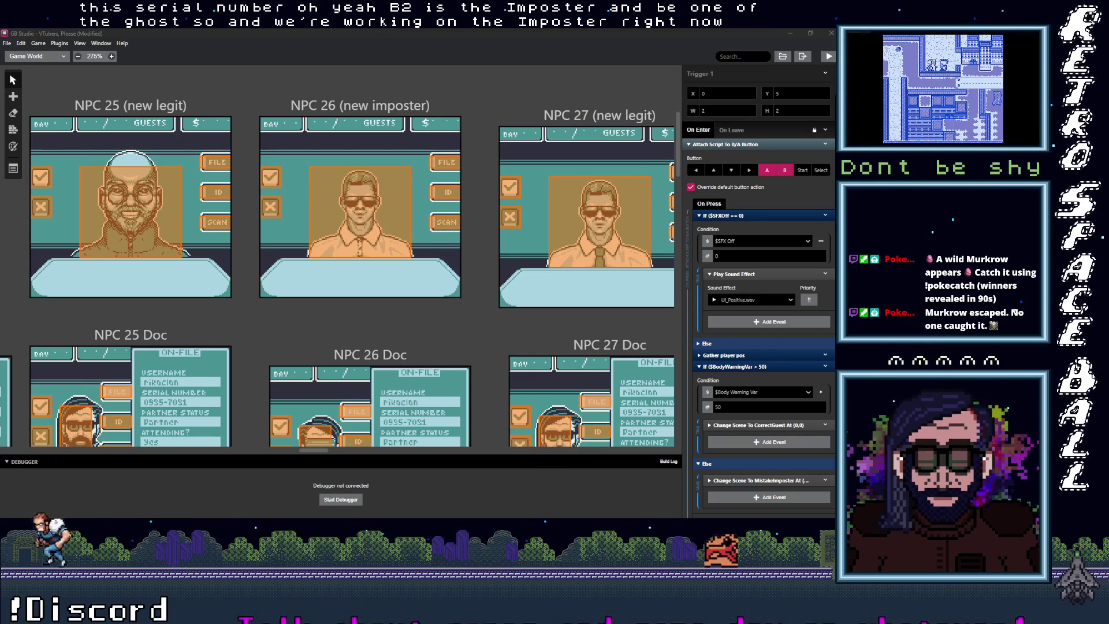
key("alt+Tab")
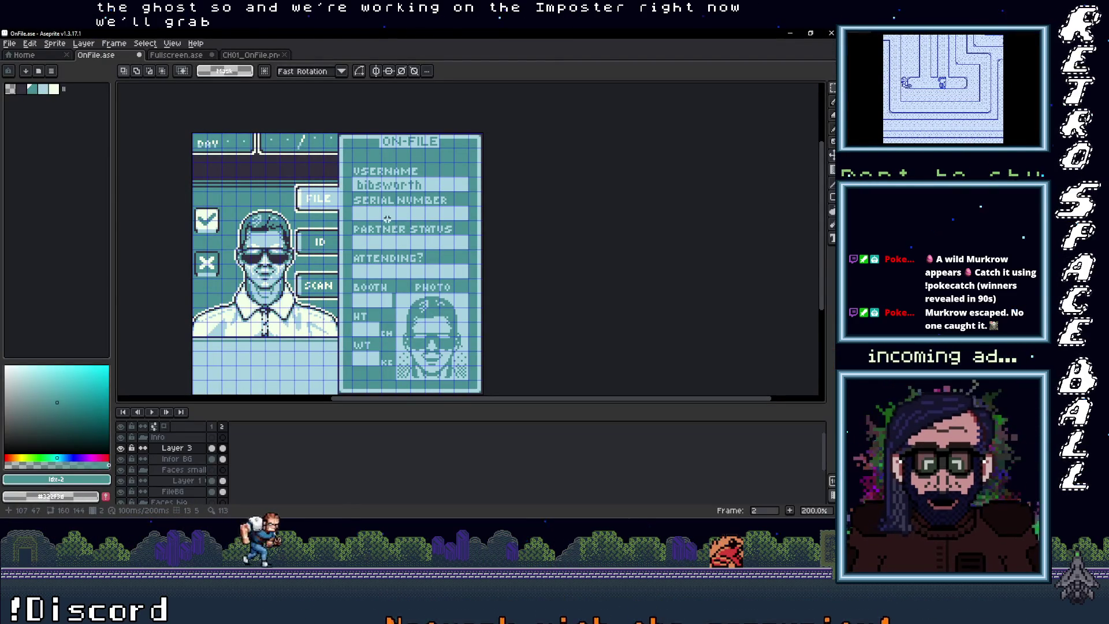
Step: Paste serial number 2921-9231 into the ON-FILE card's Serial Number field and align it under the label
key("t")
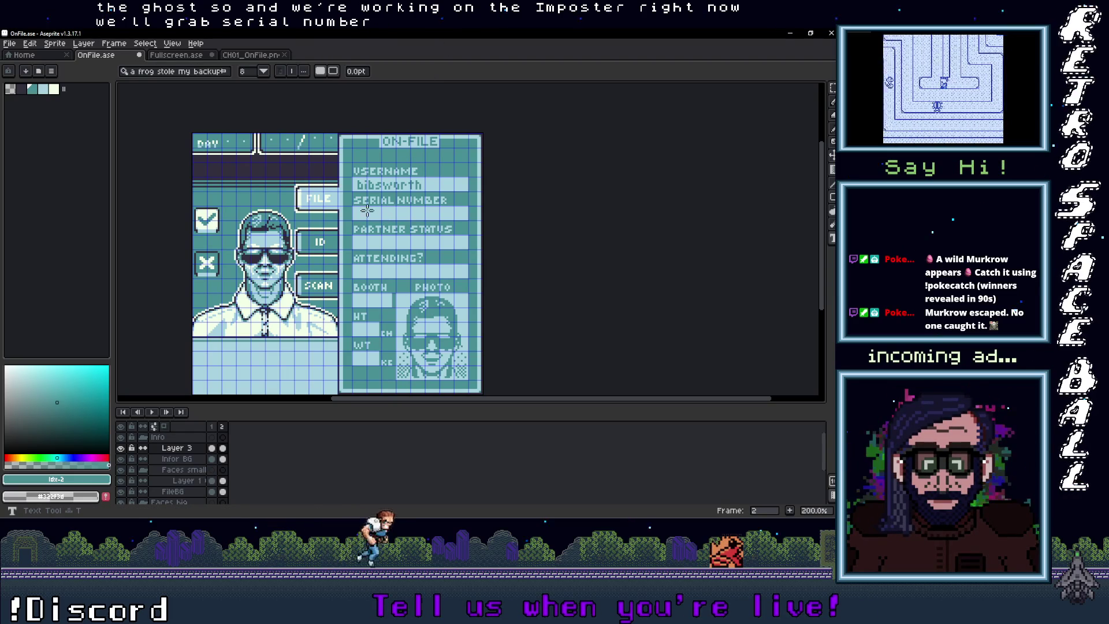
scroll(360, 210, "up", 3)
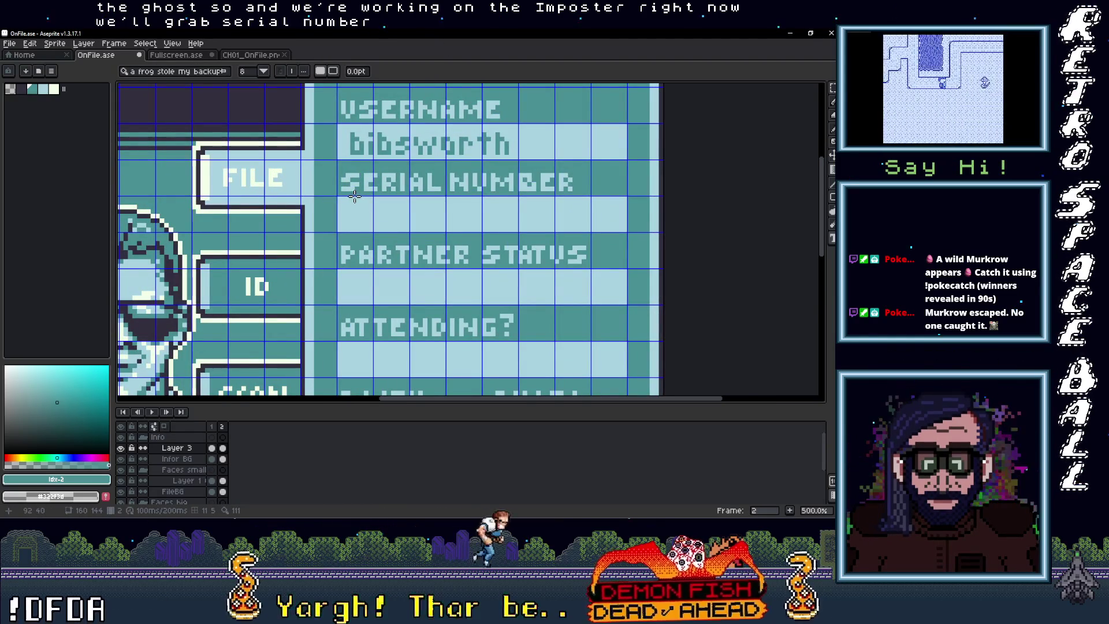
mouse_move(352, 197)
left_mouse_down()
mouse_move(478, 230)
mouse_move(626, 231)
left_mouse_up()
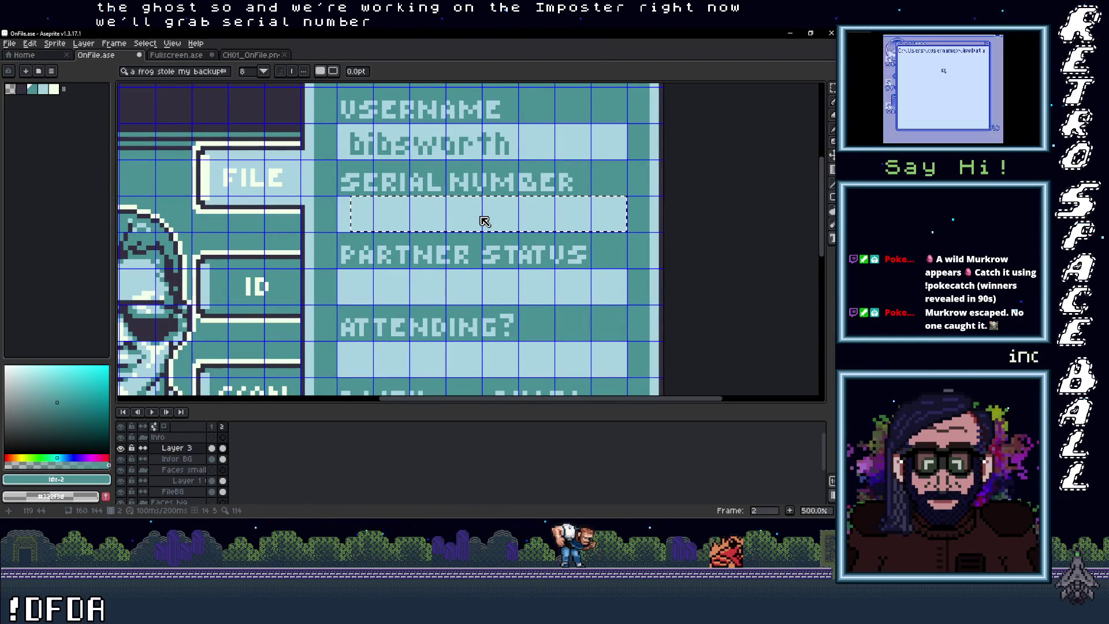
key("ctrl+v")
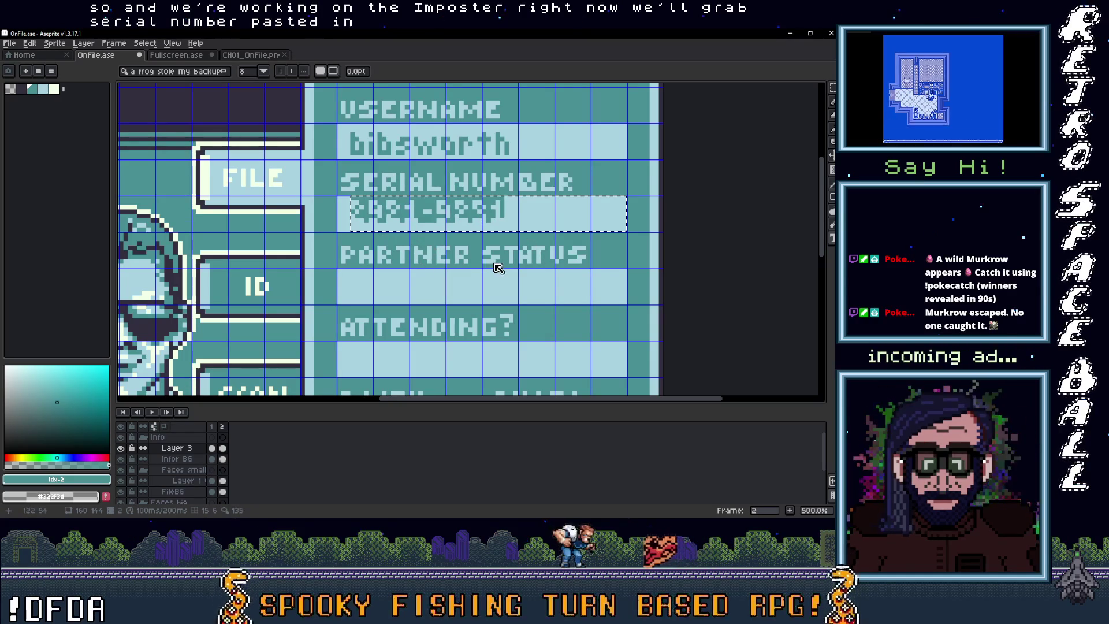
key("Return")
key("m")
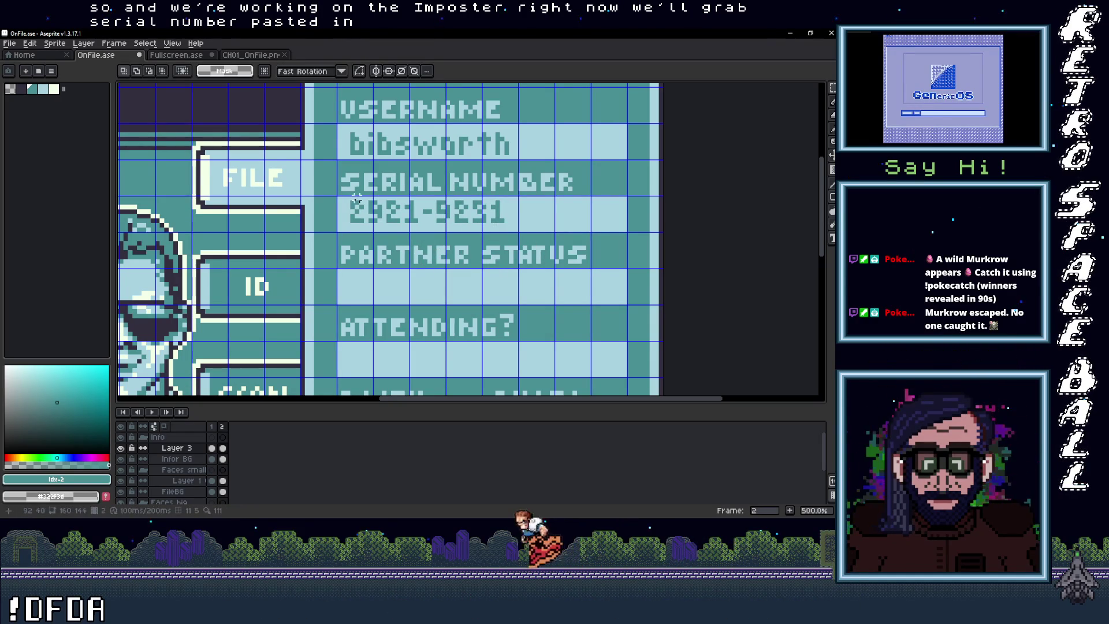
left_click_drag(349, 202, 507, 230)
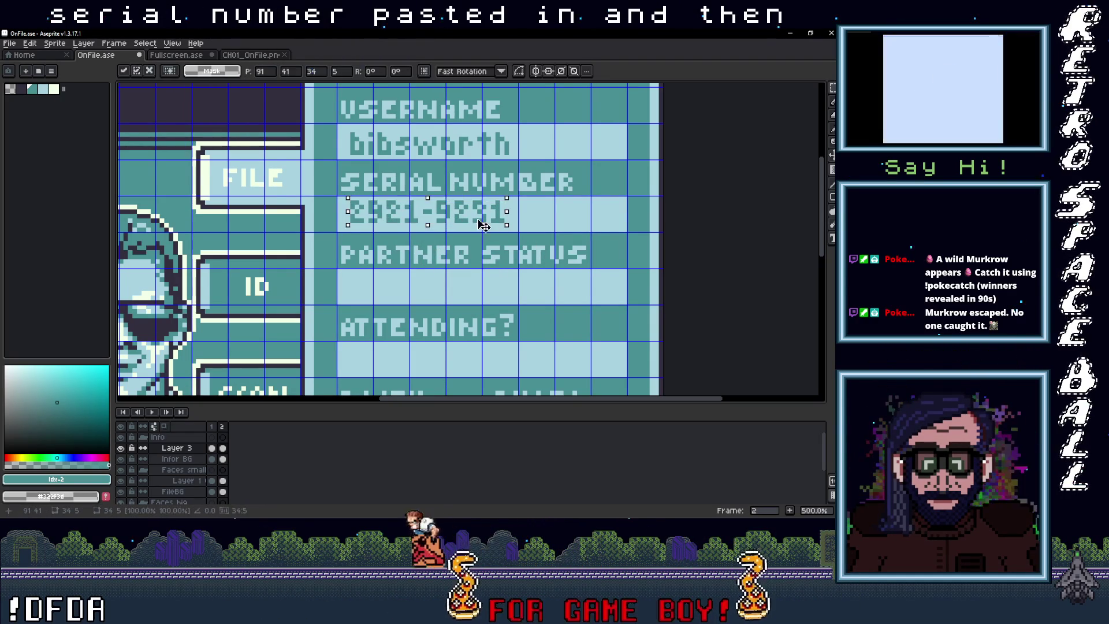
key("Return")
scroll(527, 251, "down", 3)
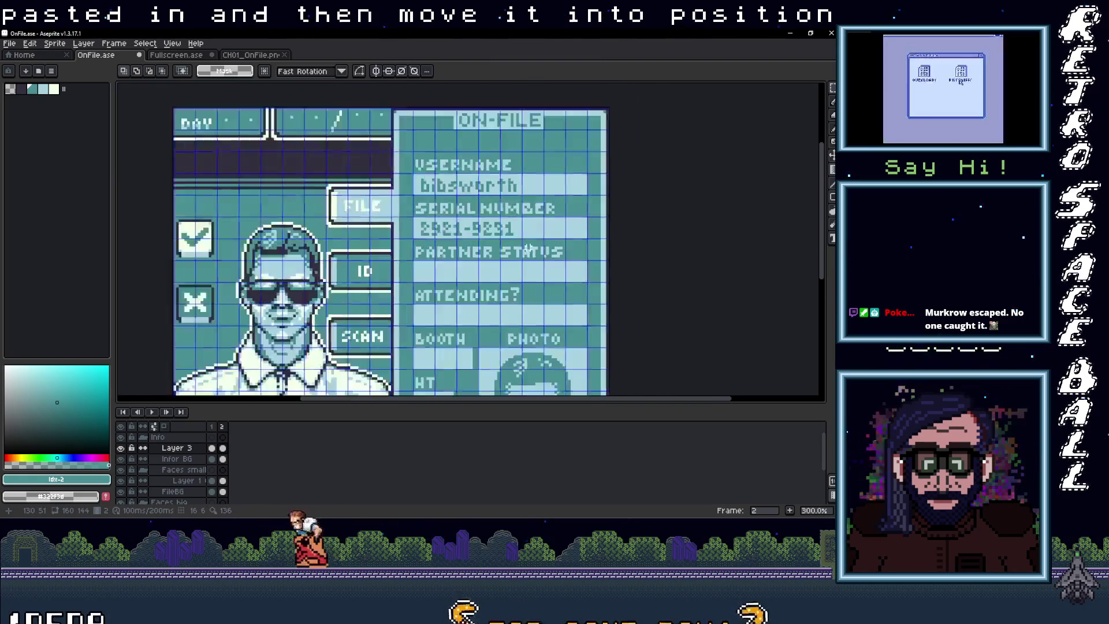
scroll(527, 251, "right", 2)
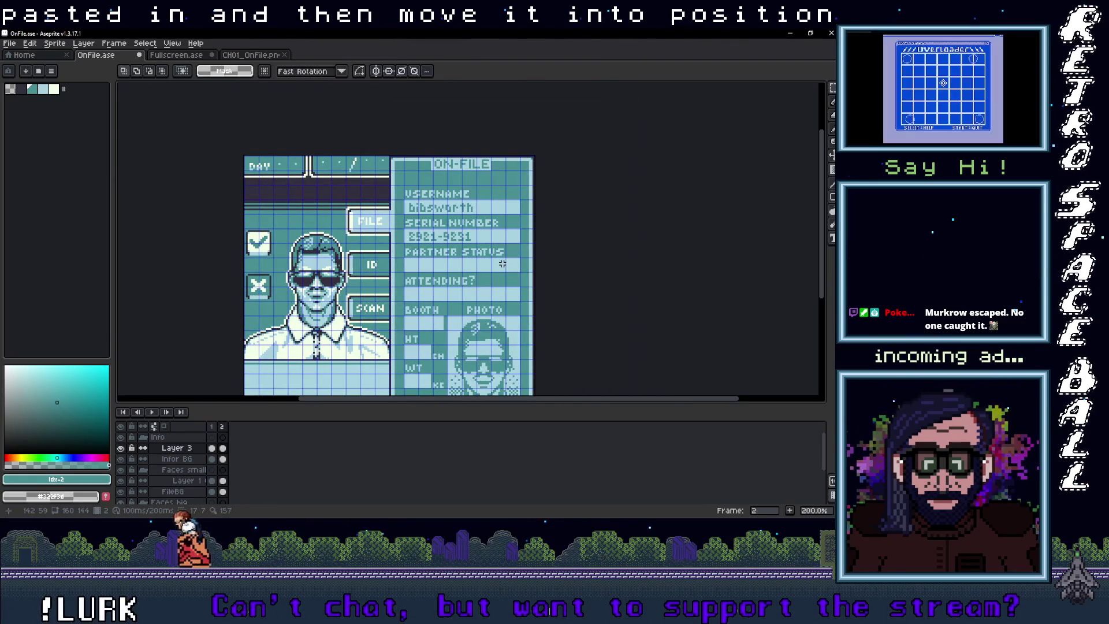
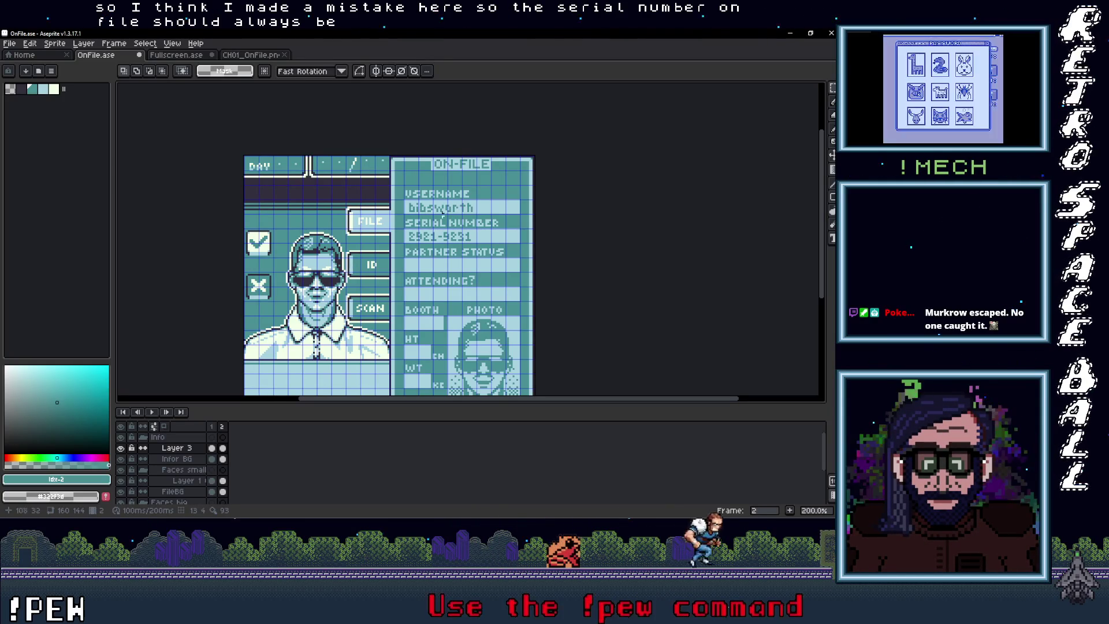
Step: Leave the On-File sprite and bring up GB Studio's game world at the NPC 25–27 ID scenes
scroll(445, 237, "down", 2)
scroll(453, 266, "up", 2)
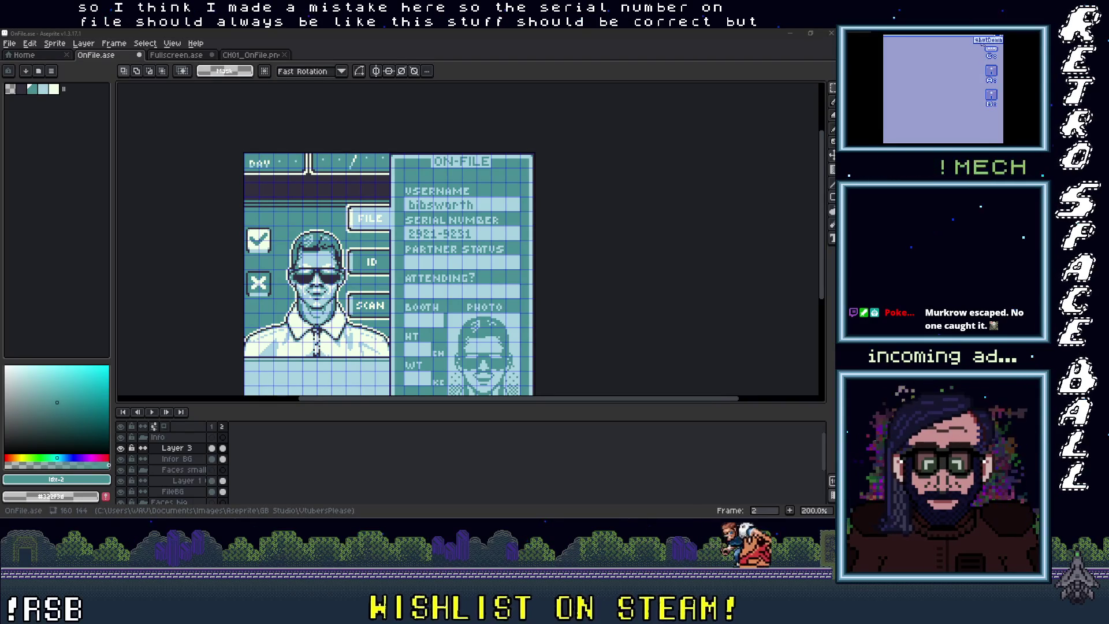
key("alt+Tab")
scroll(430, 323, "down", 6)
scroll(430, 323, "down", 1)
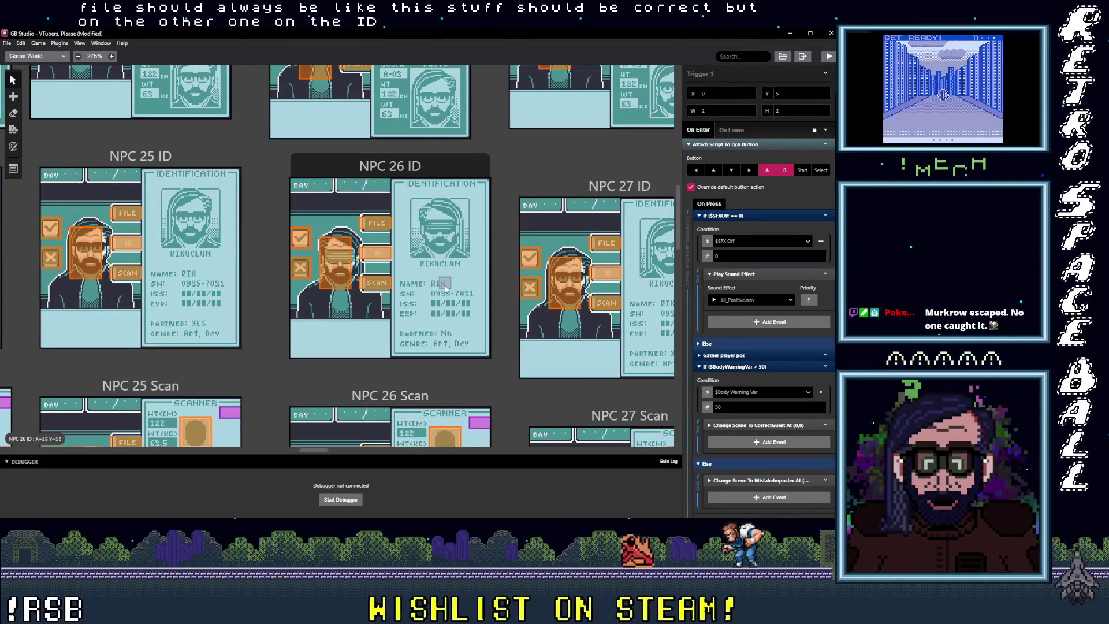
scroll(442, 300, "up", 2)
scroll(433, 254, "down", 1)
scroll(422, 196, "up", 5)
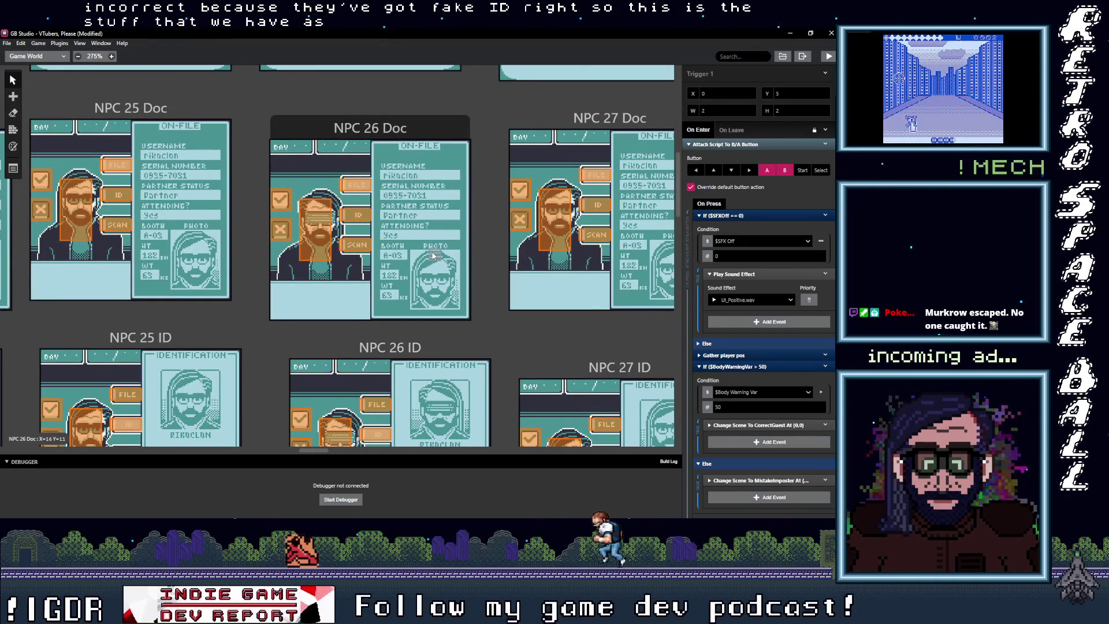
scroll(403, 299, "down", 4)
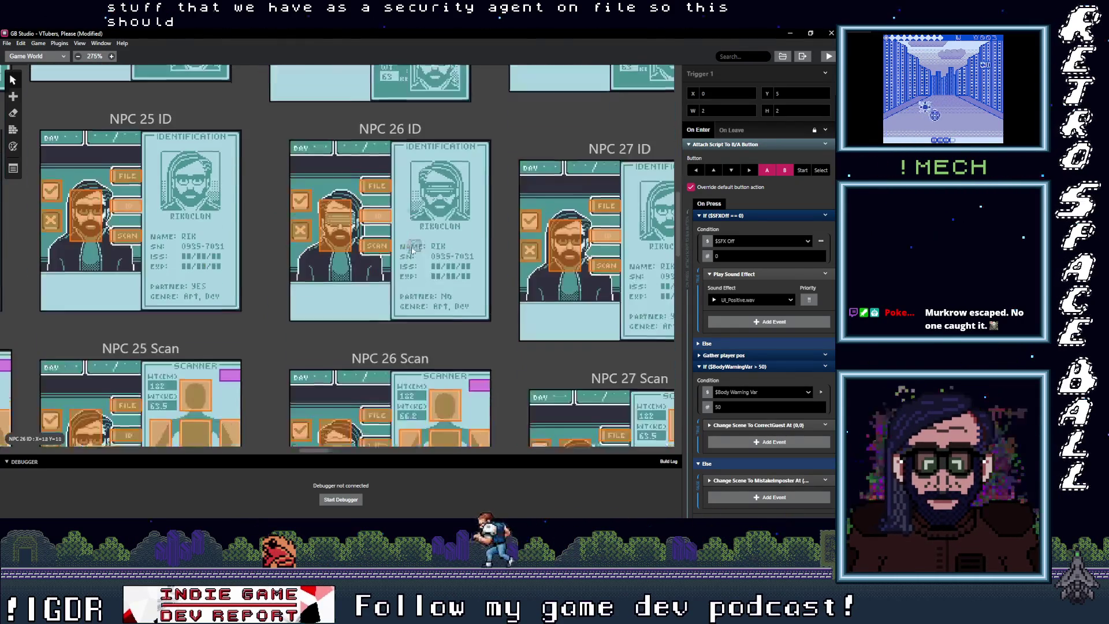
scroll(465, 313, "down", 3)
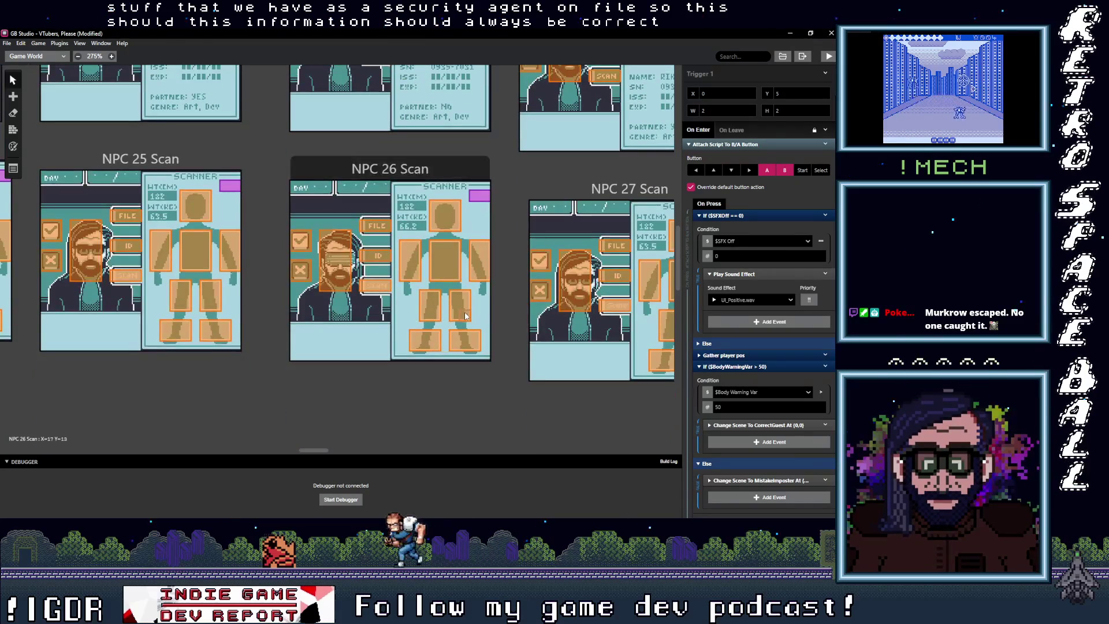
scroll(465, 313, "up", 5)
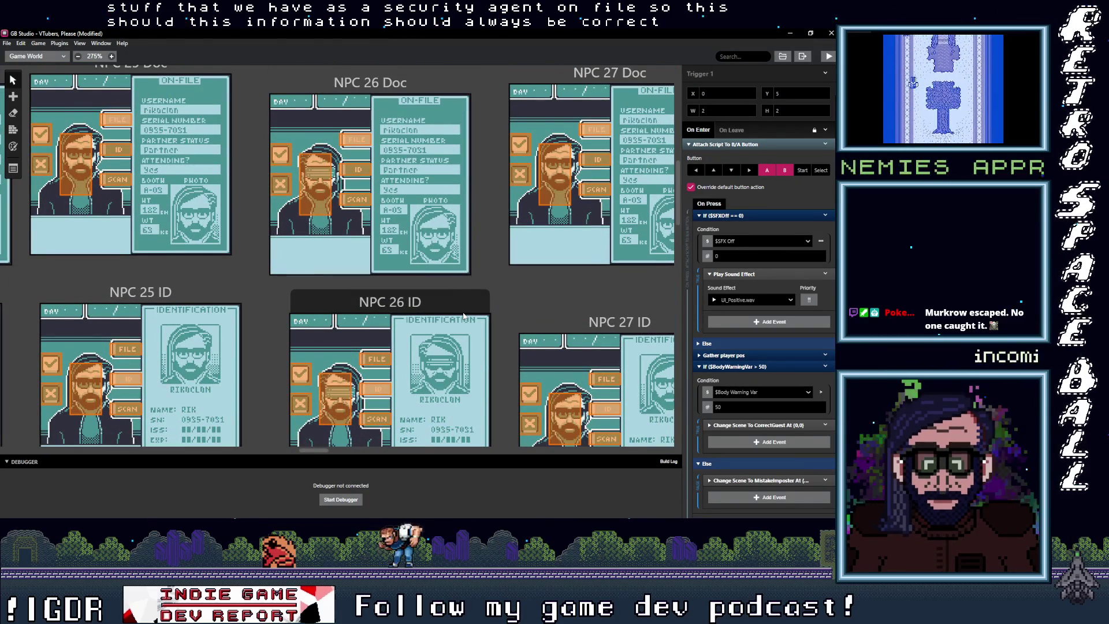
scroll(463, 313, "up", 1)
mouse_move(315, 455)
left_mouse_down()
mouse_move(354, 455)
mouse_move(202, 455)
mouse_move(245, 463)
left_mouse_up()
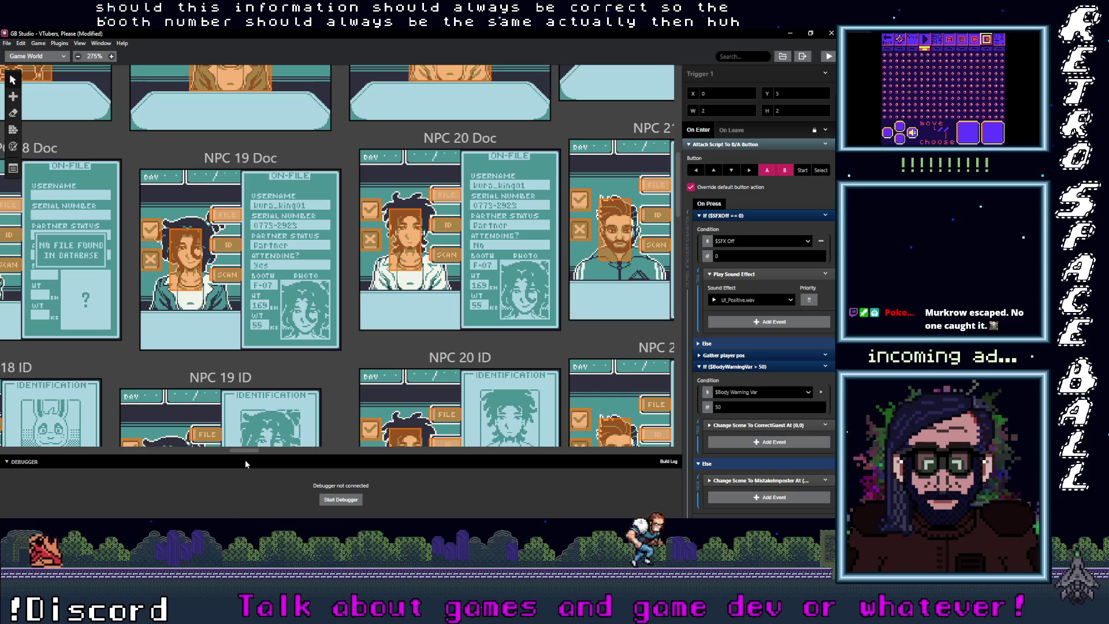
scroll(300, 421, "left", 1)
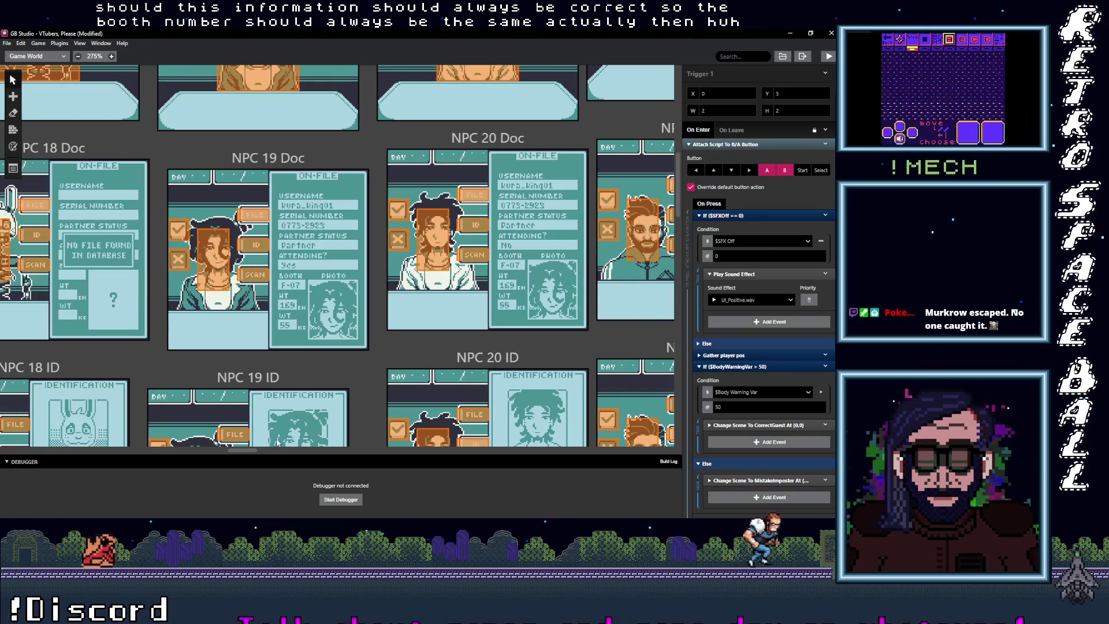
scroll(352, 390, "down", 3)
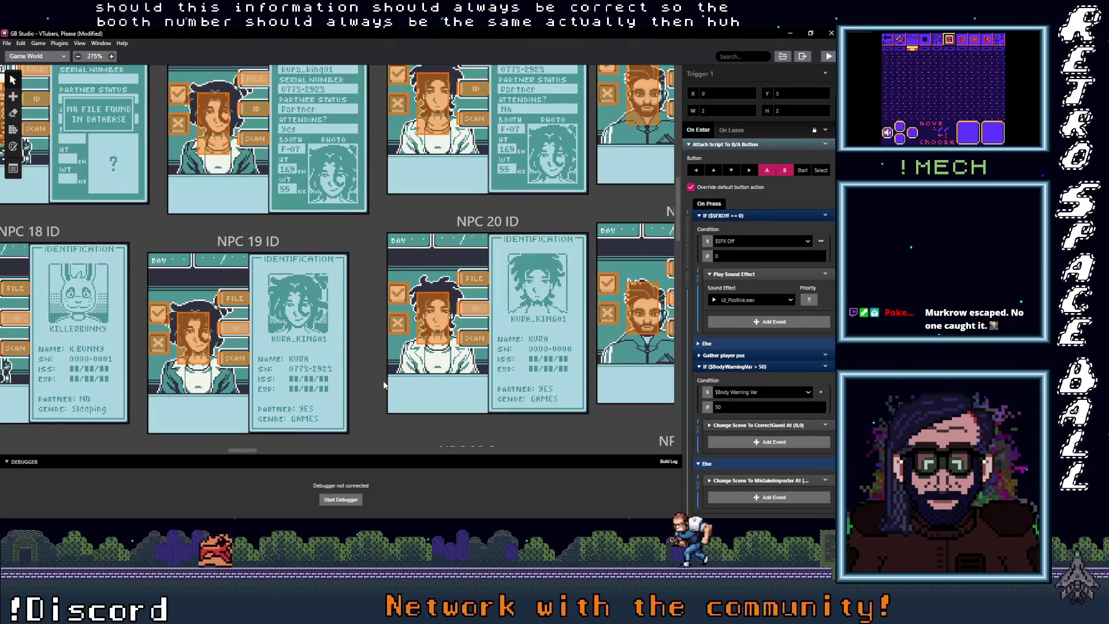
scroll(384, 384, "up", 3)
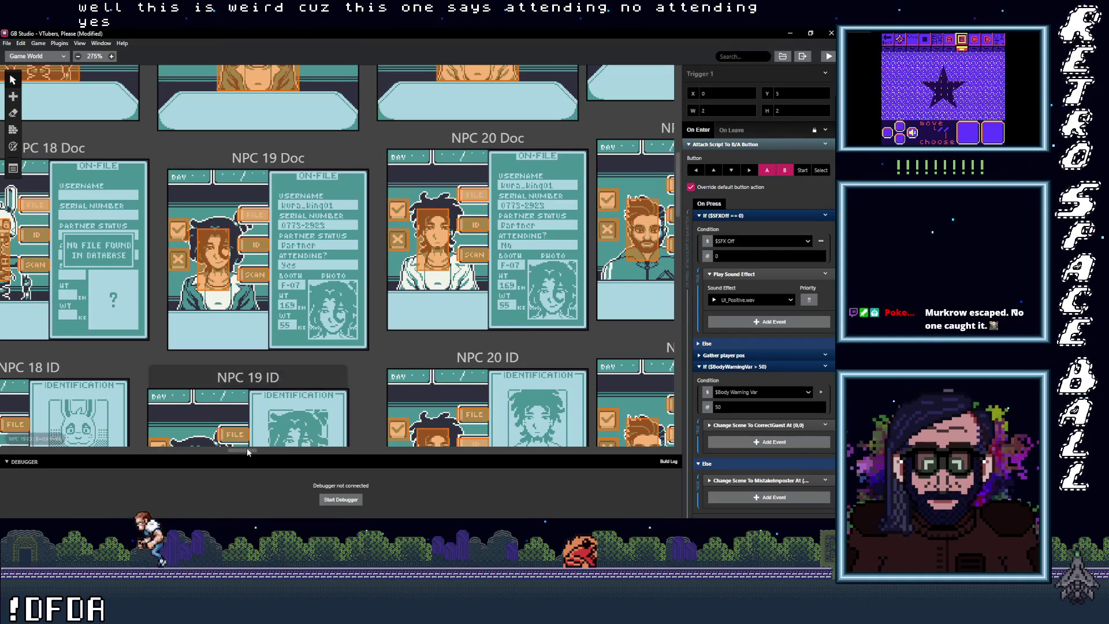
scroll(323, 404, "down", 3)
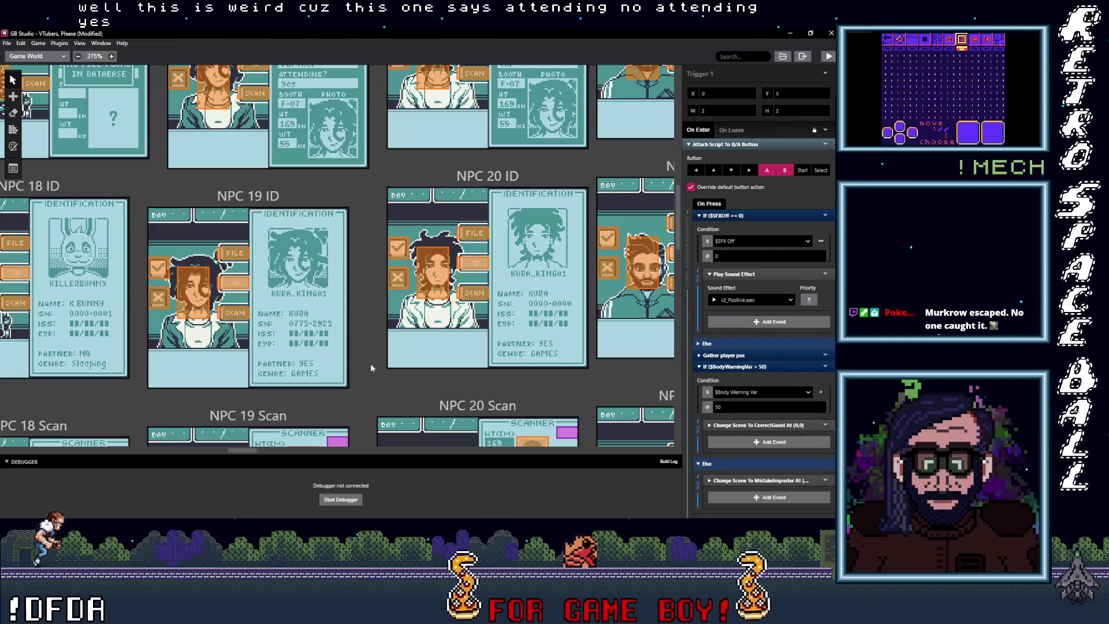
scroll(371, 367, "up", 3)
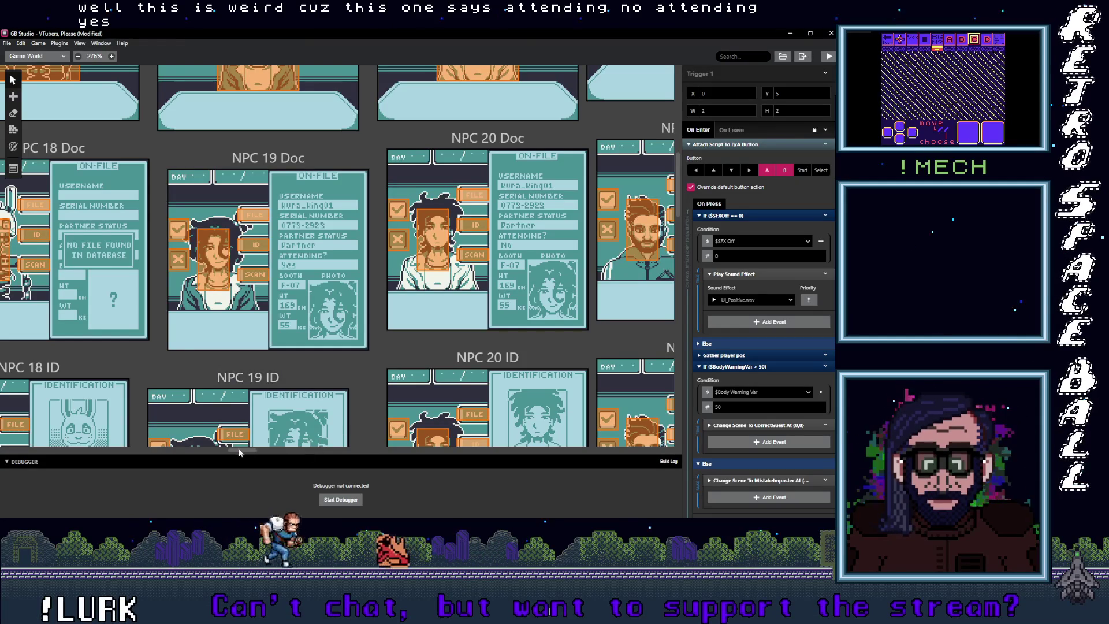
mouse_move(247, 451)
left_mouse_down()
mouse_move(48, 460)
mouse_move(255, 470)
left_mouse_up()
scroll(265, 334, "down", 4)
scroll(267, 329, "up", 3)
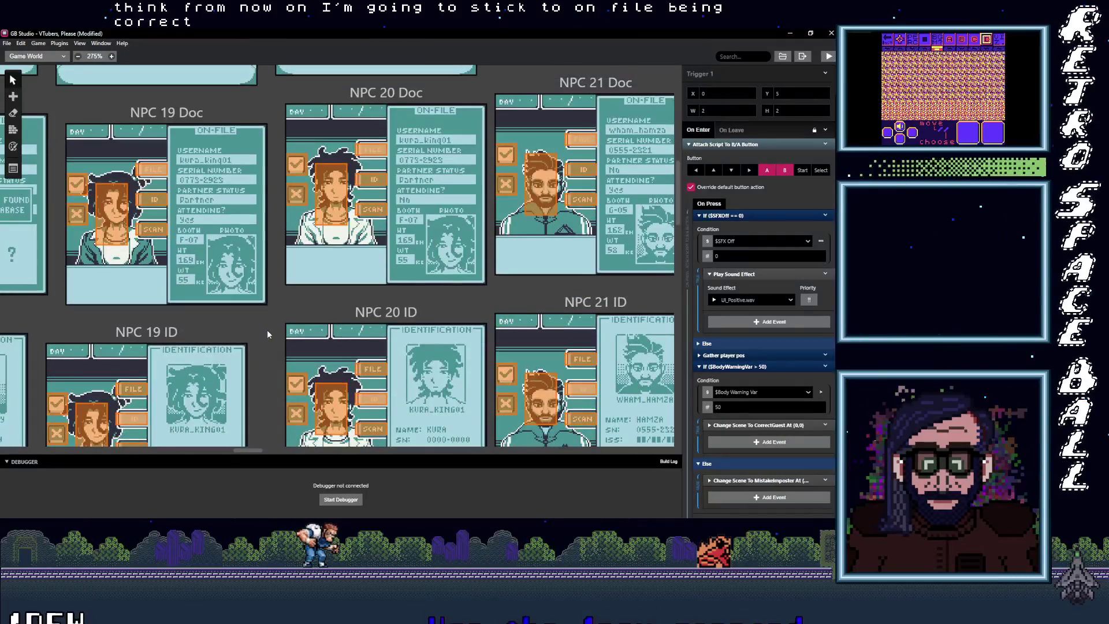
scroll(267, 330, "down", 2)
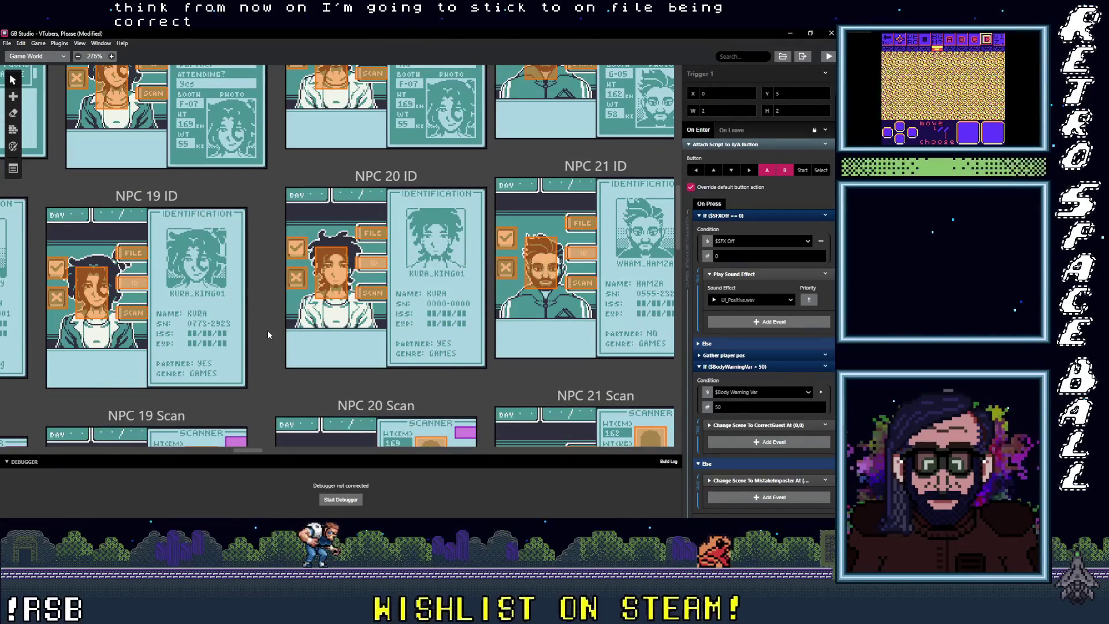
scroll(268, 335, "up", 2)
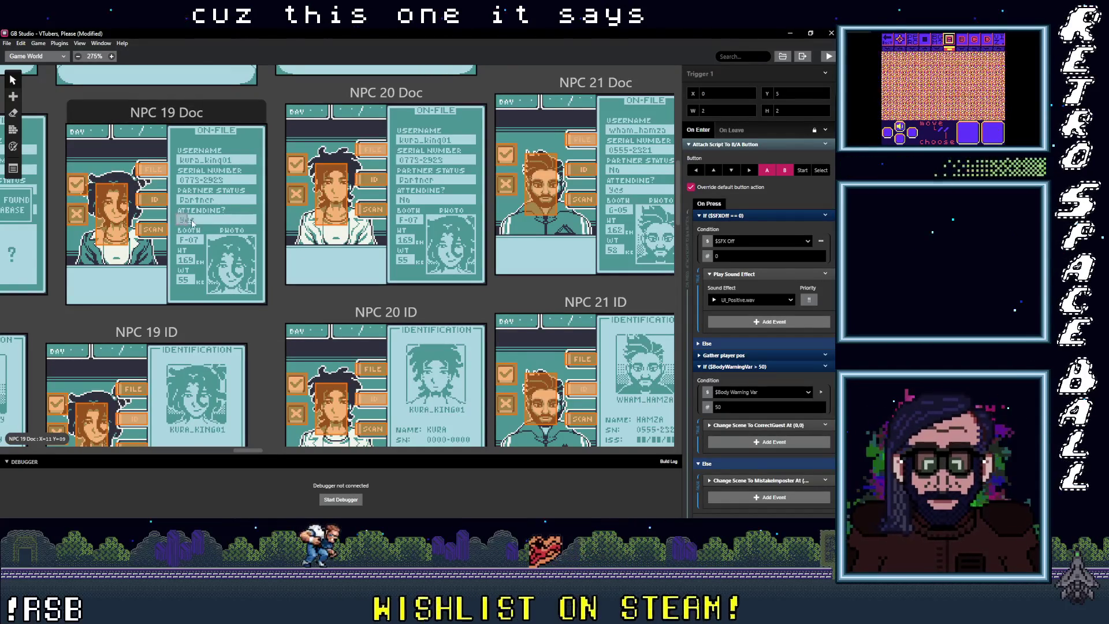
scroll(188, 223, "down", 2)
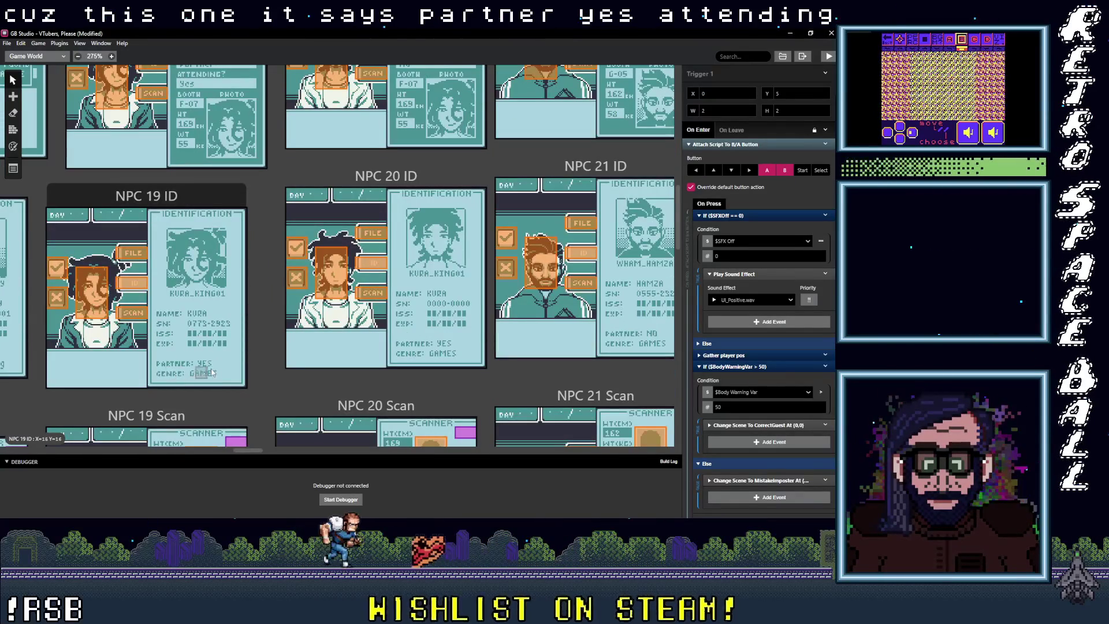
scroll(422, 241, "up", 3)
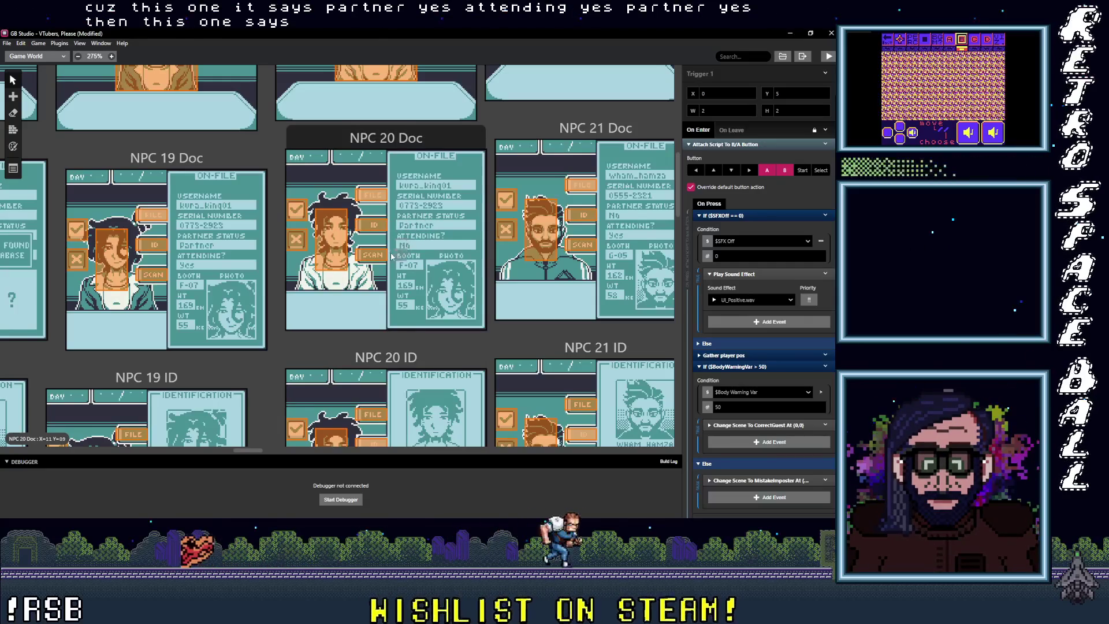
scroll(394, 255, "down", 3)
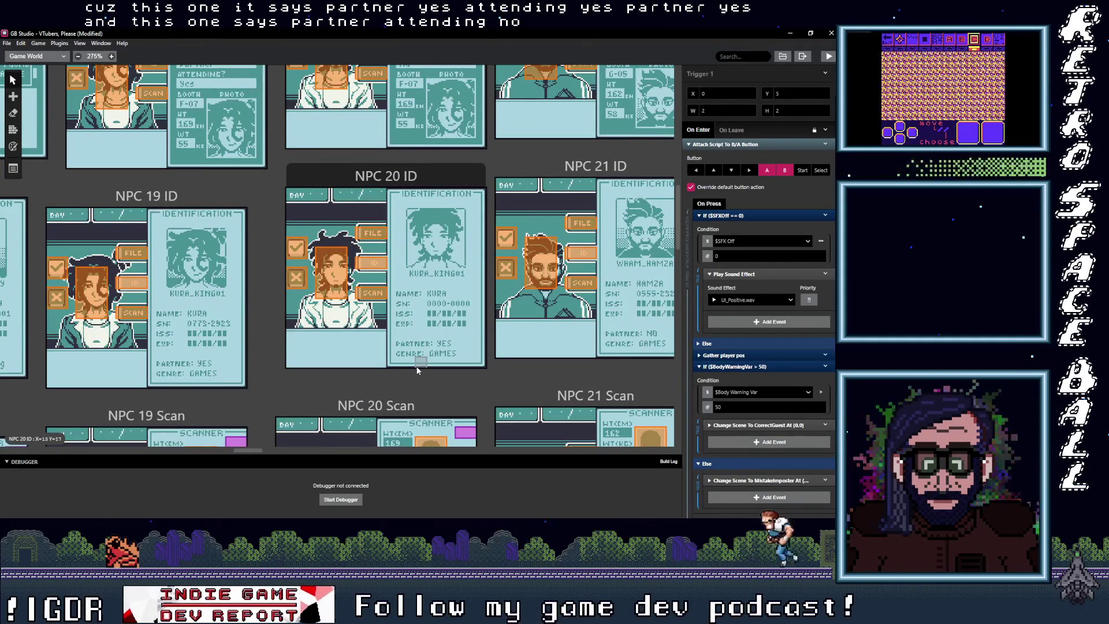
scroll(417, 368, "up", 3)
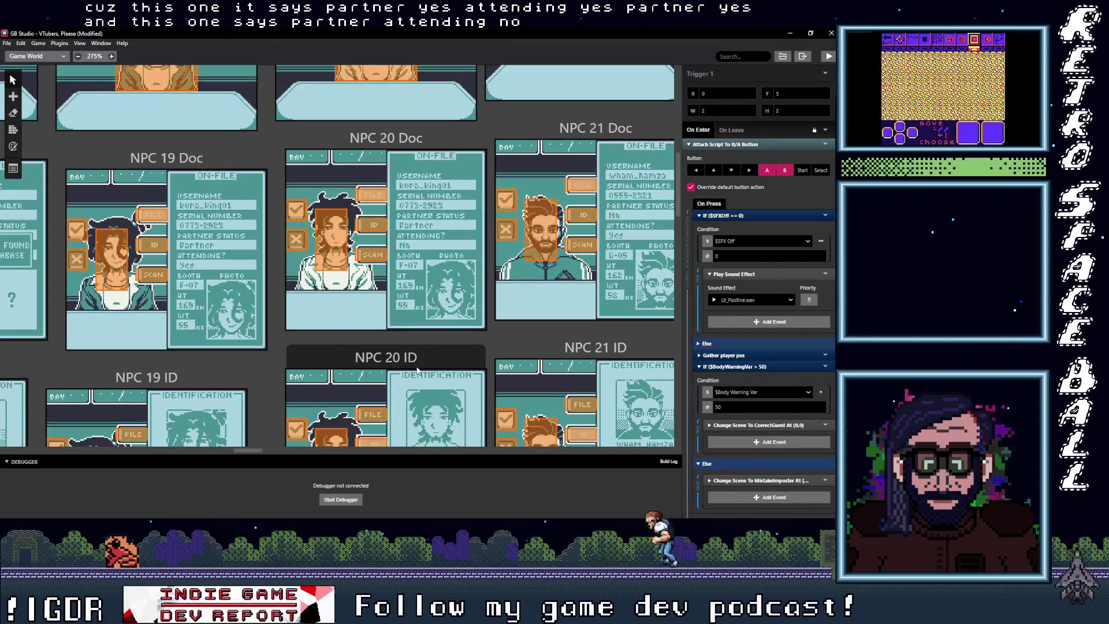
scroll(417, 370, "down", 1)
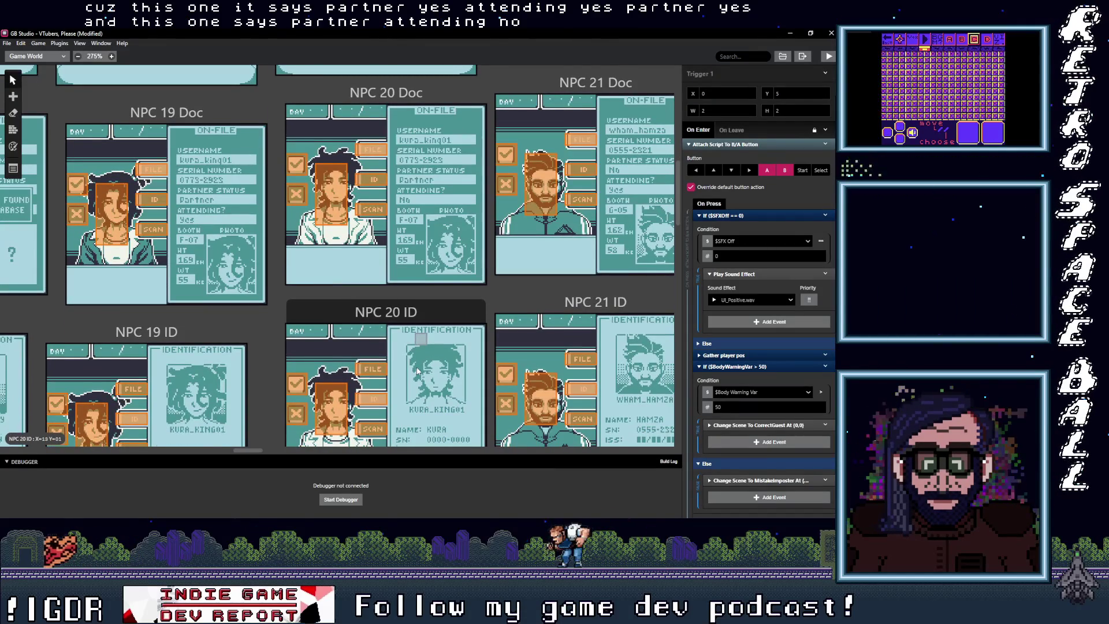
scroll(417, 370, "down", 1)
left_click_drag(249, 450, 290, 455)
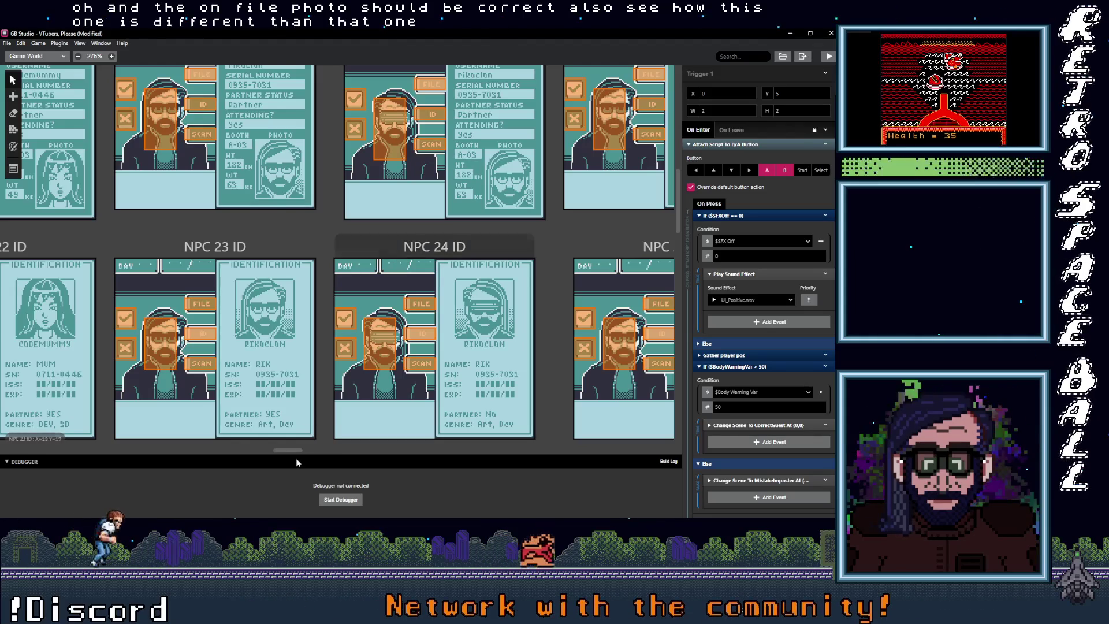
Step: Pan across the NPC scenes in GB Studio, then return to OnFile.ase in Aseprite
left_click_drag(282, 448, 241, 448)
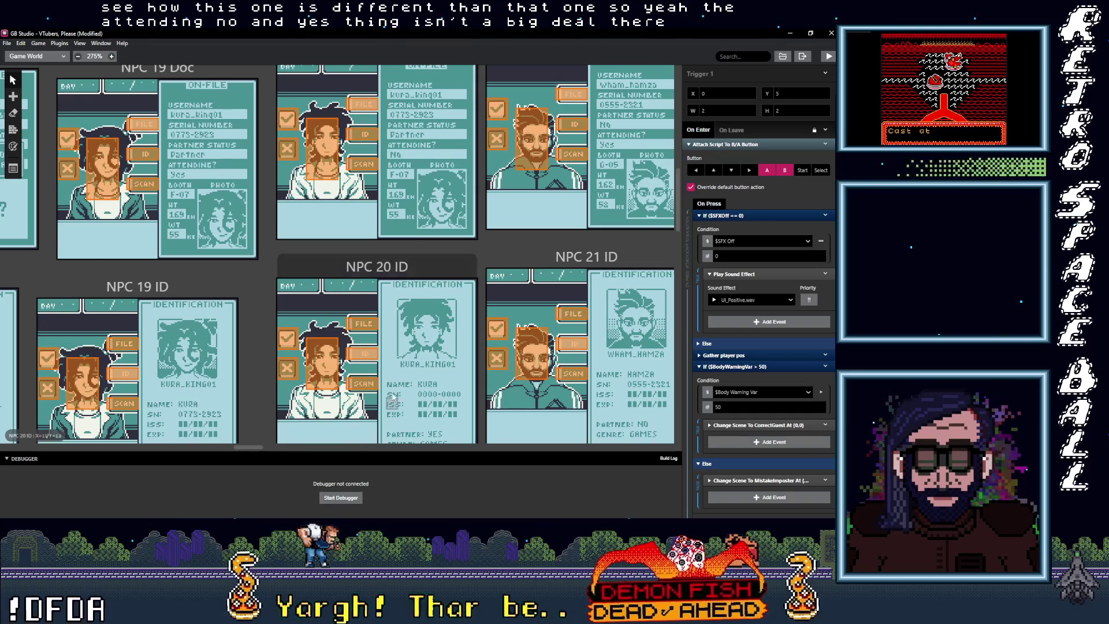
scroll(369, 347, "down", 1)
scroll(394, 358, "up", 3)
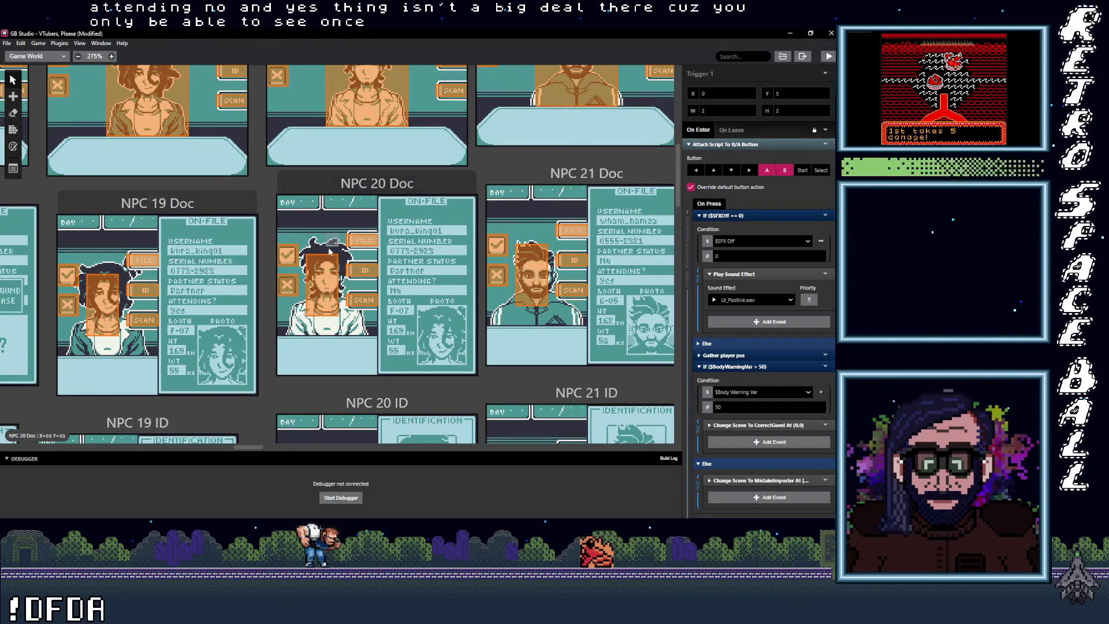
mouse_move(251, 446)
left_mouse_down()
mouse_move(328, 451)
mouse_move(284, 467)
left_mouse_up()
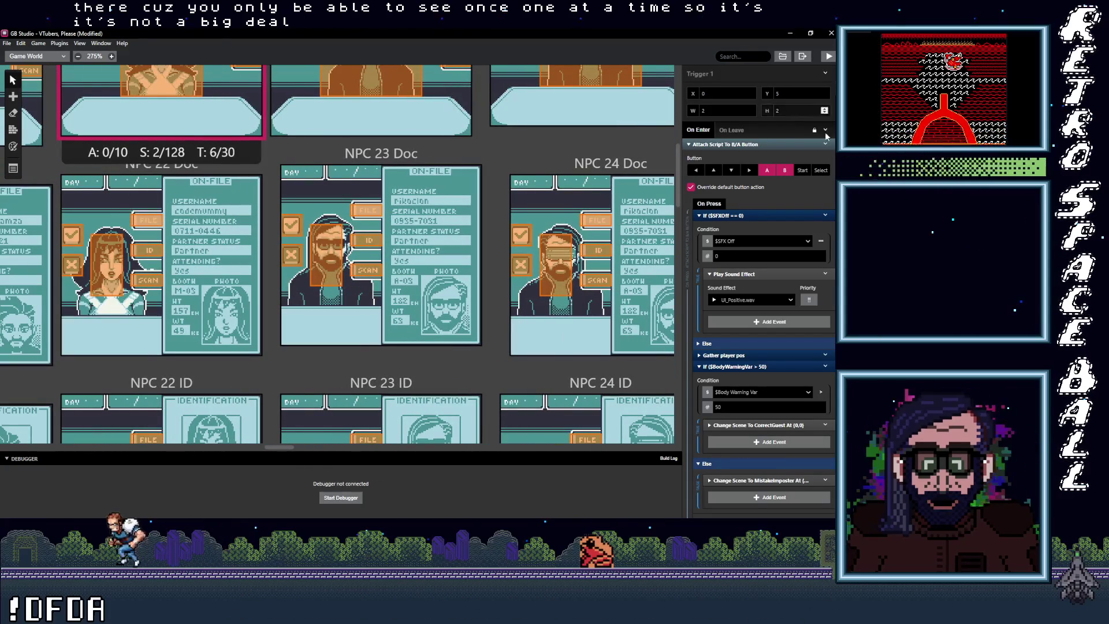
key("alt+Tab")
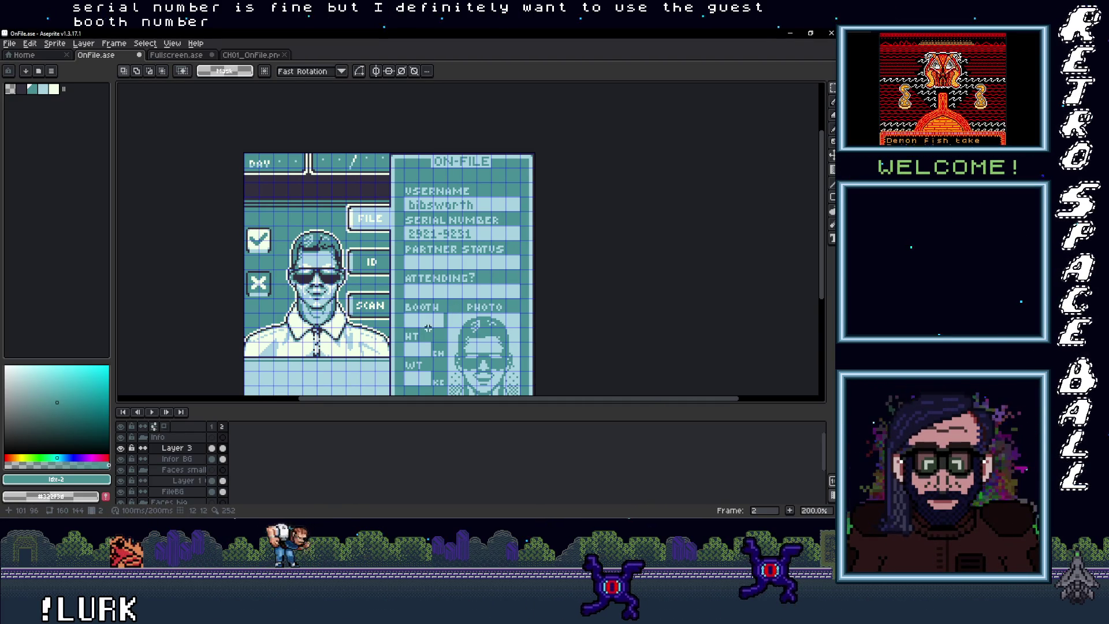
scroll(427, 328, "up", 1)
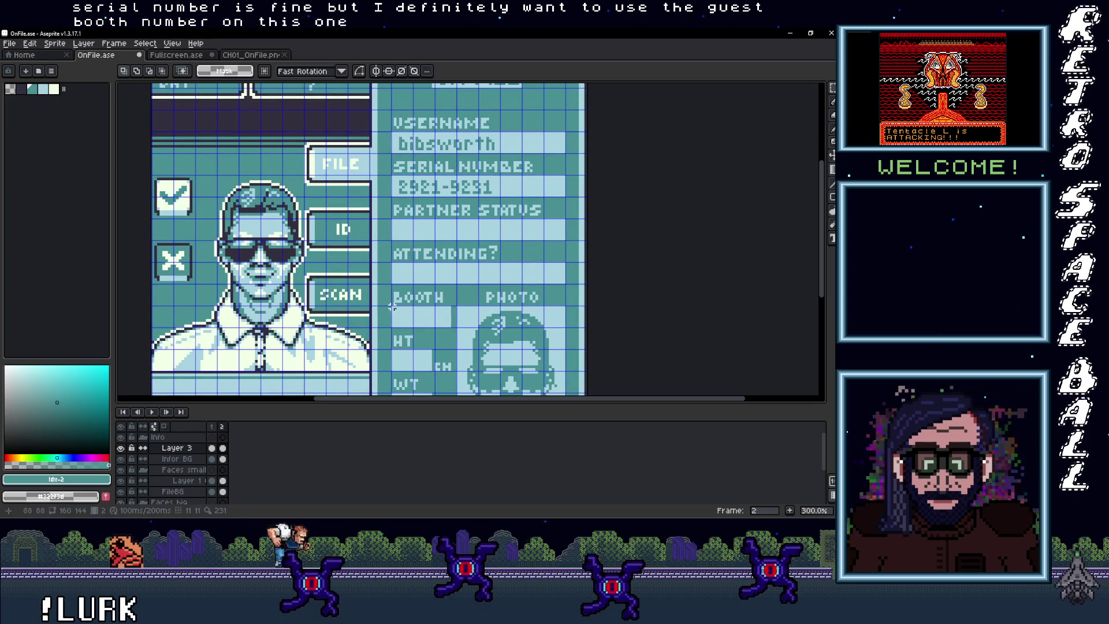
left_click_drag(465, 324, 452, 326)
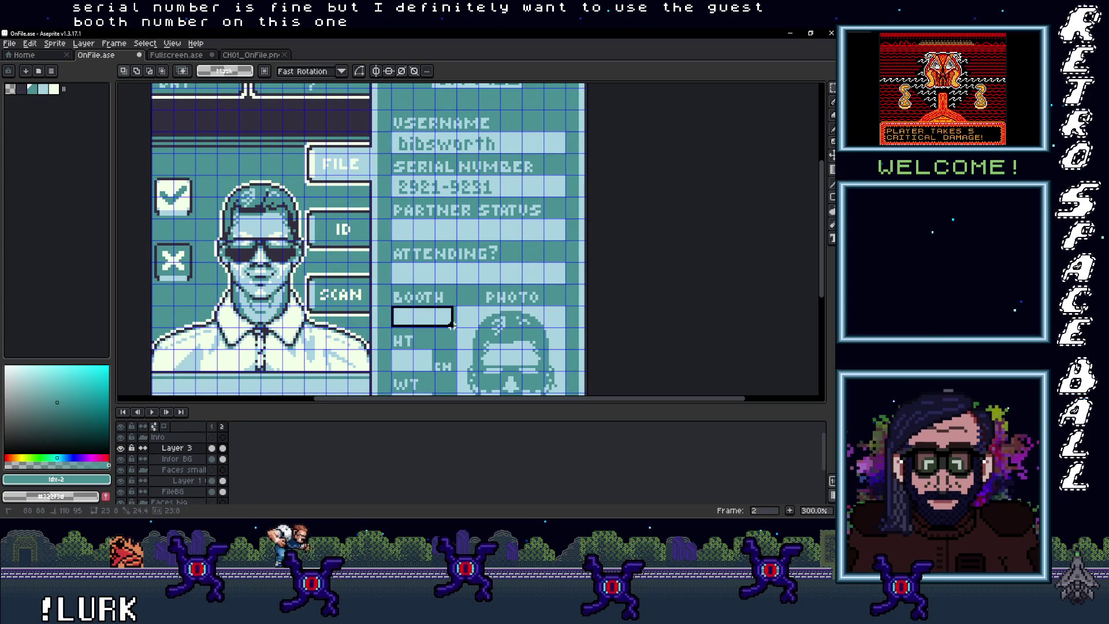
key("ctrl+v")
key("Escape")
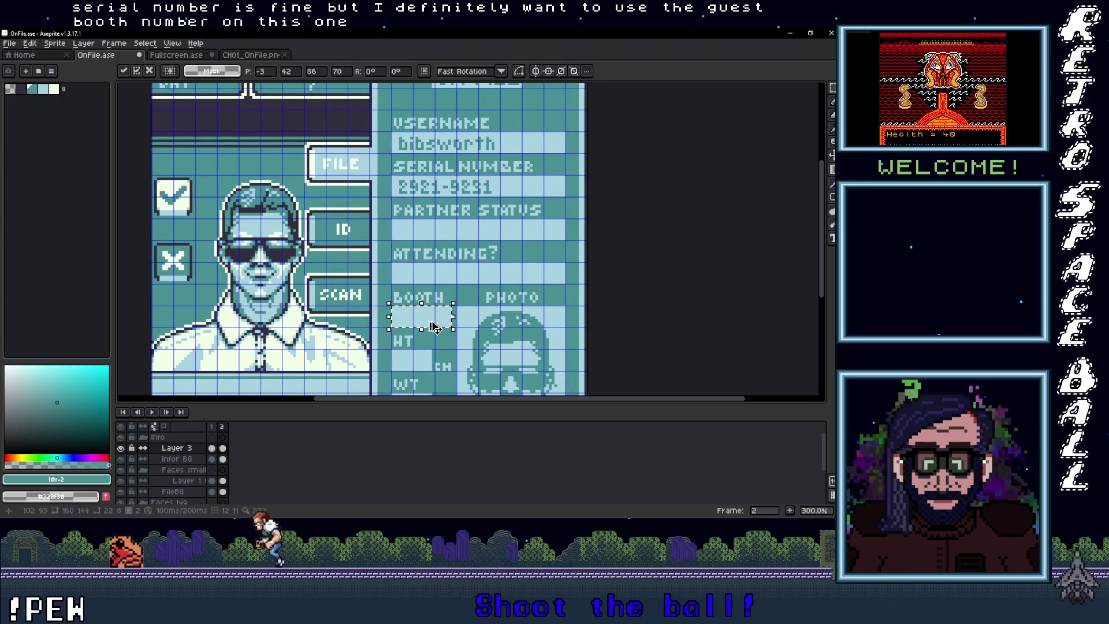
left_click(490, 320)
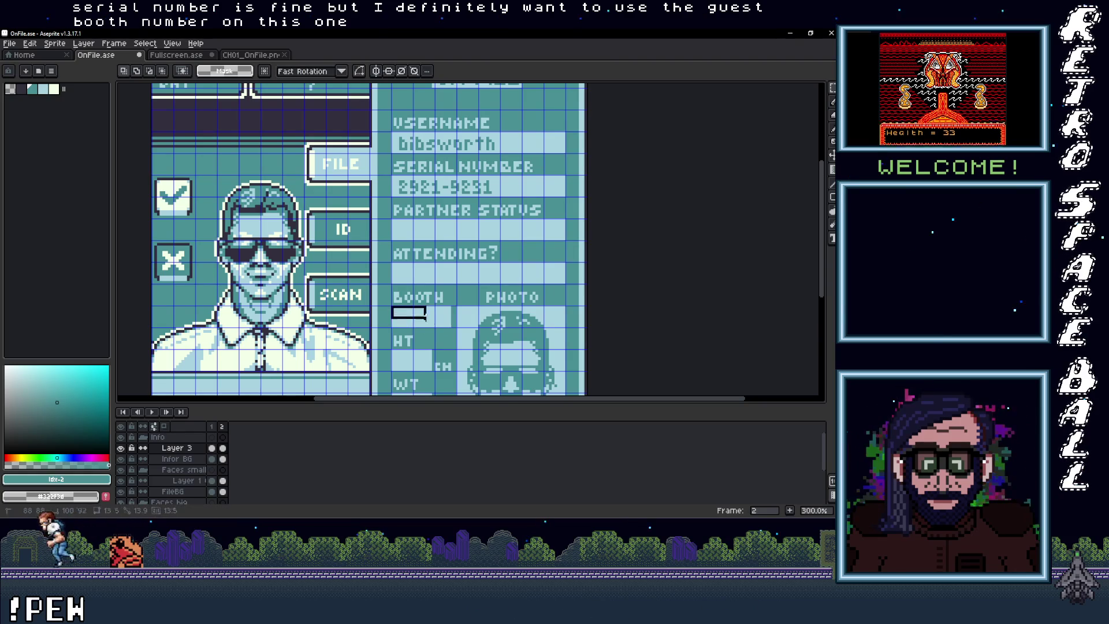
left_click(443, 325)
key("Return")
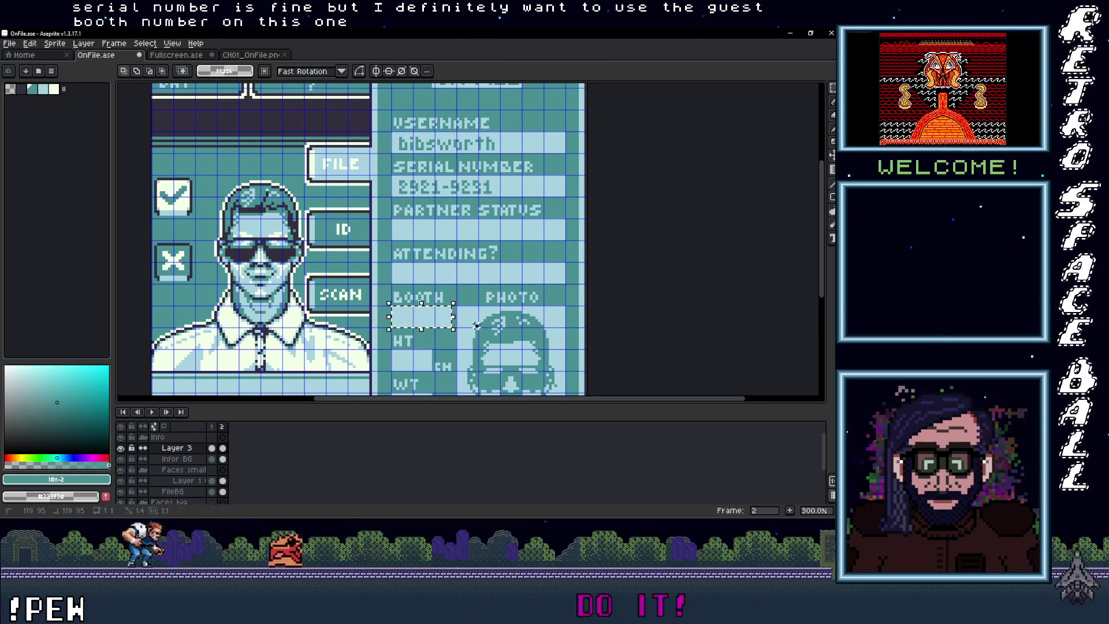
left_click(475, 324)
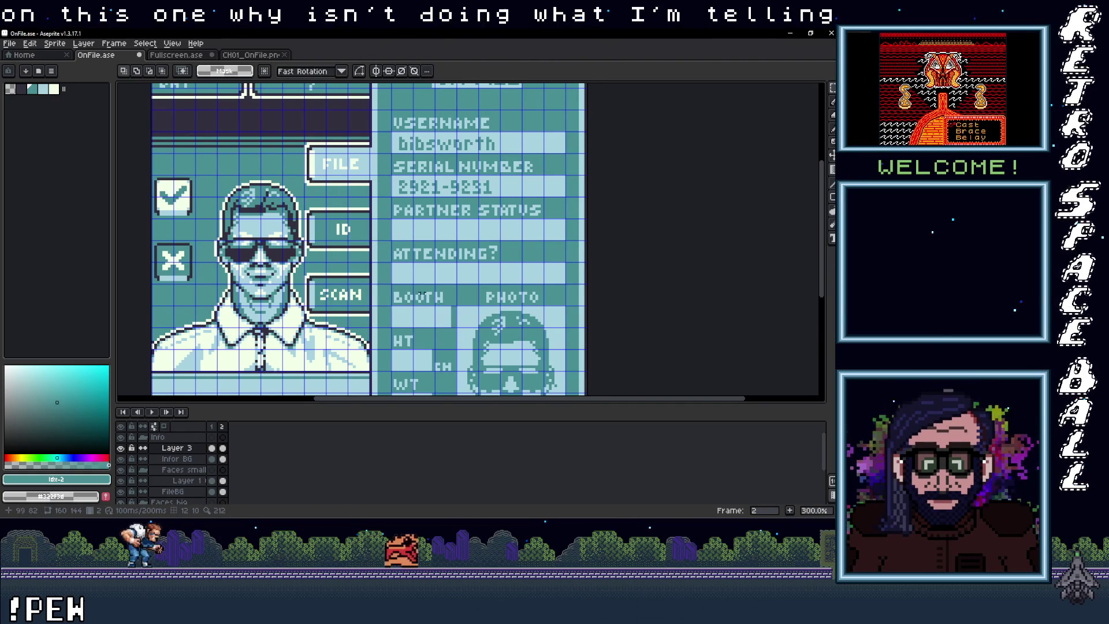
mouse_move(422, 322)
left_mouse_down()
mouse_move(392, 309)
mouse_move(453, 329)
left_mouse_up()
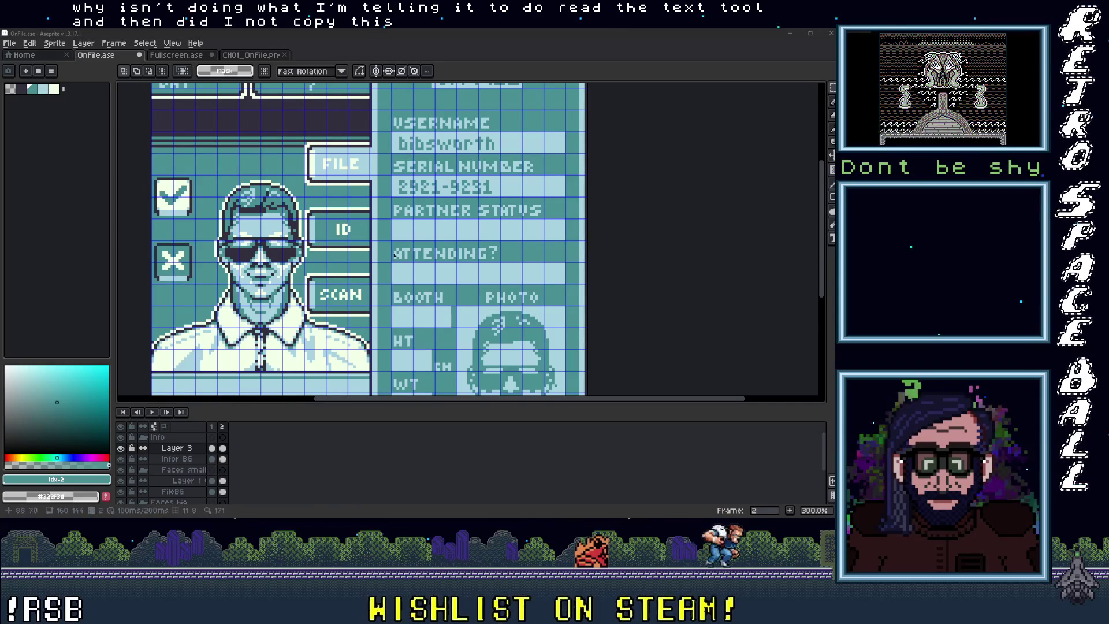
left_click(397, 310)
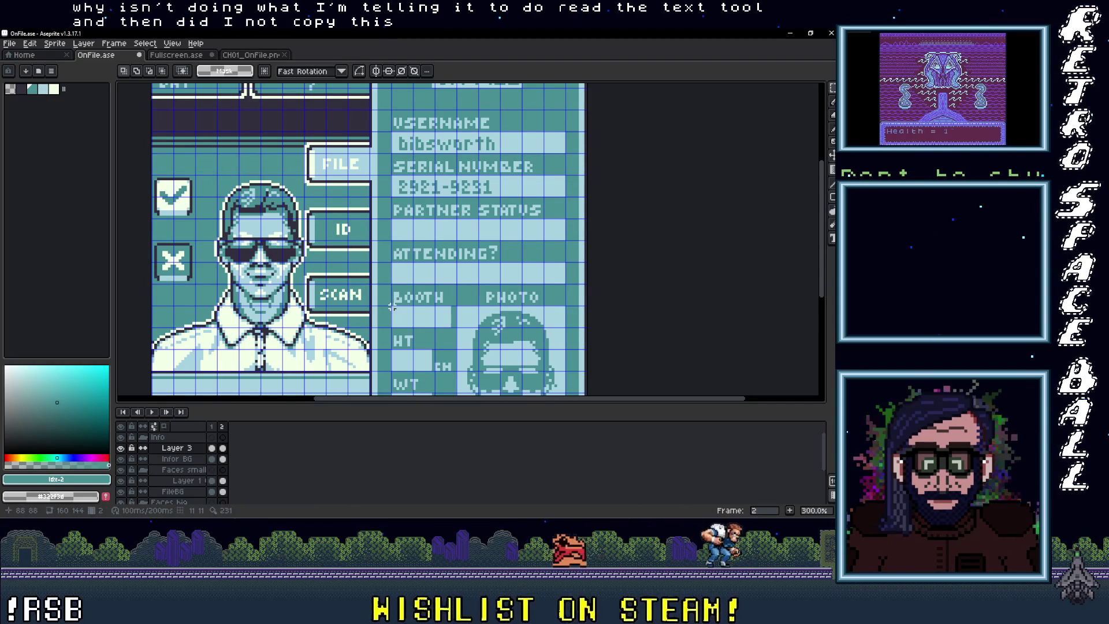
key("ctrl+v")
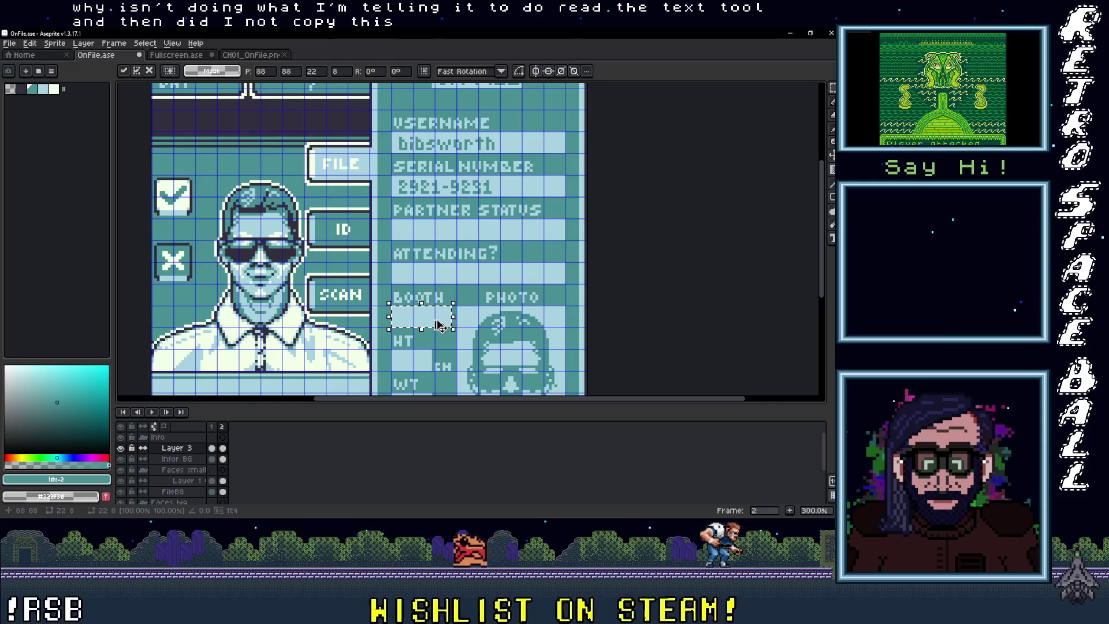
key("Return")
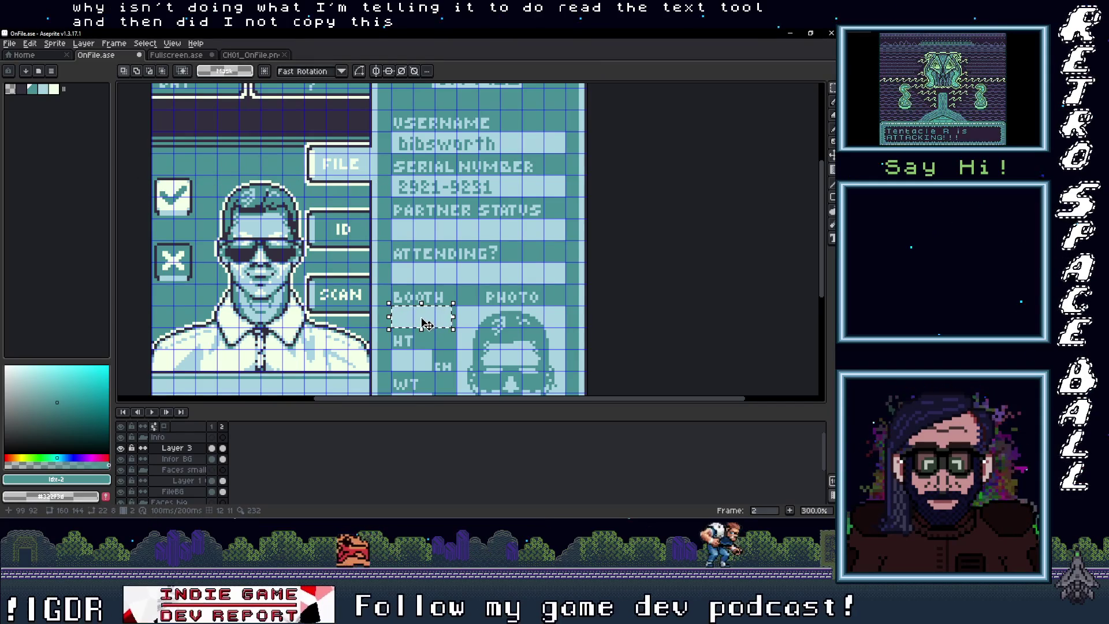
key("b")
key("ctrl+z")
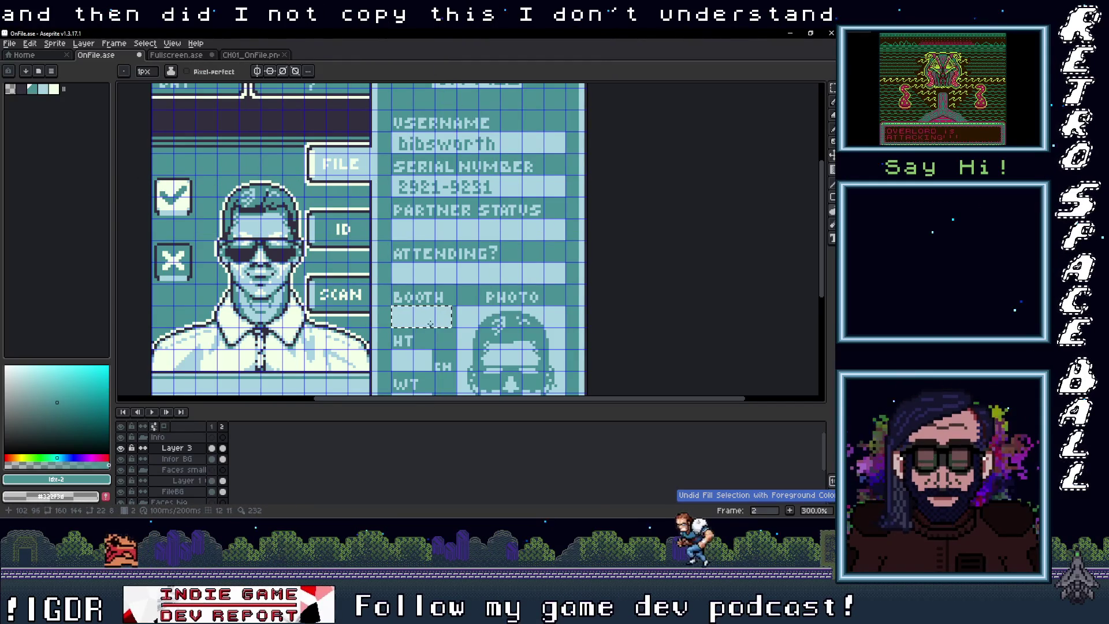
Step: Write the booth number b-01 with the Text tool in the BOOTH field area
key("t")
left_click(405, 317)
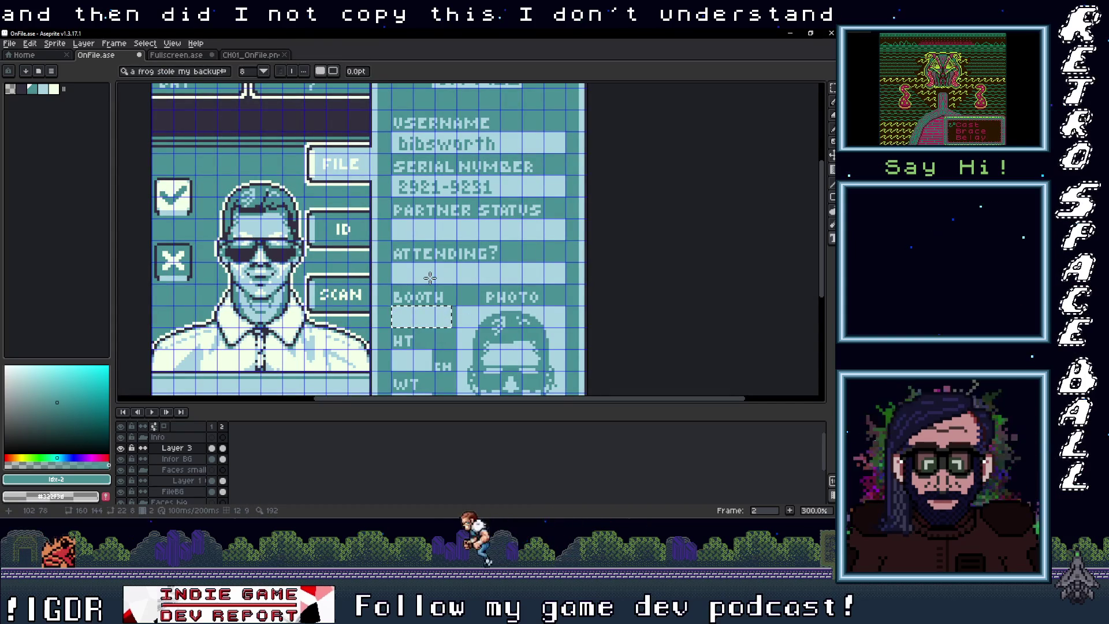
key("Escape")
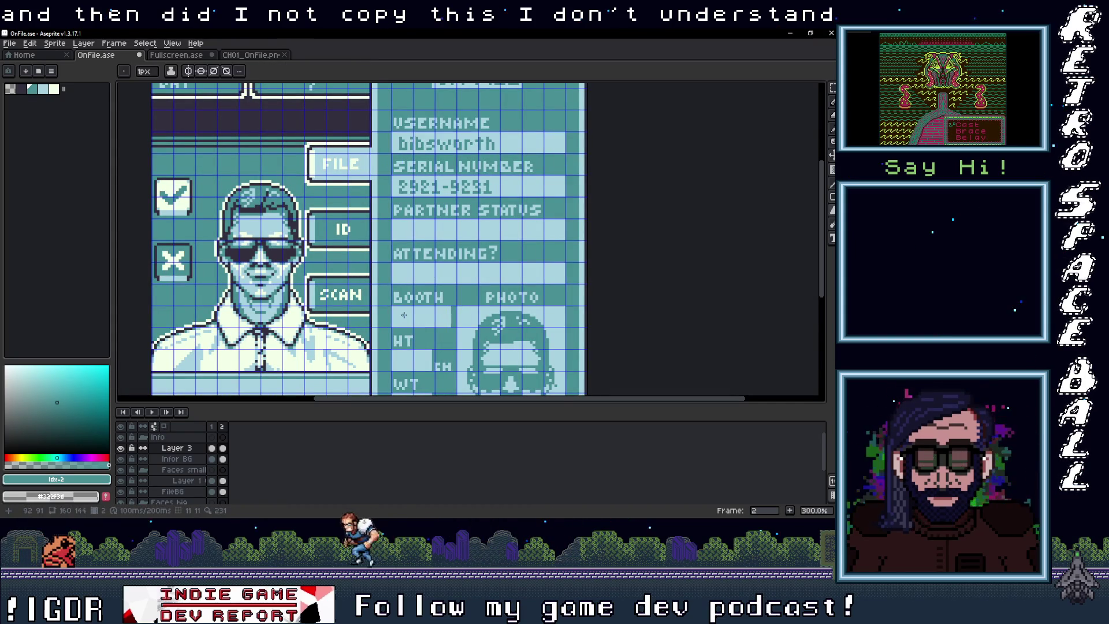
key("t")
left_click_drag(391, 306, 450, 326)
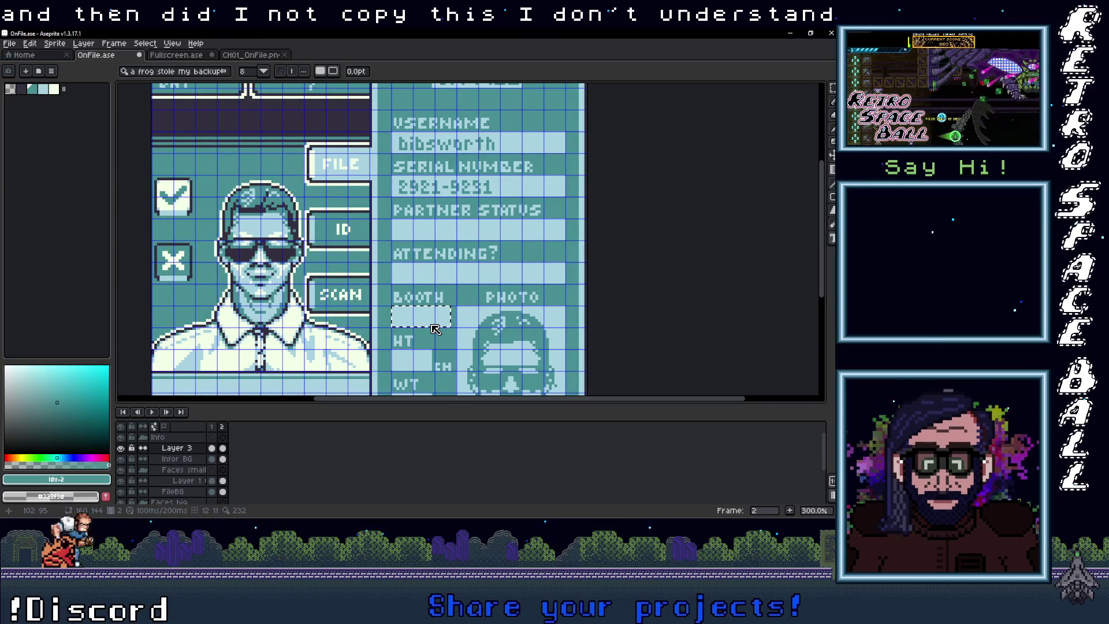
type("0")
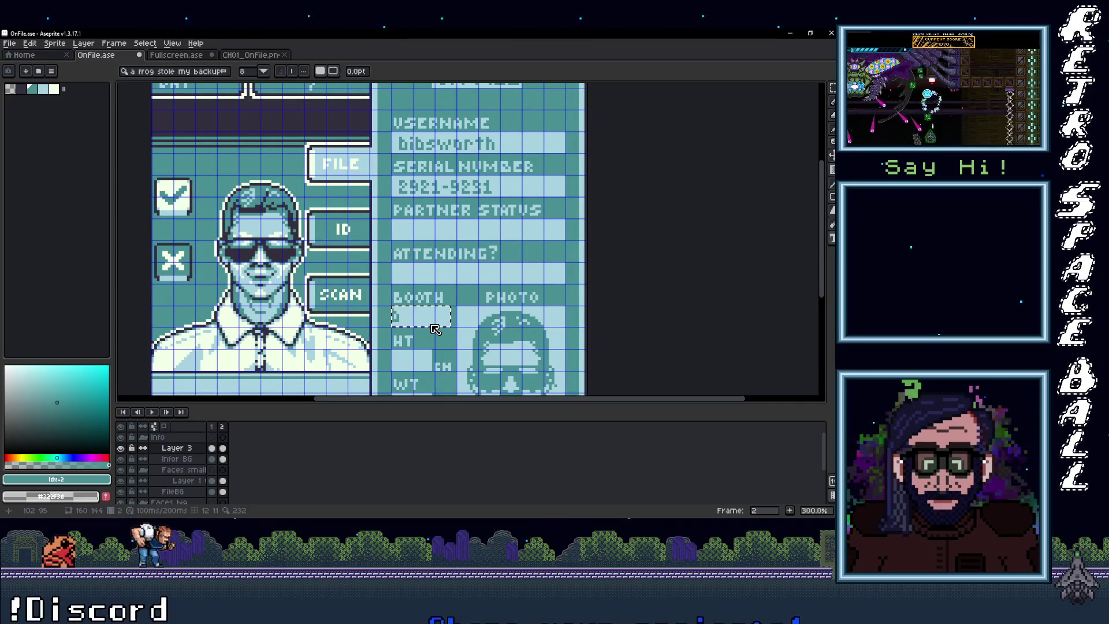
type("-01")
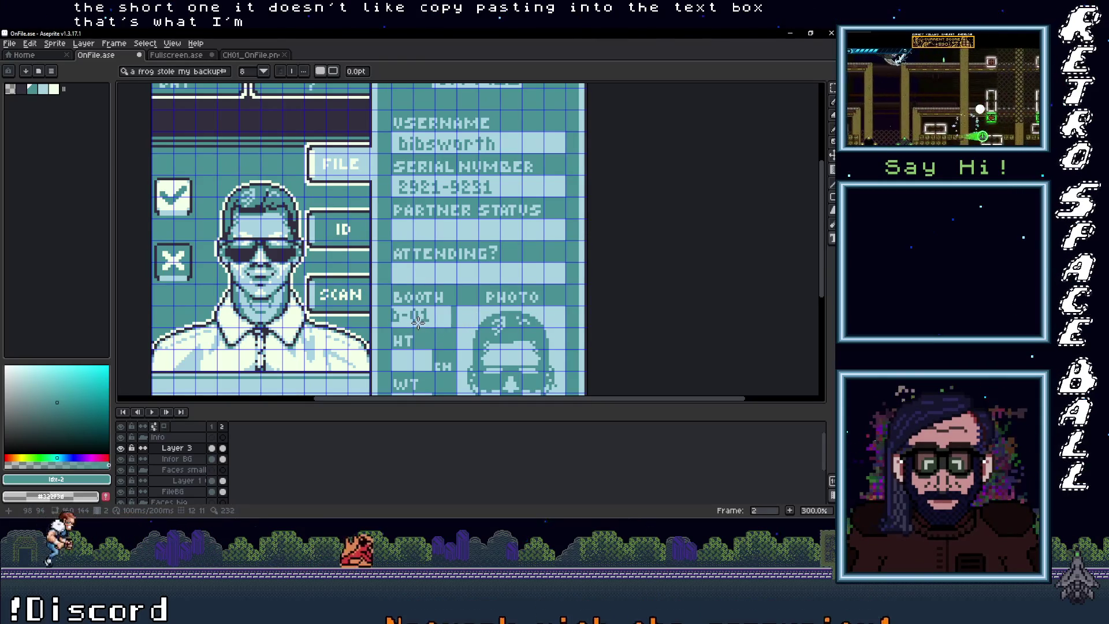
Step: Paste the b-01 text into the BOOTH box, nudged down one pixel, and commit it
key("m")
scroll(417, 321, "up", 2)
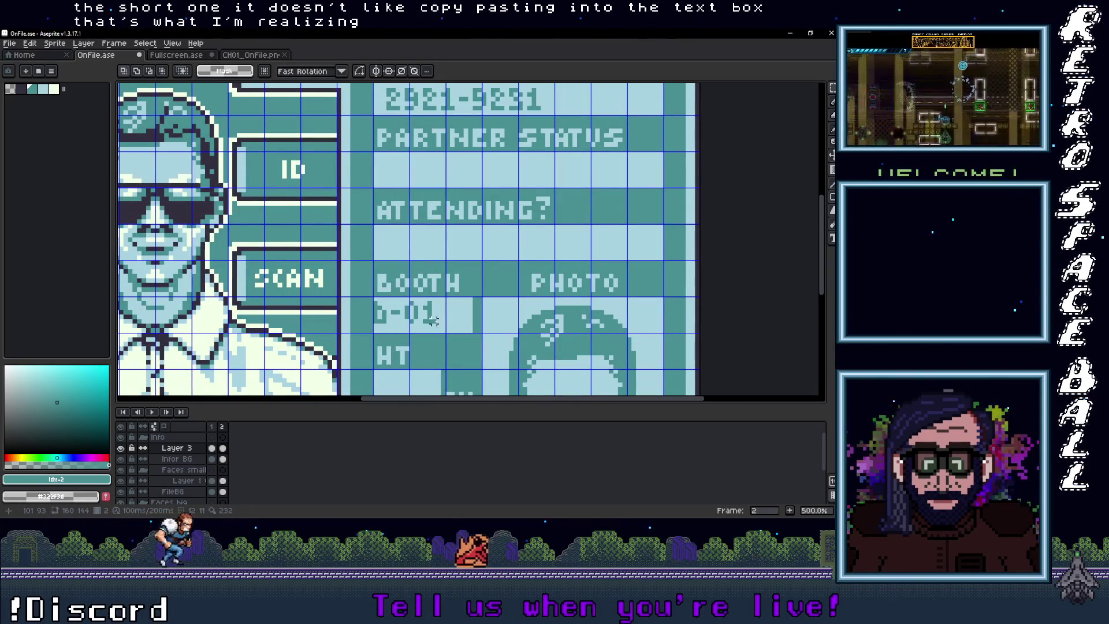
key("ctrl+v")
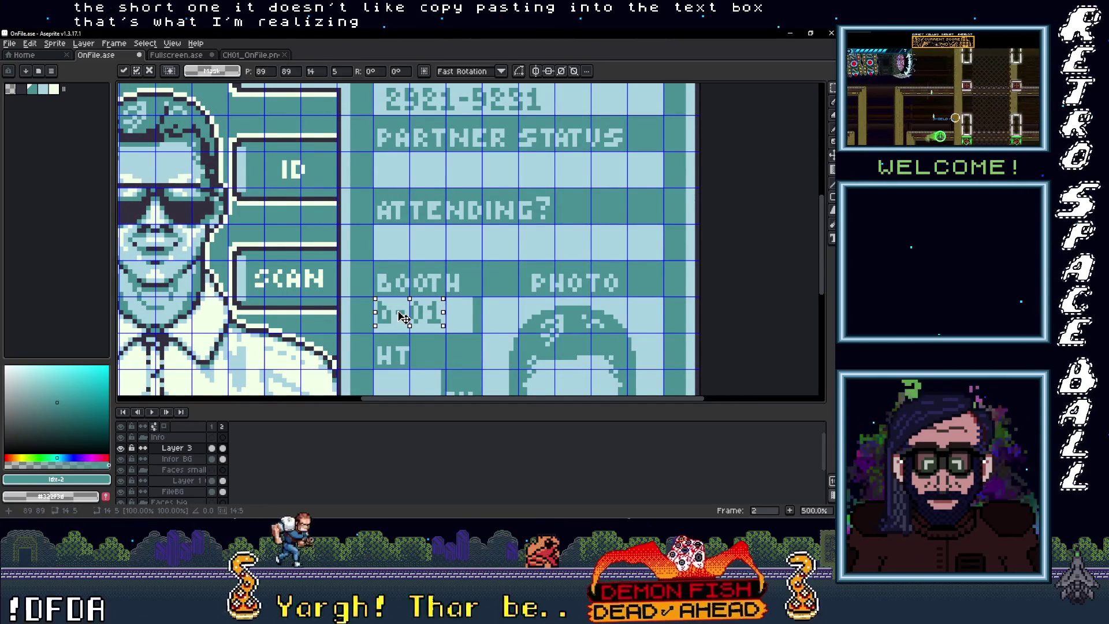
left_click_drag(403, 317, 413, 322)
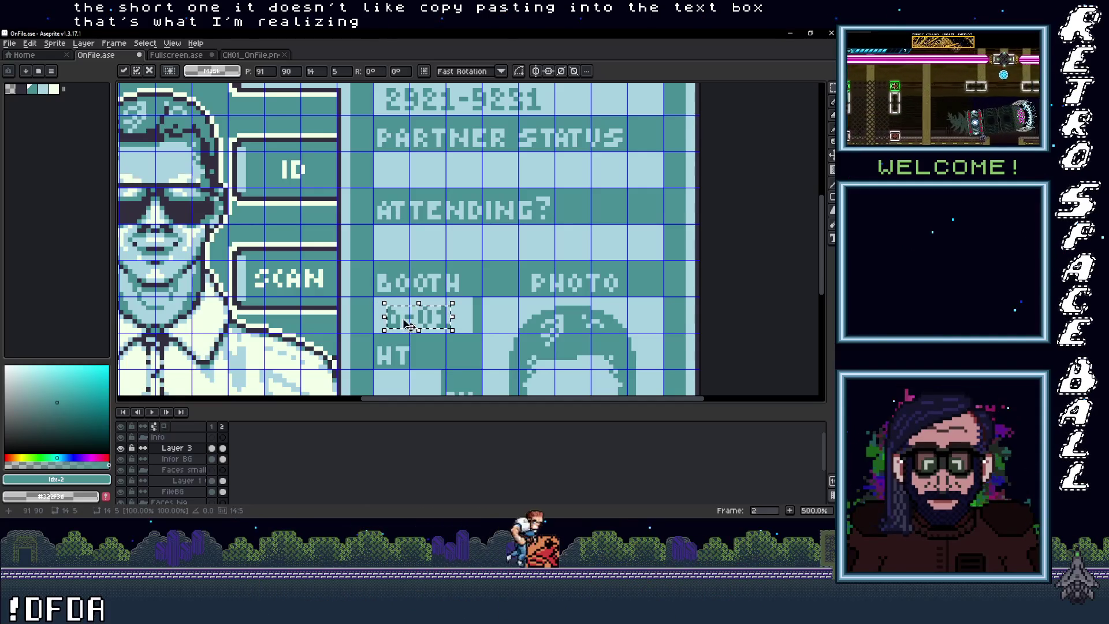
key("Return")
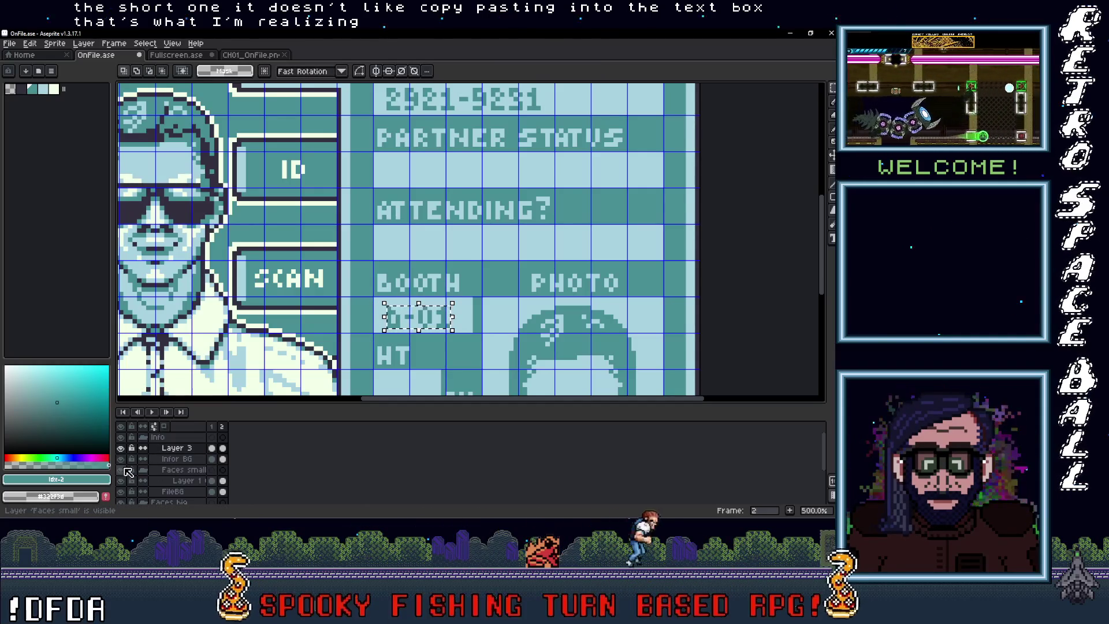
Step: Toggle Infor BG and Layer 3 visibility to compare, then make Layer 1 active
left_click(121, 458)
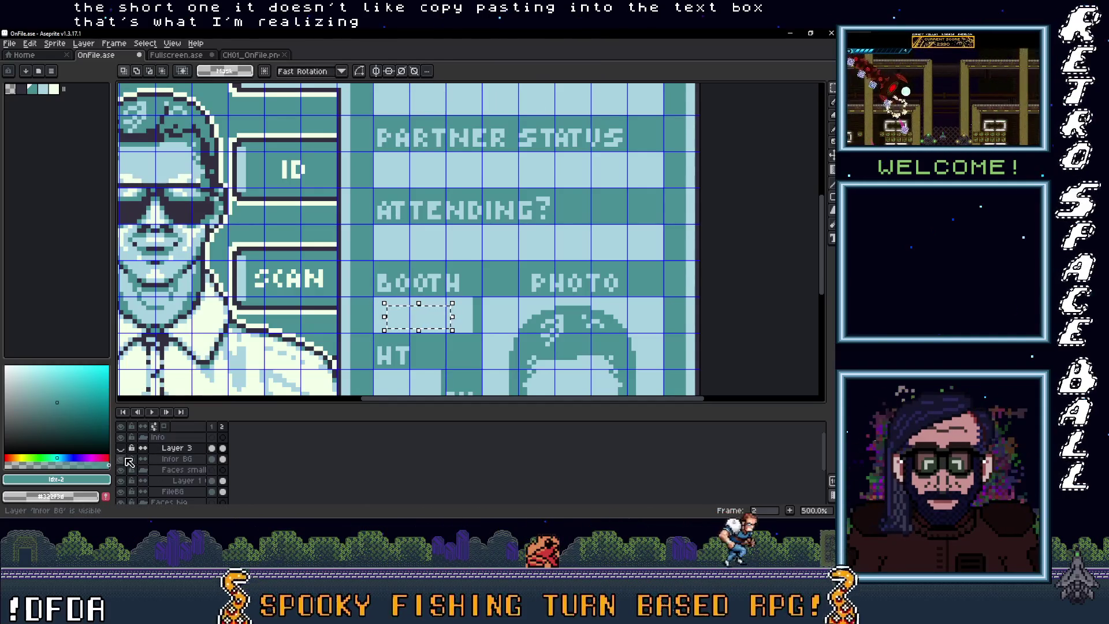
left_click(120, 449)
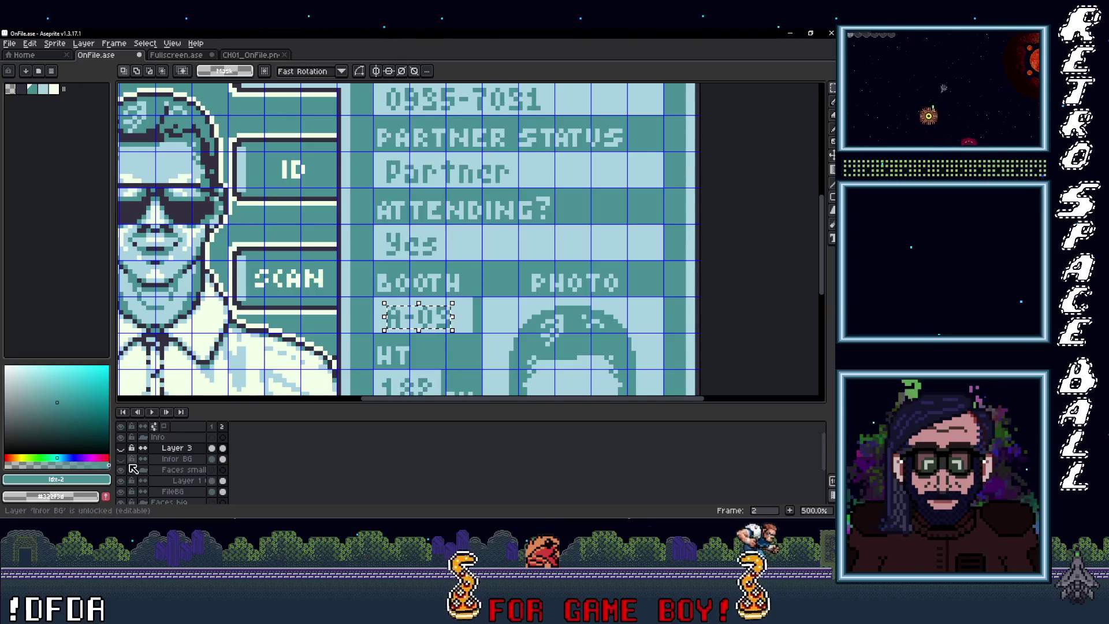
left_click(120, 448)
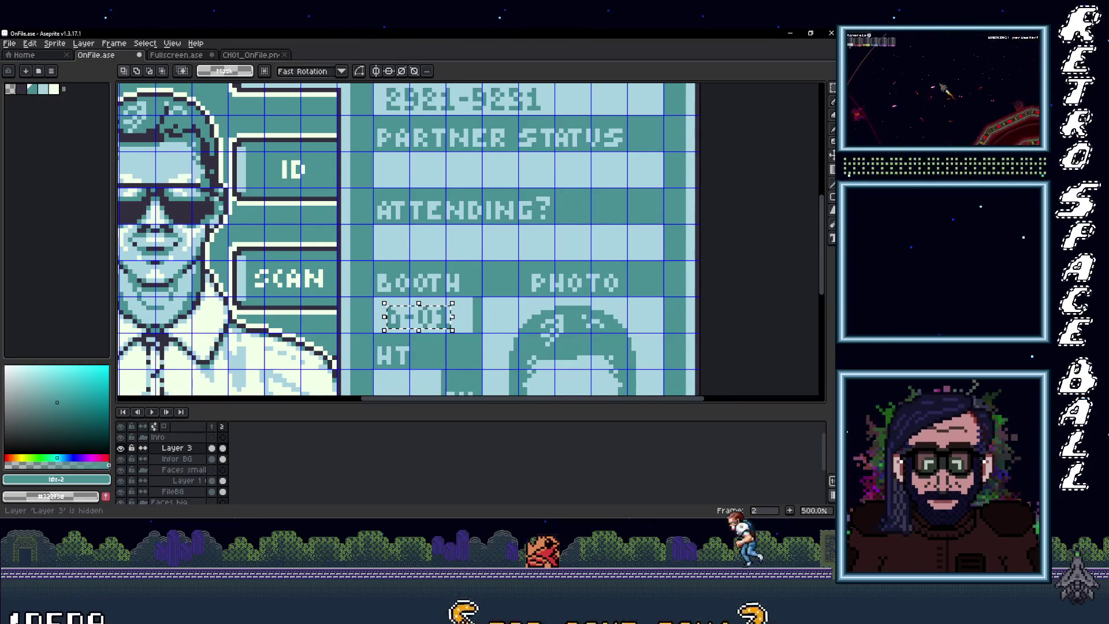
scroll(470, 354, "down", 3)
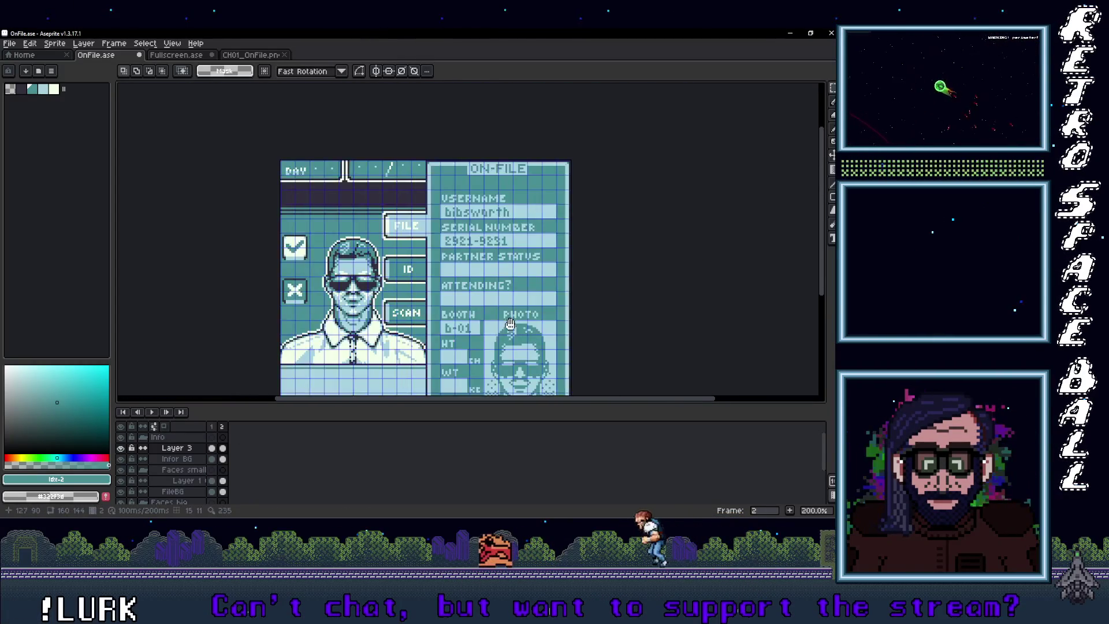
scroll(397, 277, "up", 1)
scroll(398, 278, "up", 1)
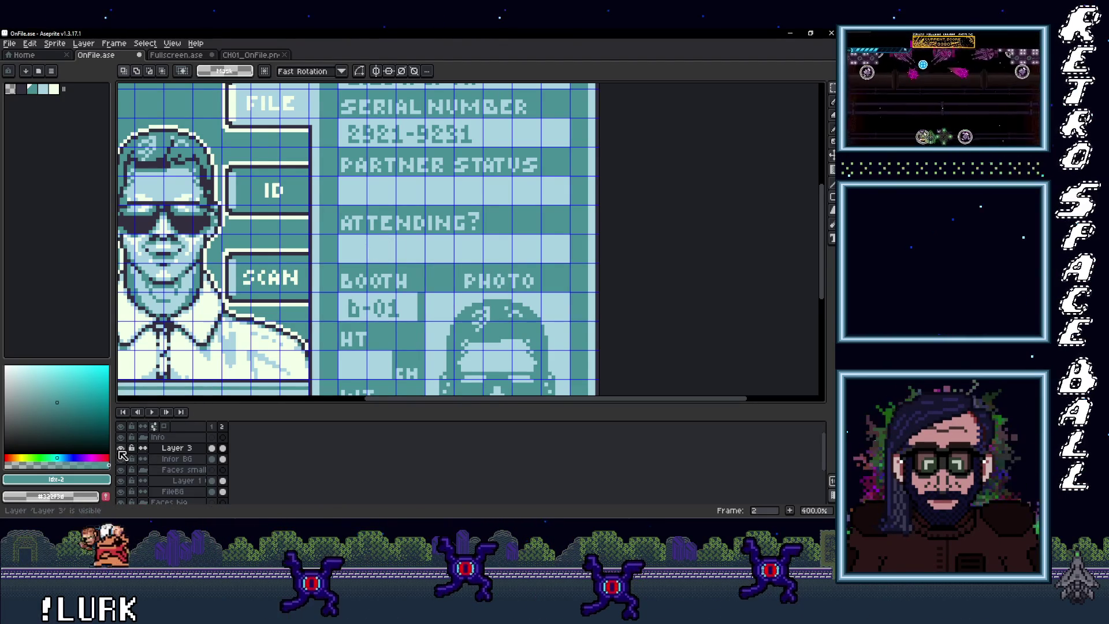
left_click(121, 448)
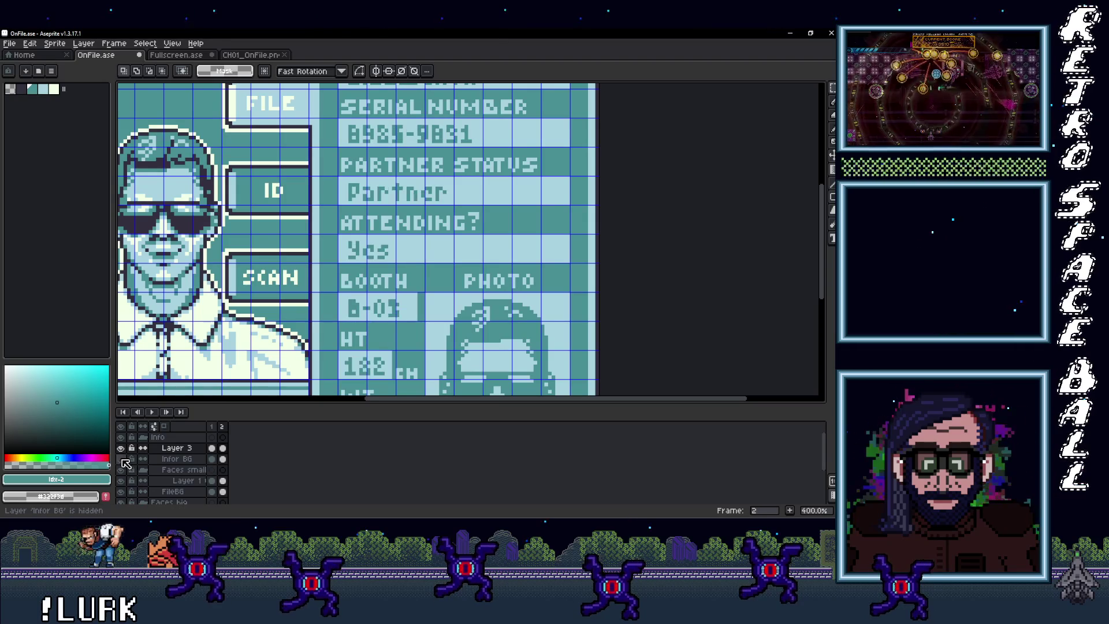
left_click(223, 481)
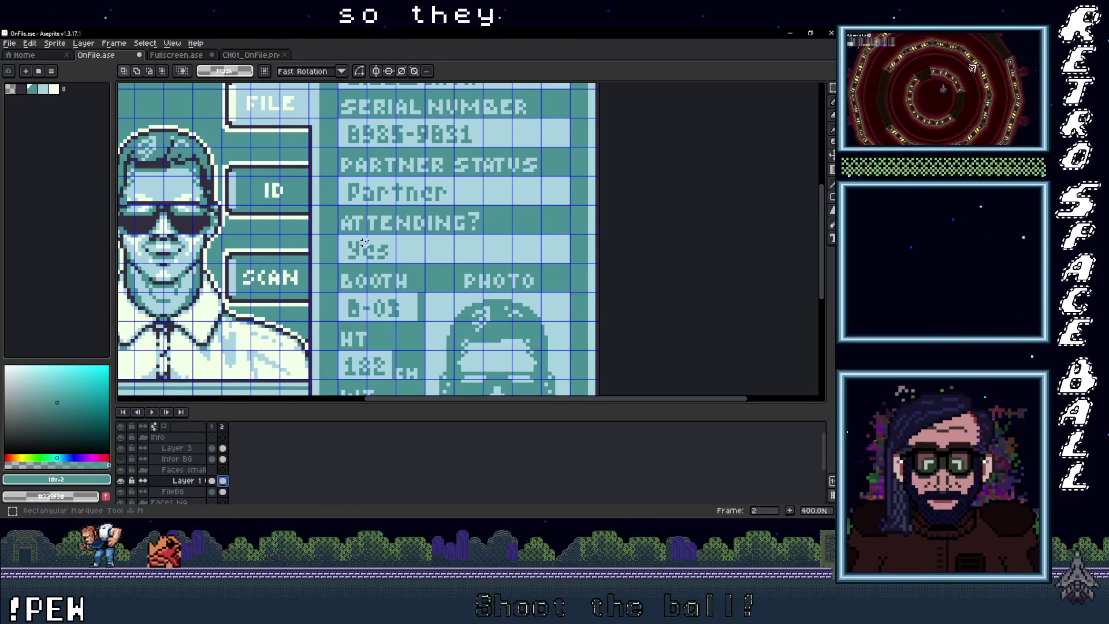
Step: Select the Yes text and attempt pasting it onto Layer 3, with Infor BG shown again
left_click_drag(364, 231, 397, 265)
left_click(381, 254)
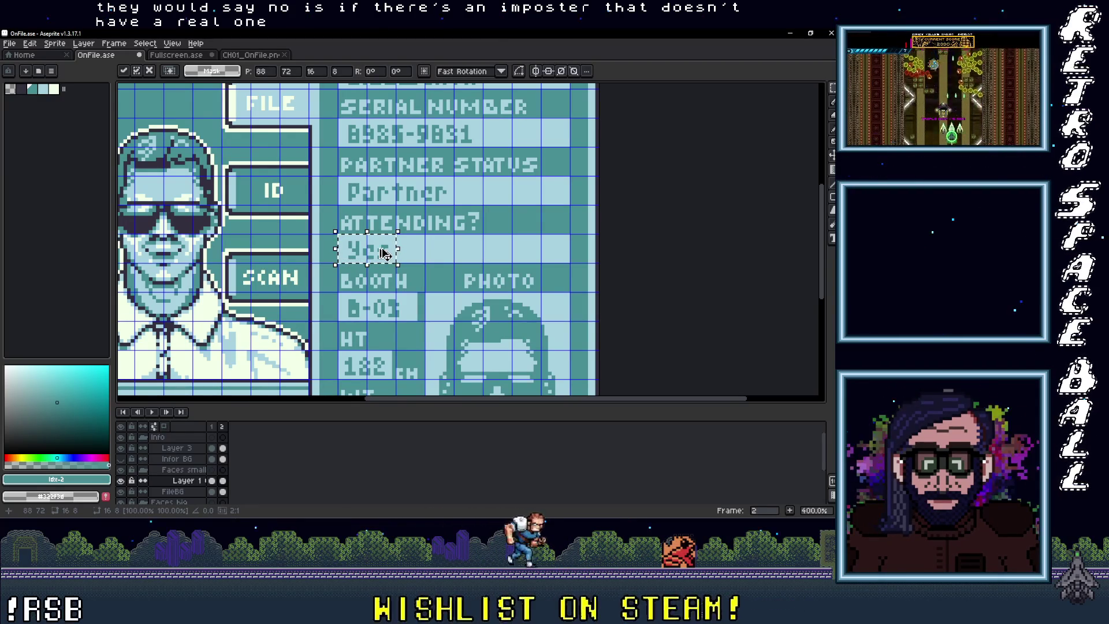
left_click(120, 458)
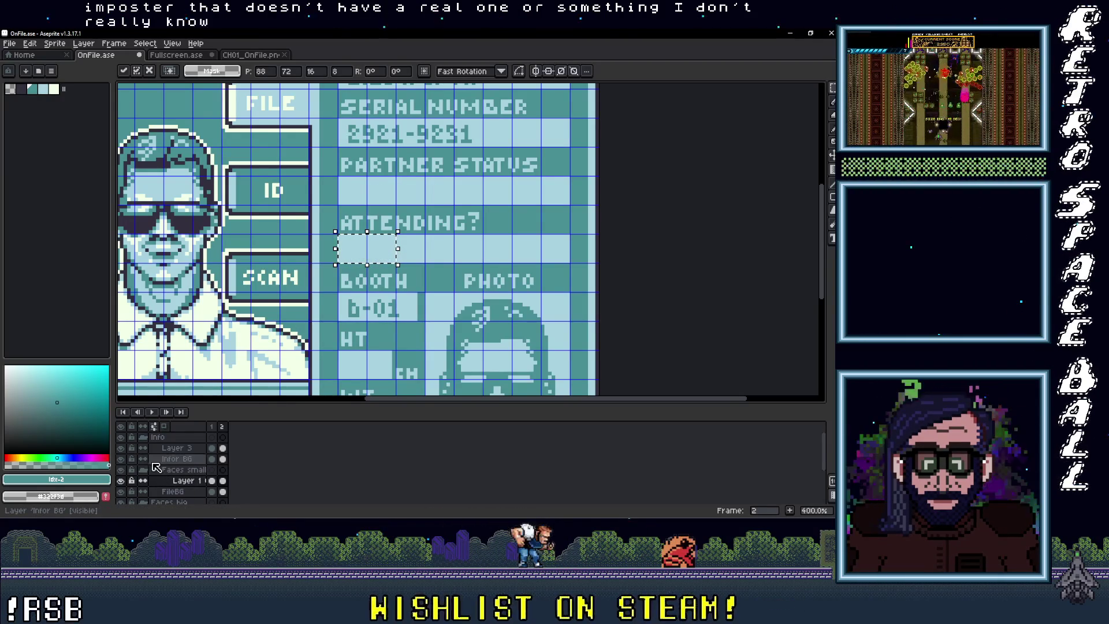
left_click(199, 459)
left_click(179, 449)
key("ctrl+t")
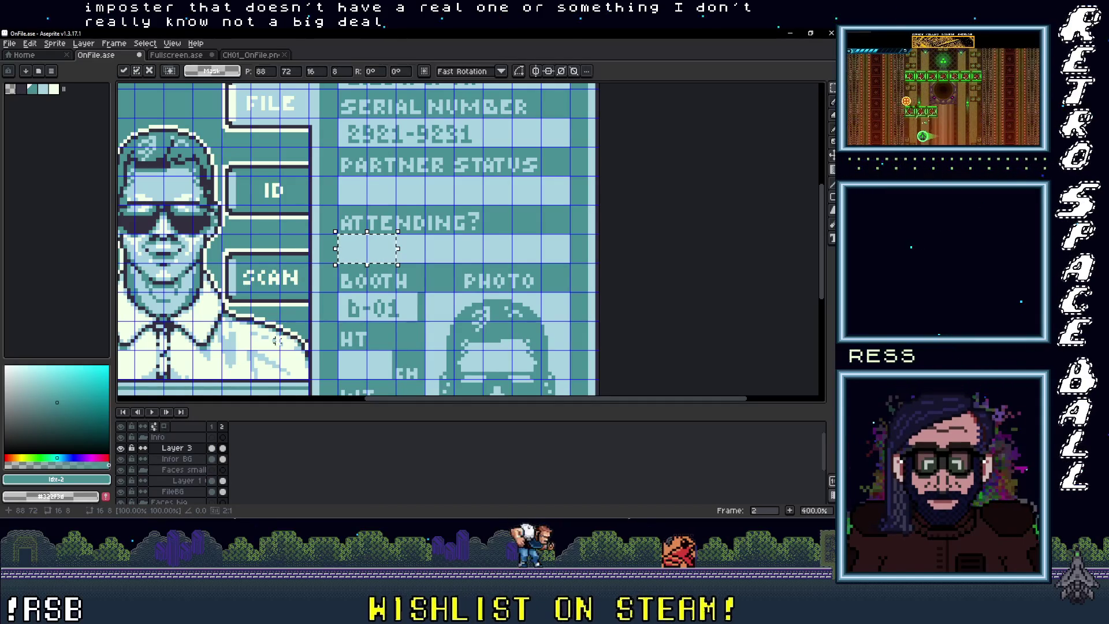
key("Return")
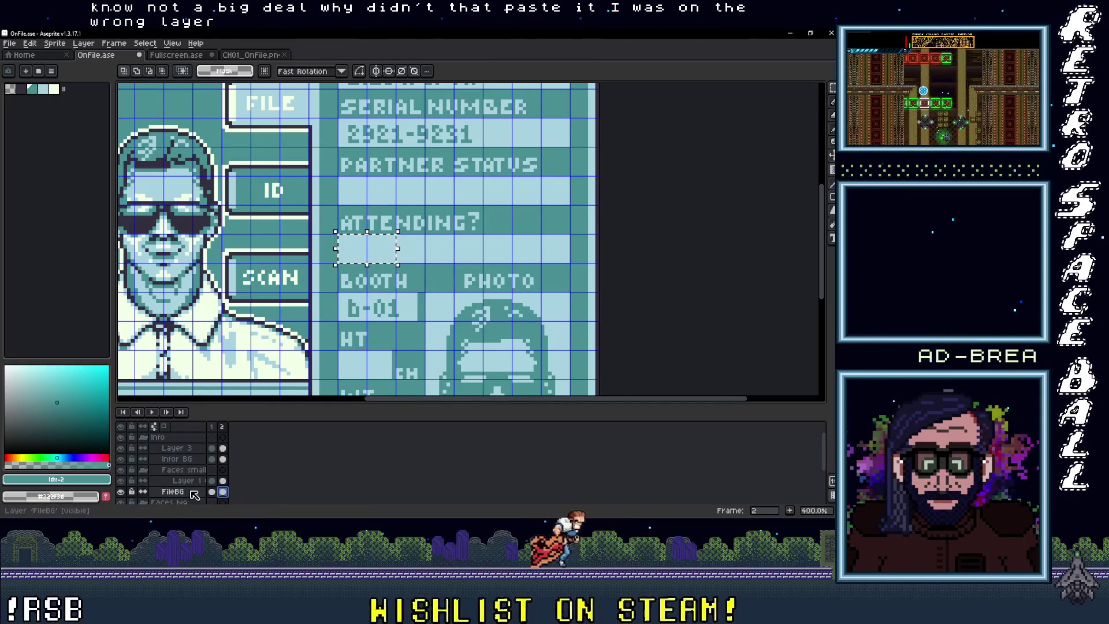
Step: Copy Yes from the copied layer and paste it into Layer 3's Attending? field
left_click(138, 480)
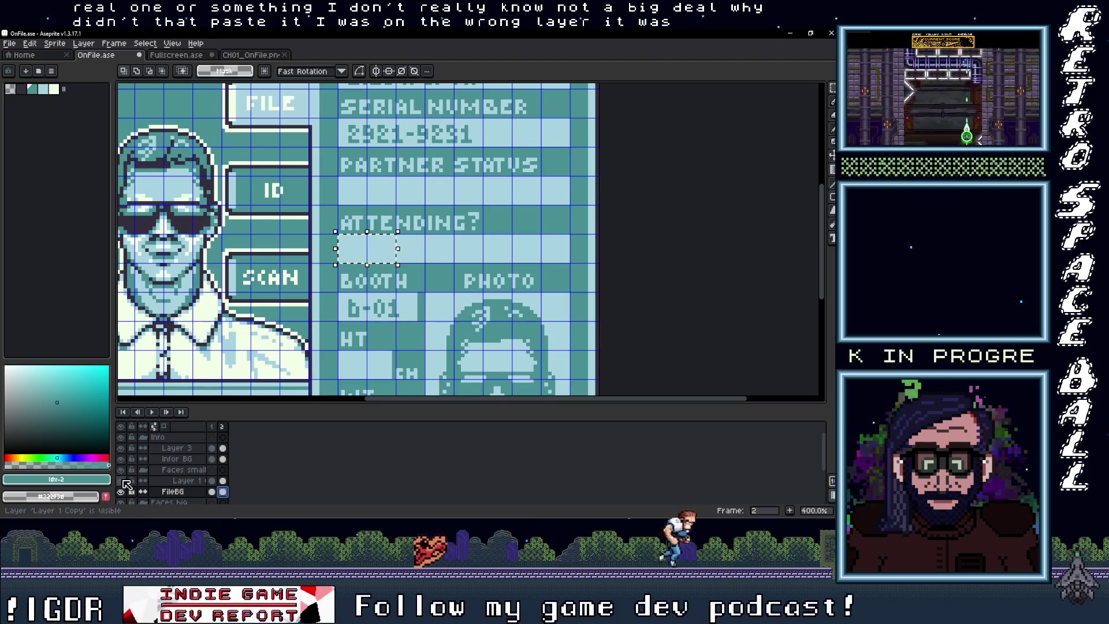
left_click(139, 481)
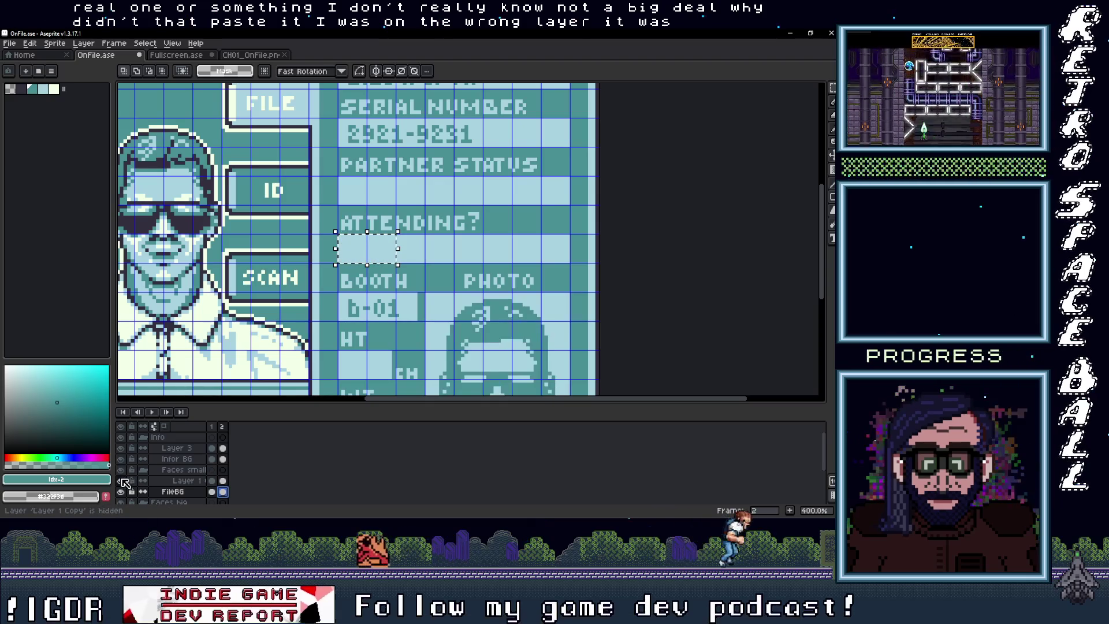
left_click(121, 449)
left_click(121, 481)
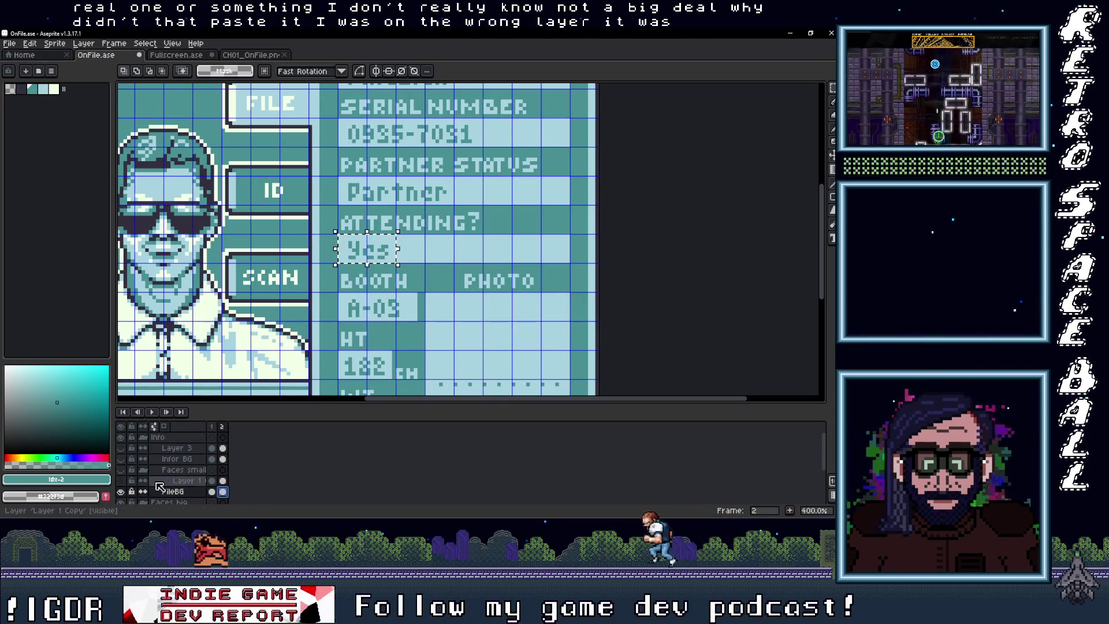
left_click(380, 256)
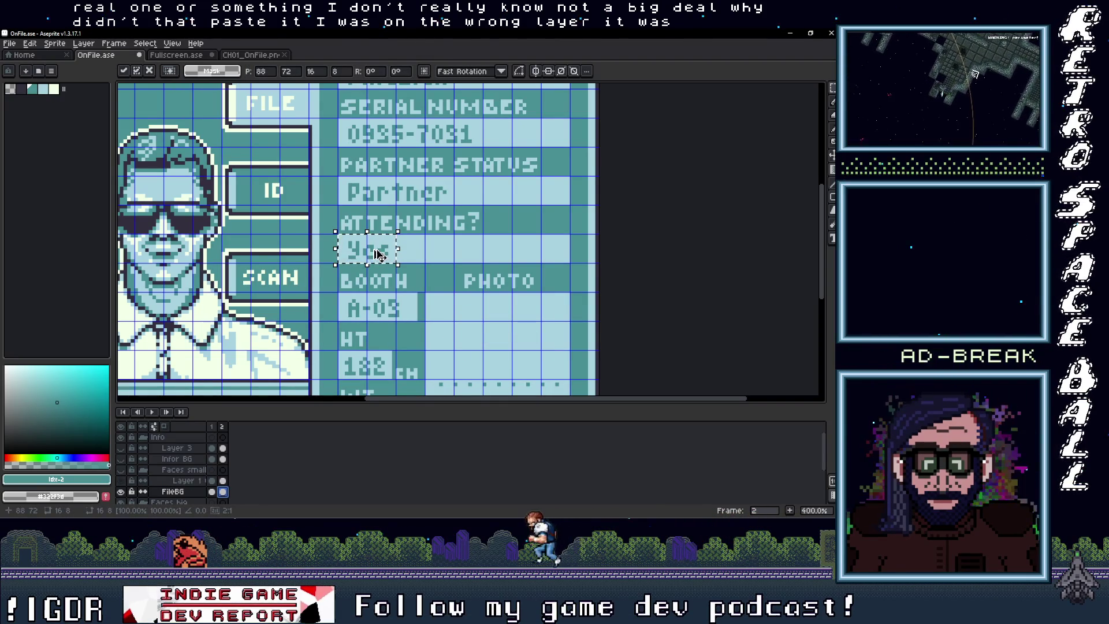
left_click(121, 448)
left_click(172, 448)
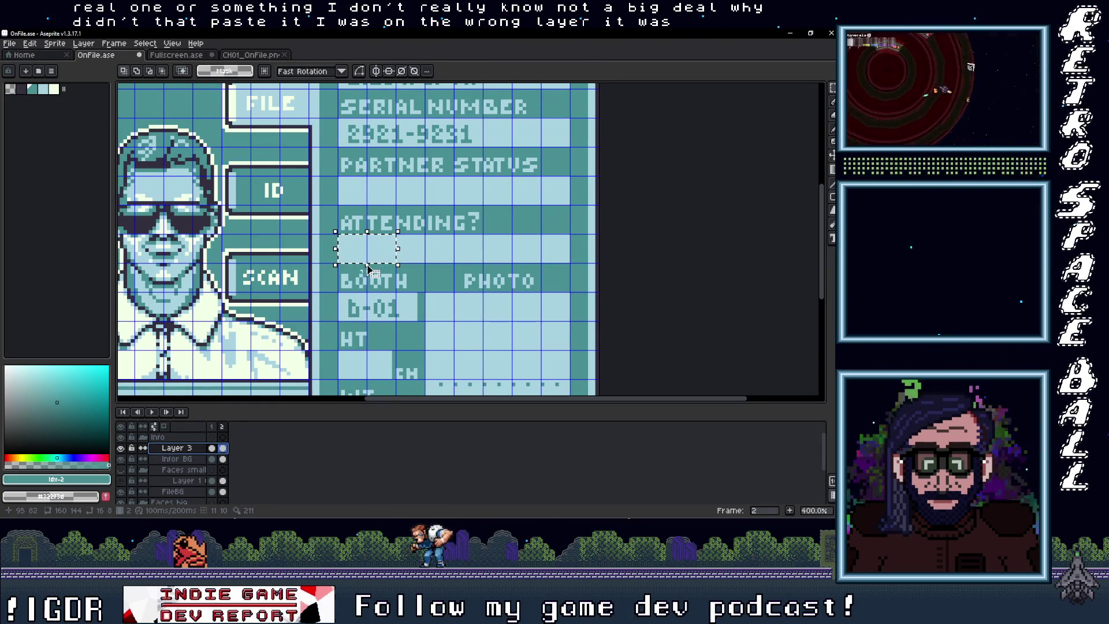
key("ctrl+v")
left_click(422, 257)
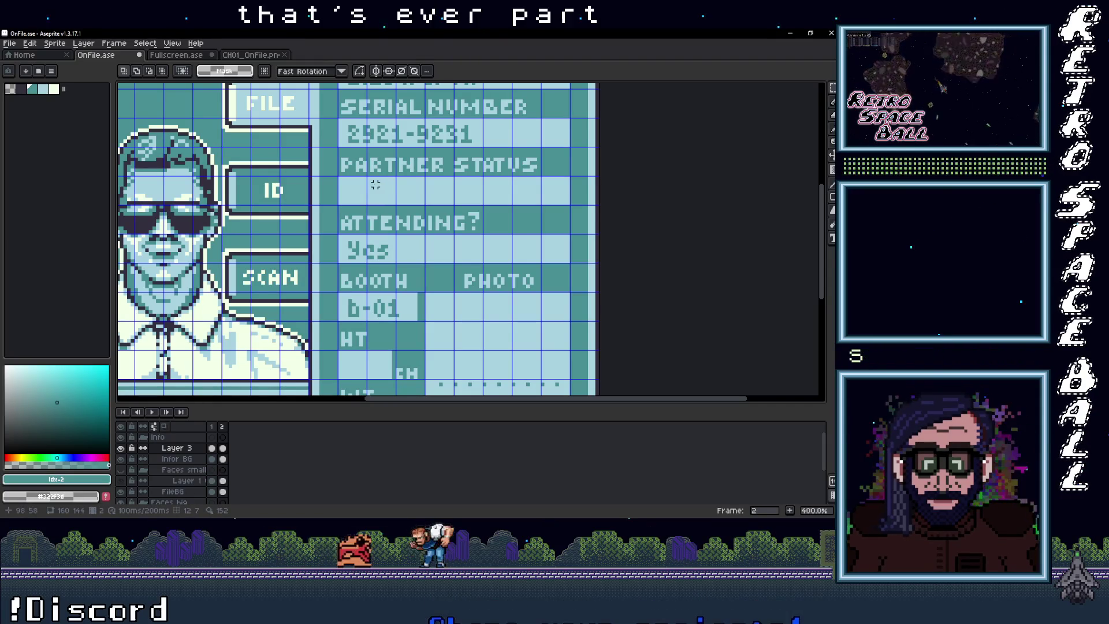
Step: Write a trial 'no' in Partner Status, undo it, and switch to GB Studio
left_click_drag(336, 174, 369, 206)
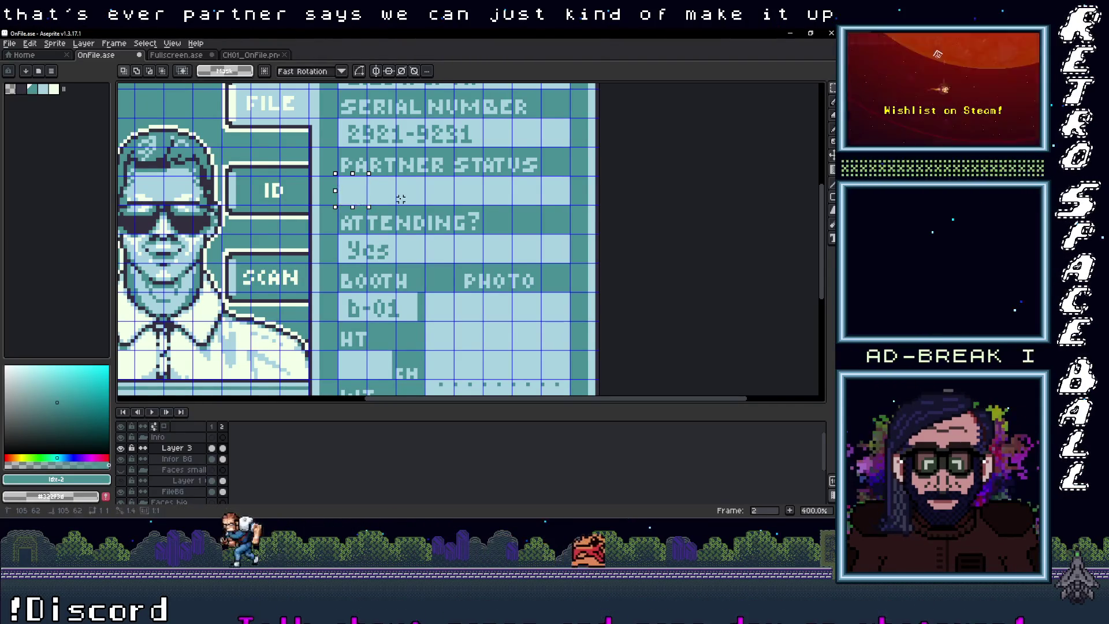
key("t")
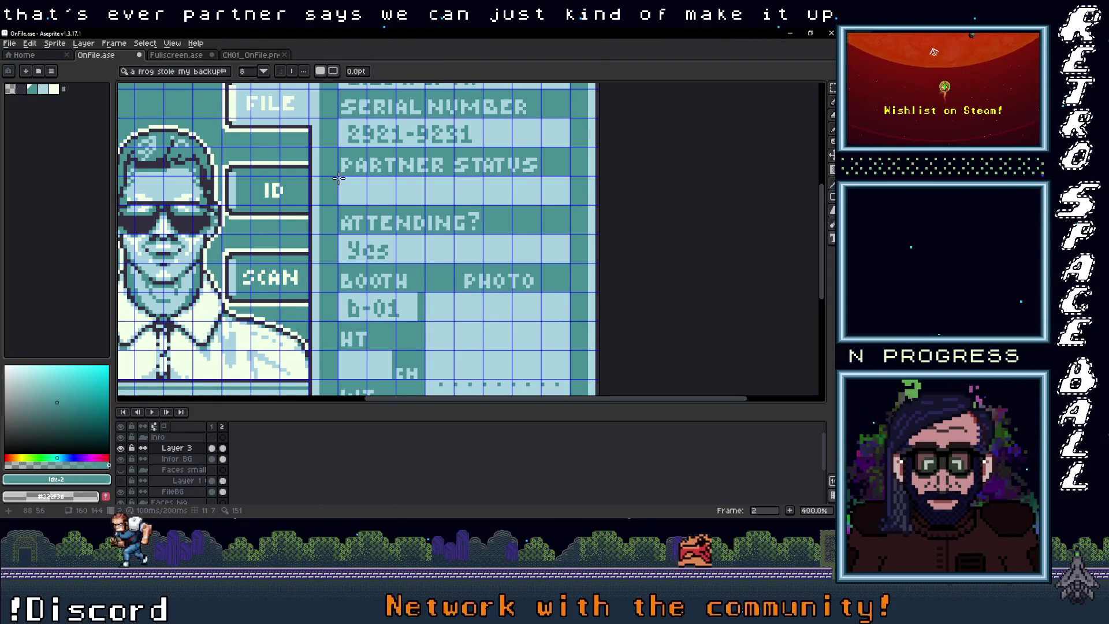
left_click_drag(349, 179, 430, 206)
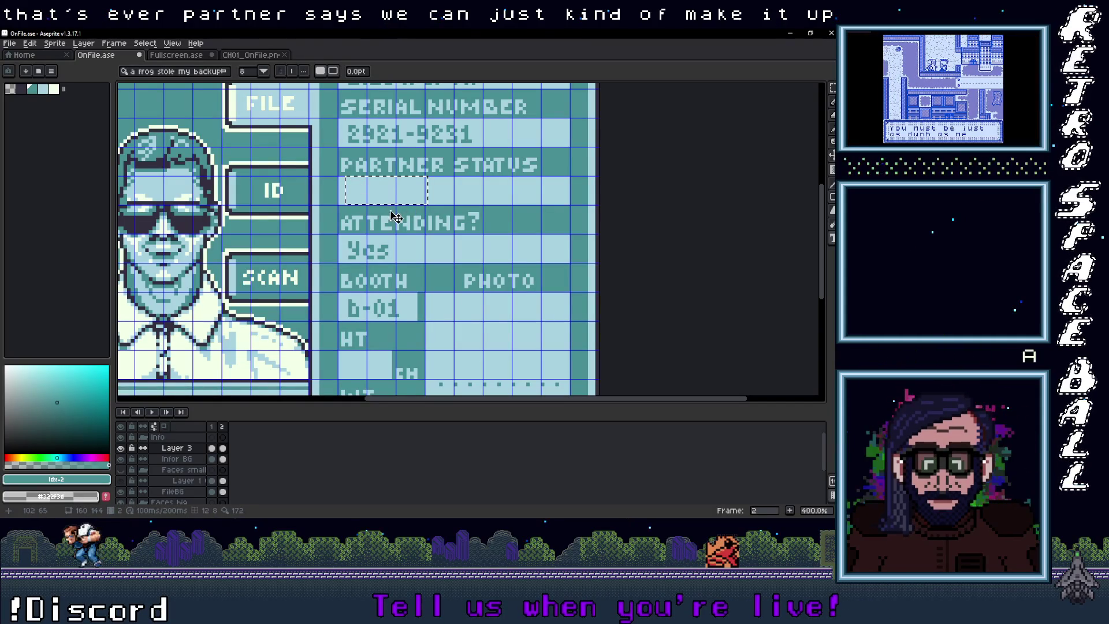
type("C")
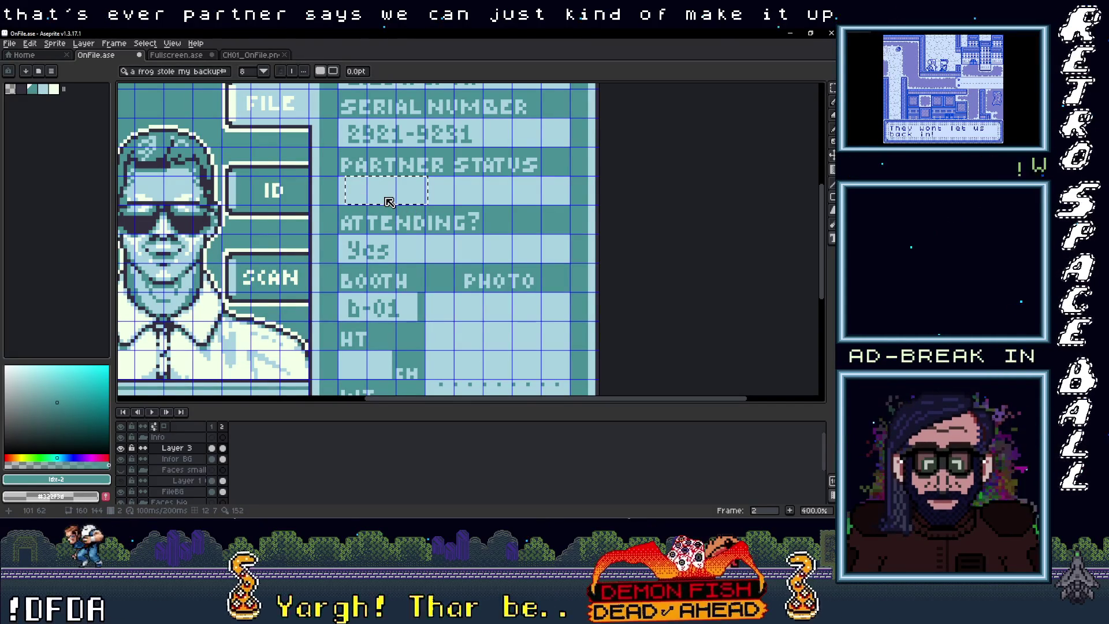
type("o")
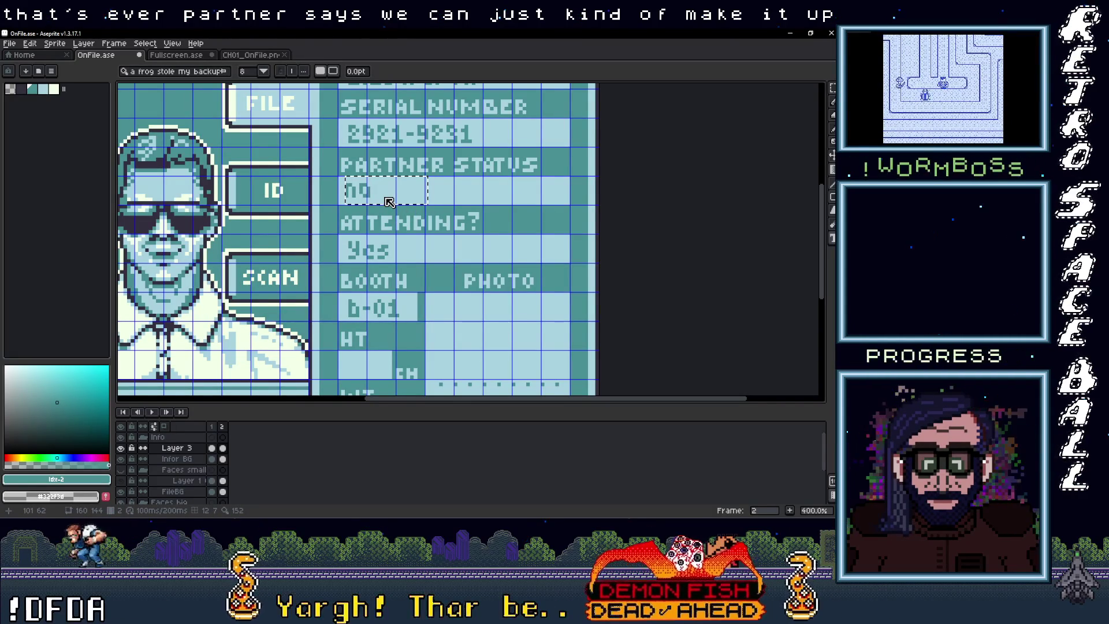
key("Return")
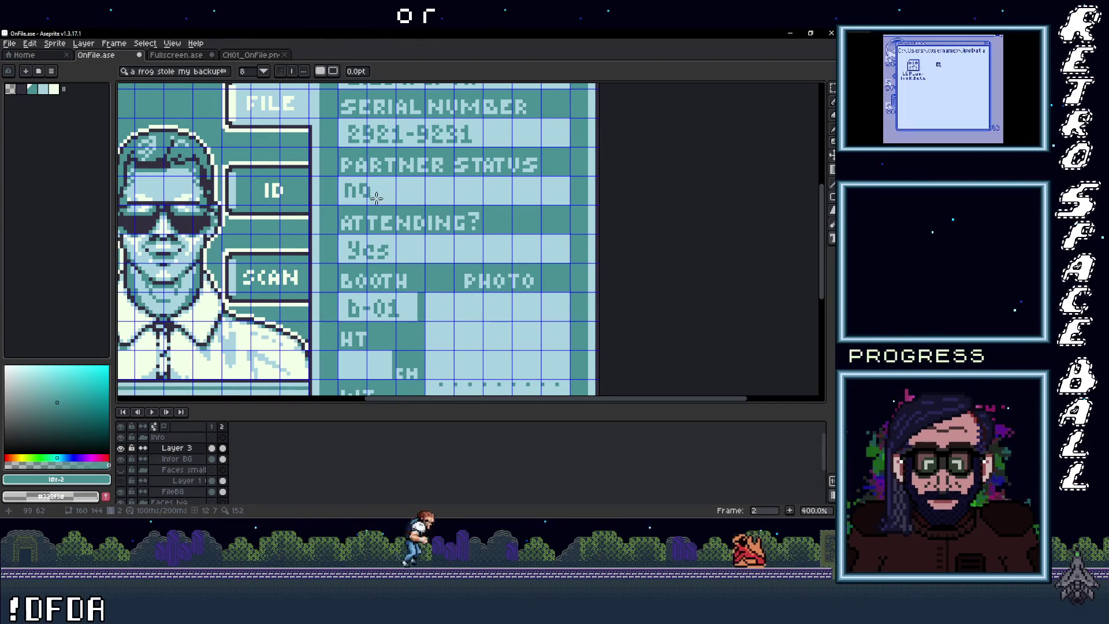
left_click(354, 180)
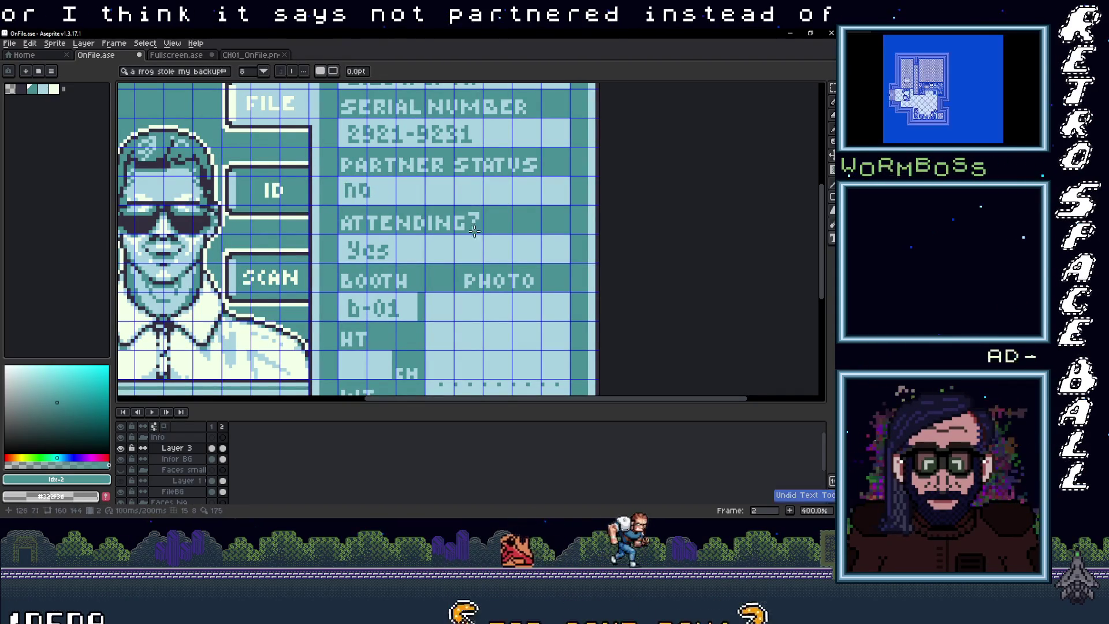
key("ctrl+z")
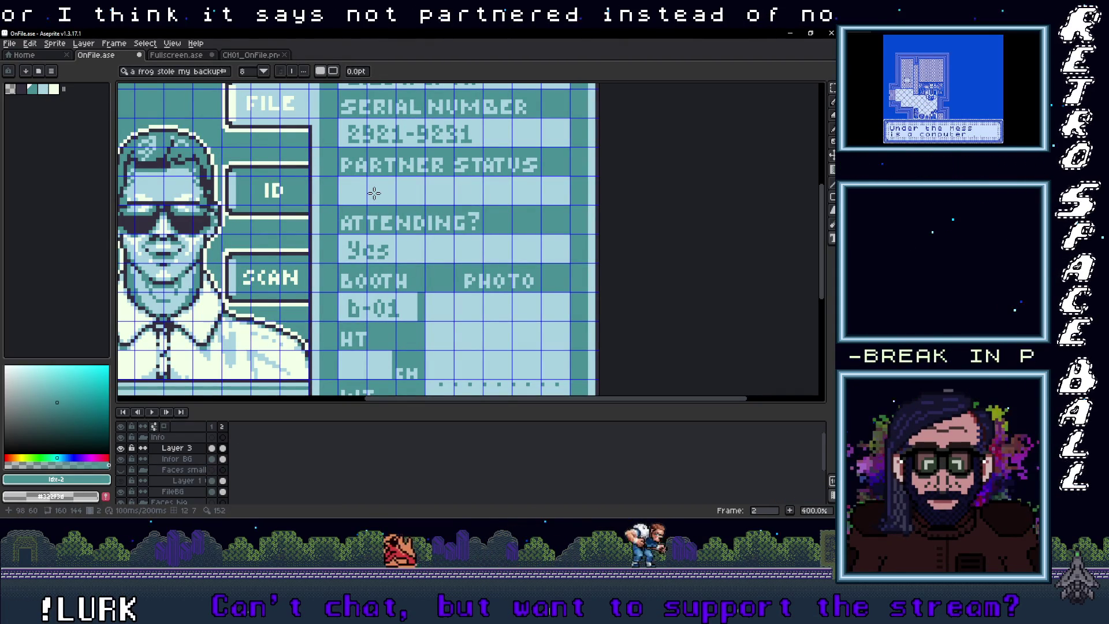
key("alt+Tab")
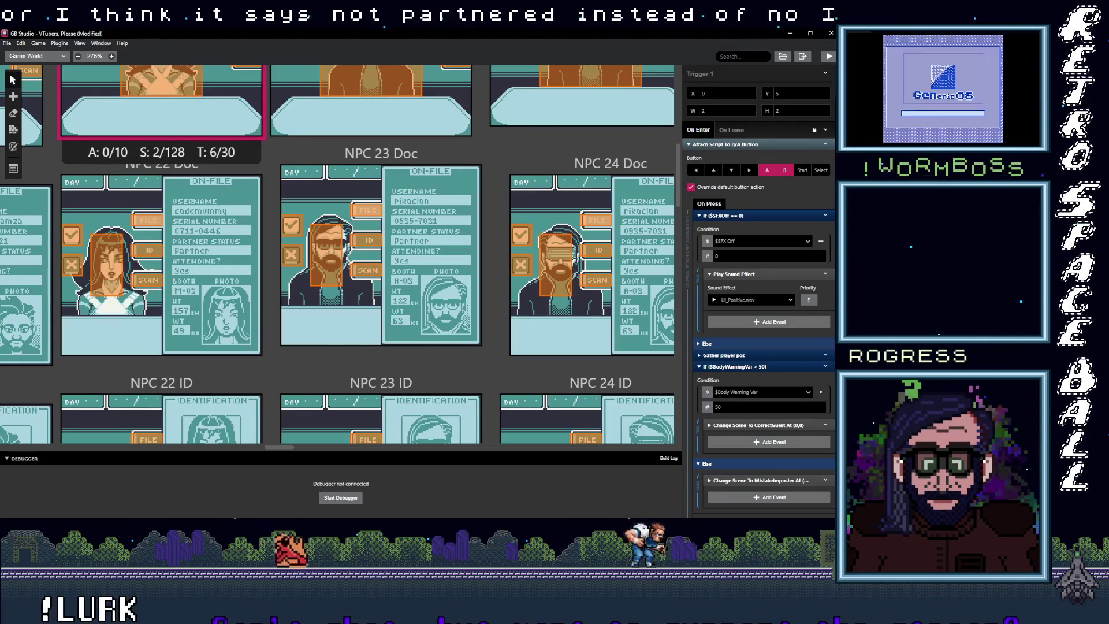
Step: Scroll through the NPC Doc scenes checking their Partner Status reads No, then return to Aseprite
scroll(643, 327, "left", 10)
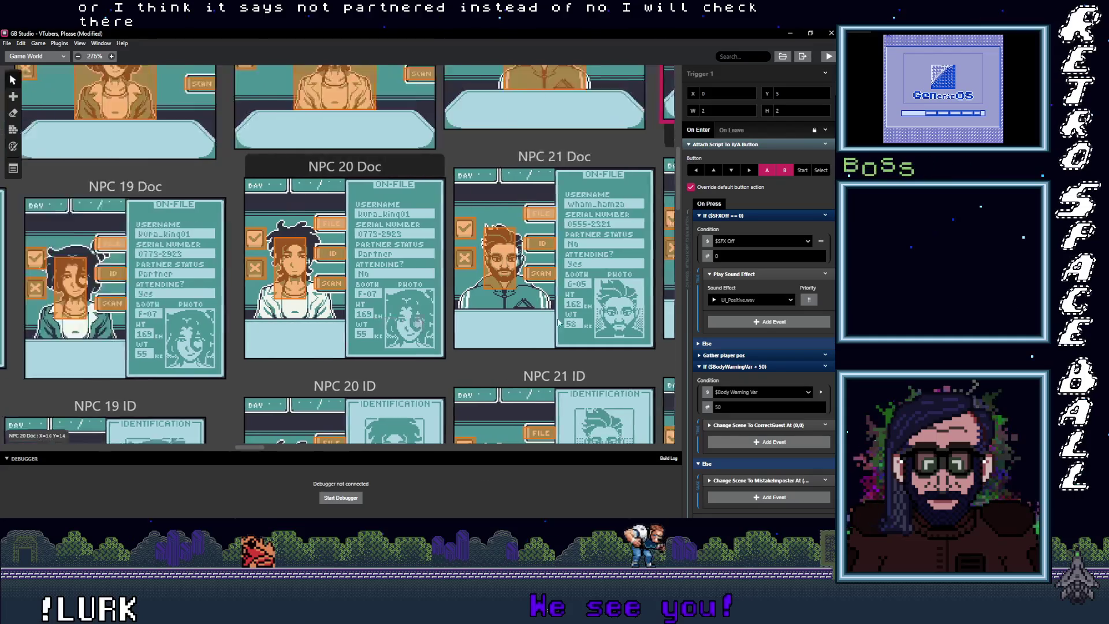
scroll(246, 325, "right", 5)
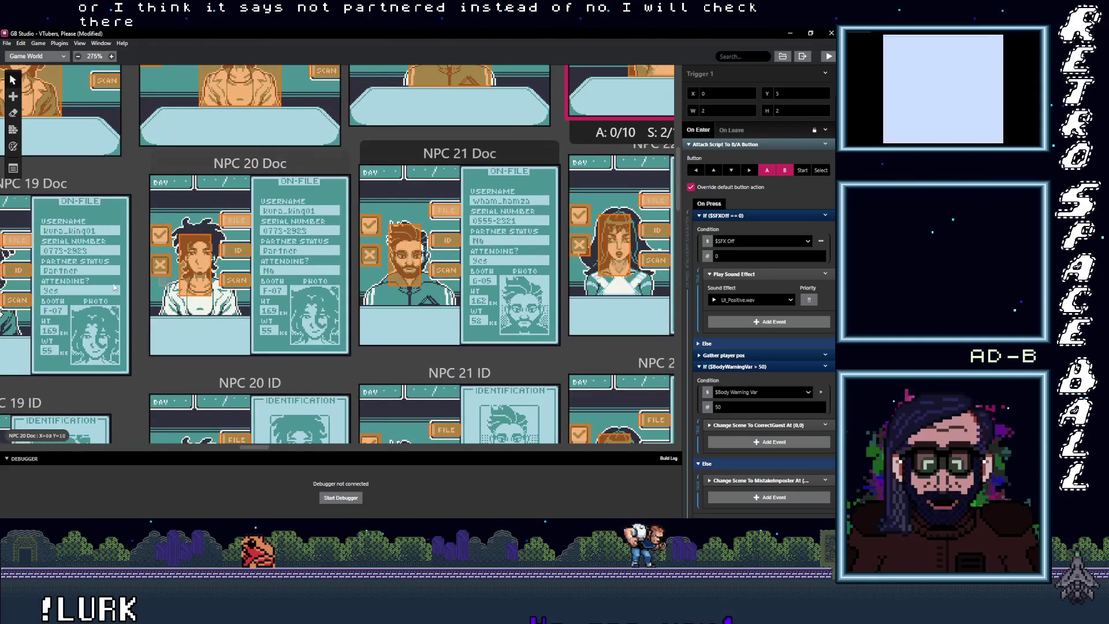
scroll(366, 303, "left", 8)
scroll(436, 326, "left", 12)
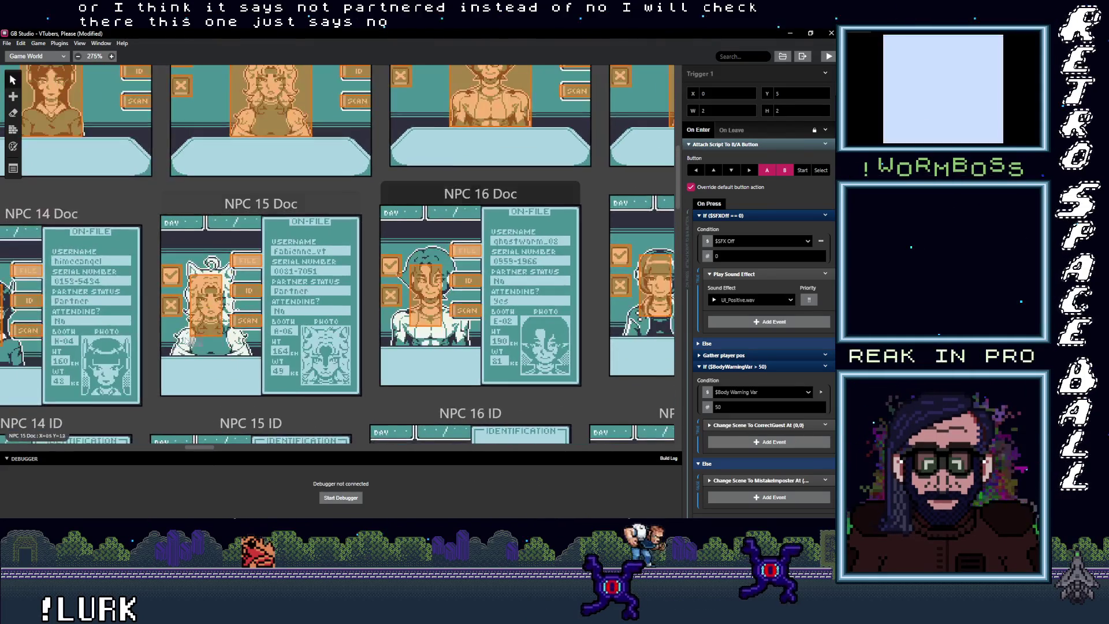
scroll(482, 344, "left", 3)
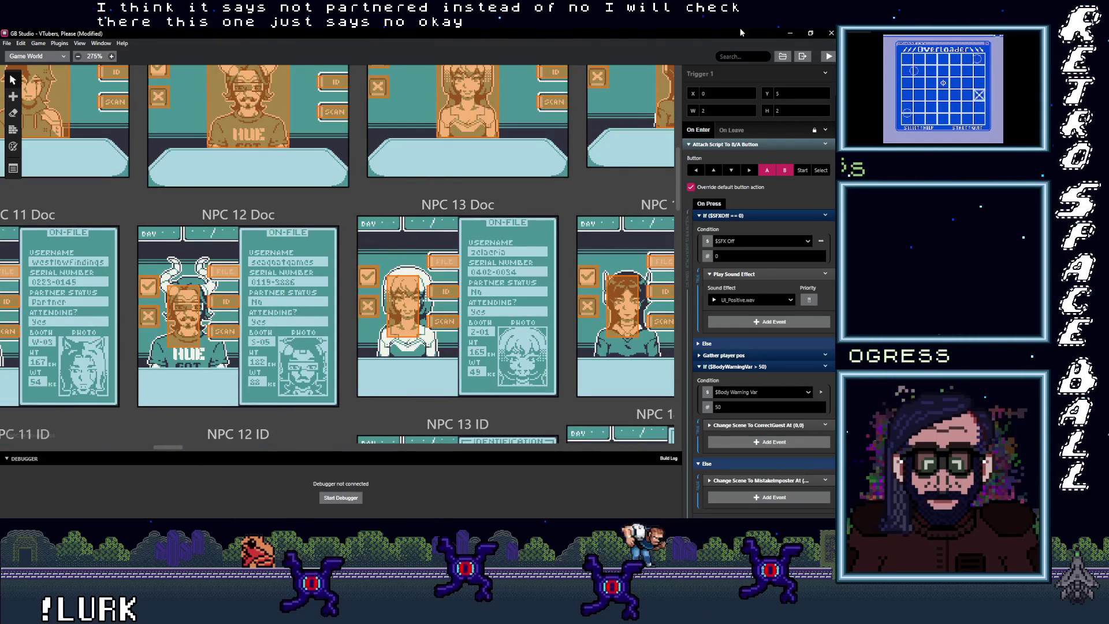
key("alt+Tab")
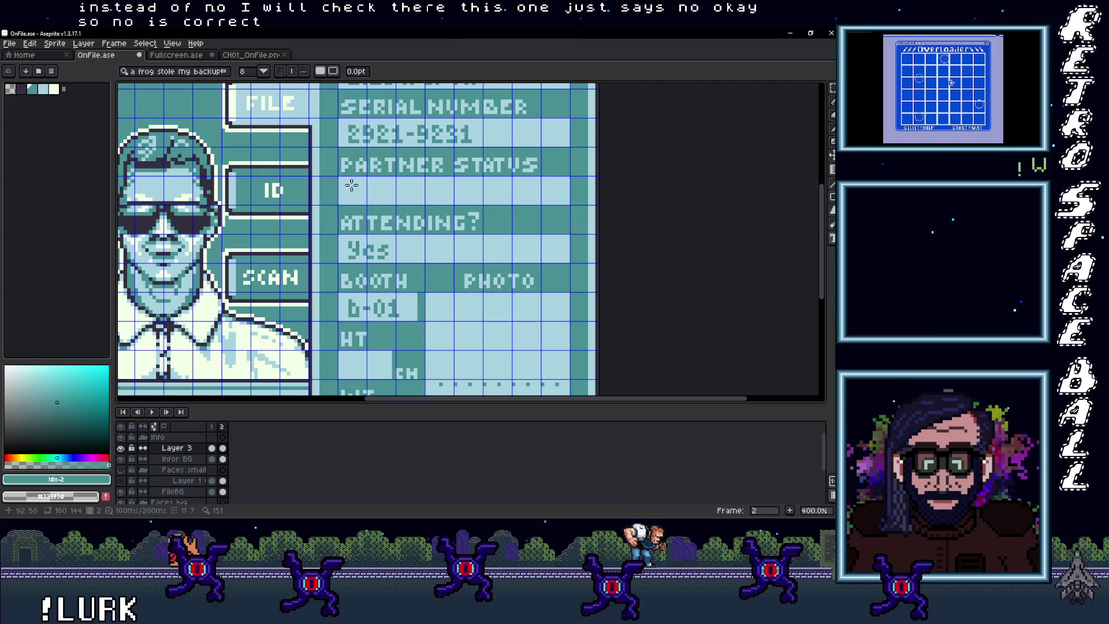
Step: Type No in the Partner Status box and shift it one pixel right and down
left_click_drag(338, 176, 396, 204)
type("N")
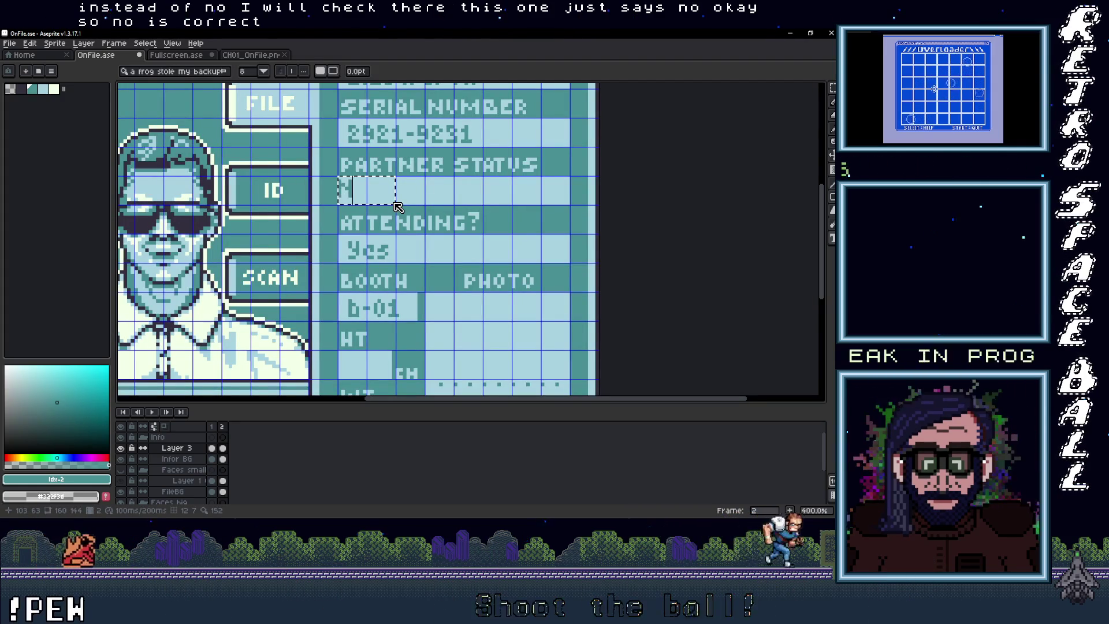
type("om")
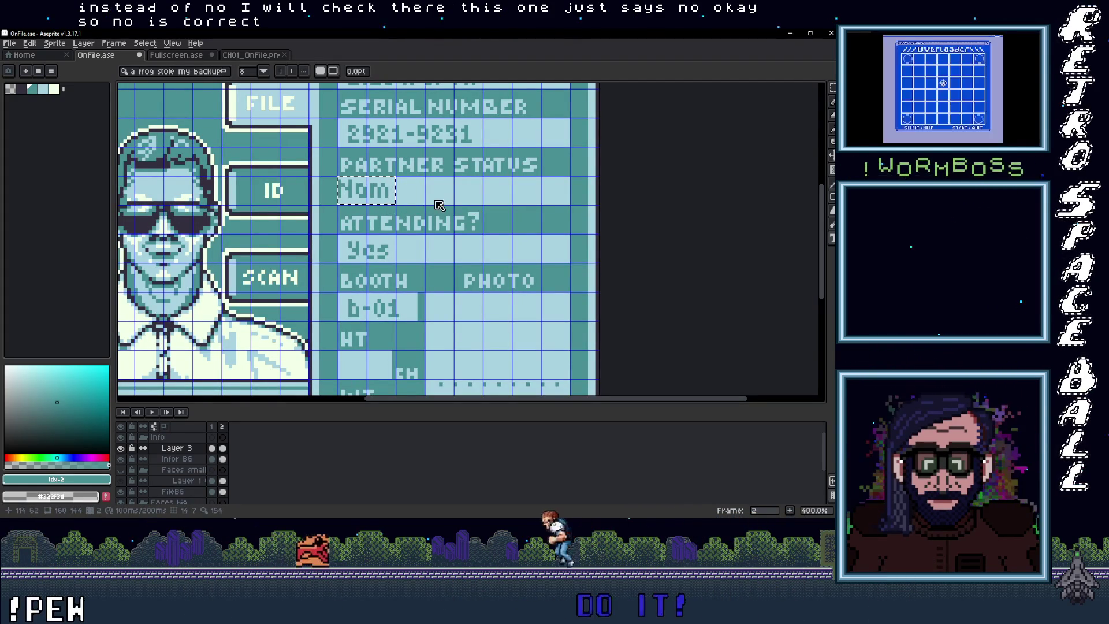
key("Return")
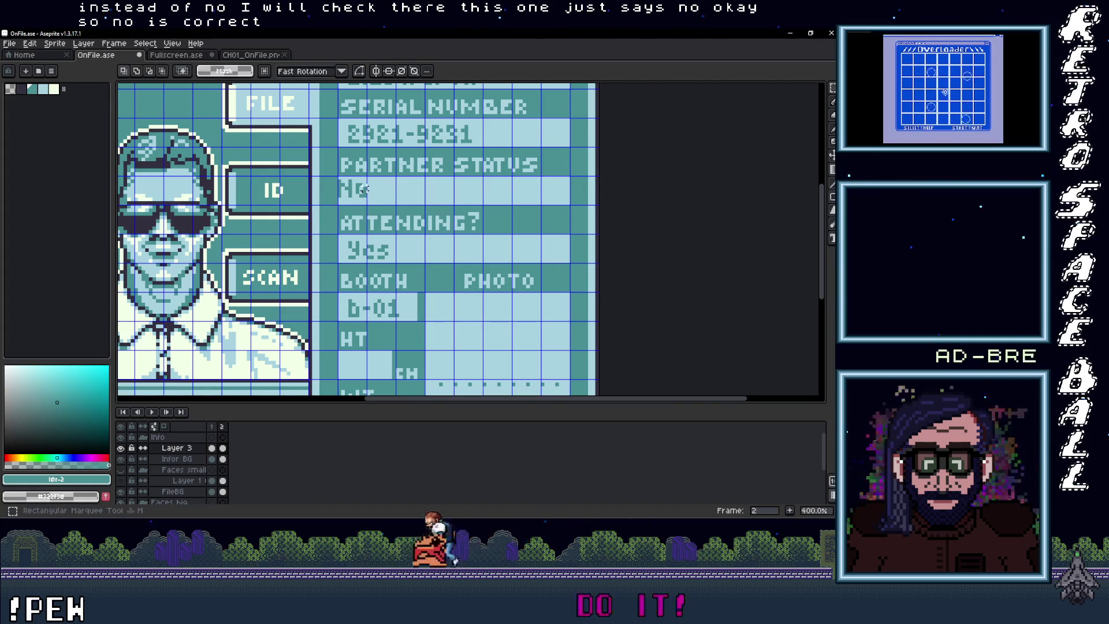
scroll(370, 194, "up", 2)
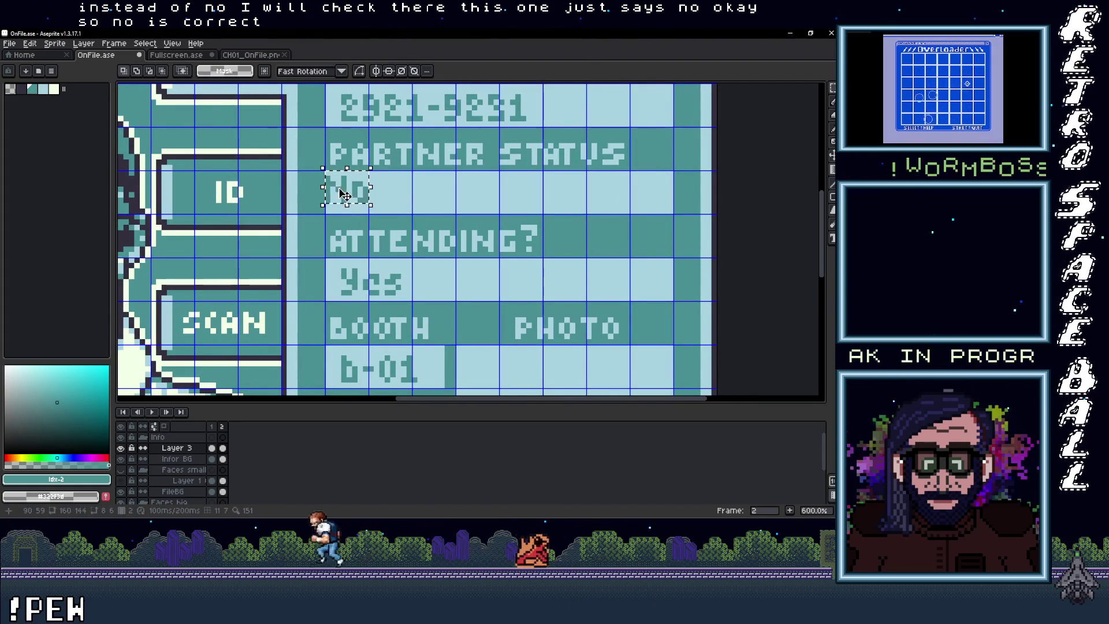
left_click(355, 196)
left_click_drag(355, 196, 359, 199)
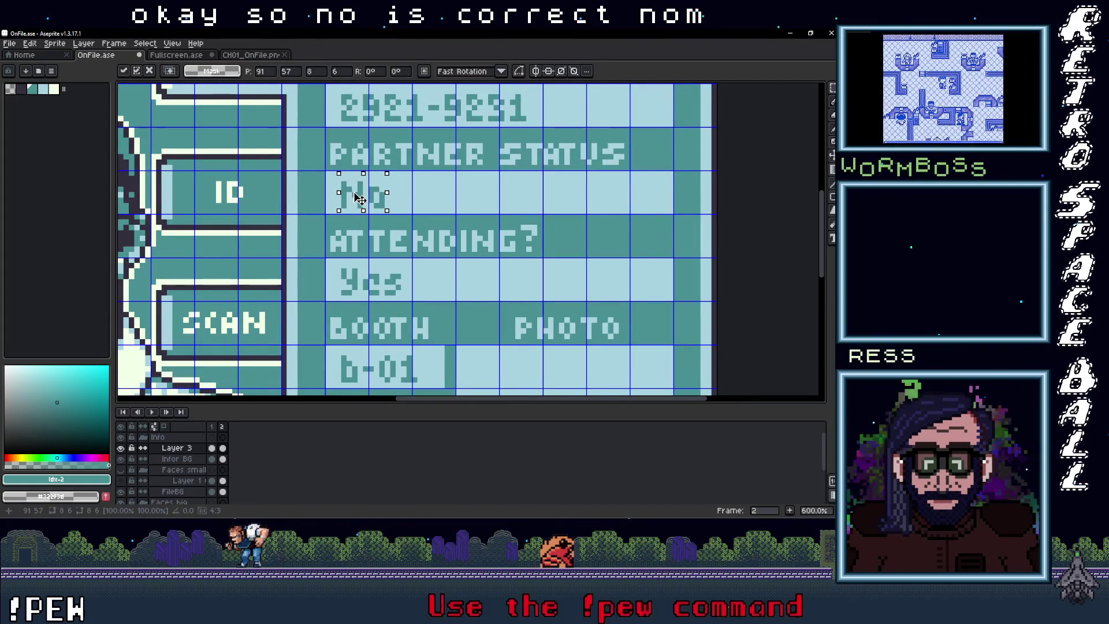
scroll(403, 211, "up", 1)
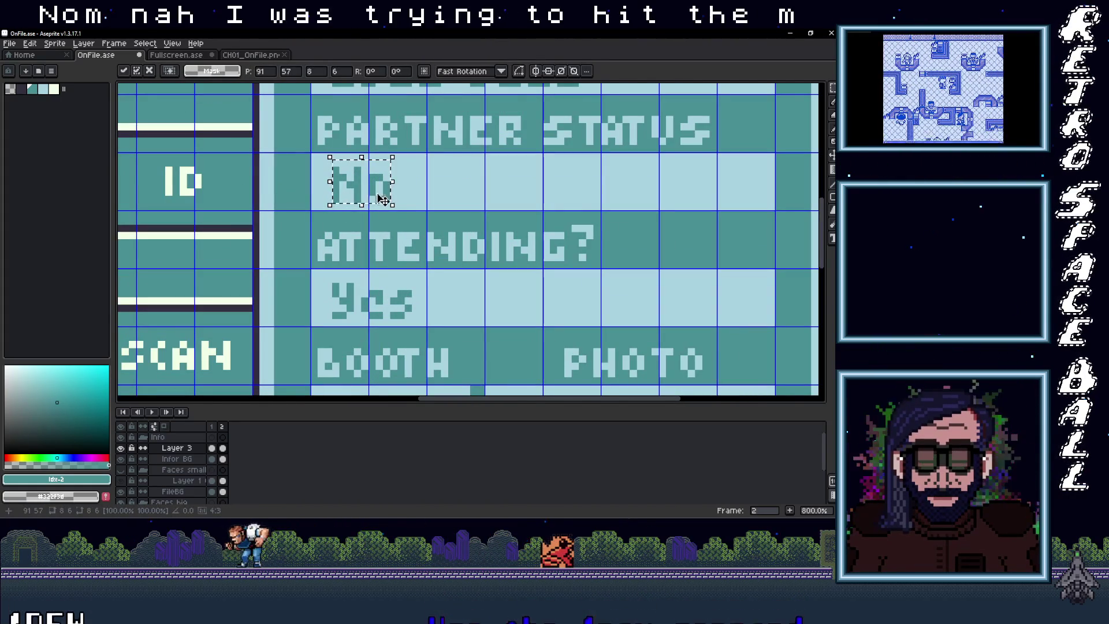
scroll(403, 213, "down", 6)
key("m")
scroll(420, 239, "up", 2)
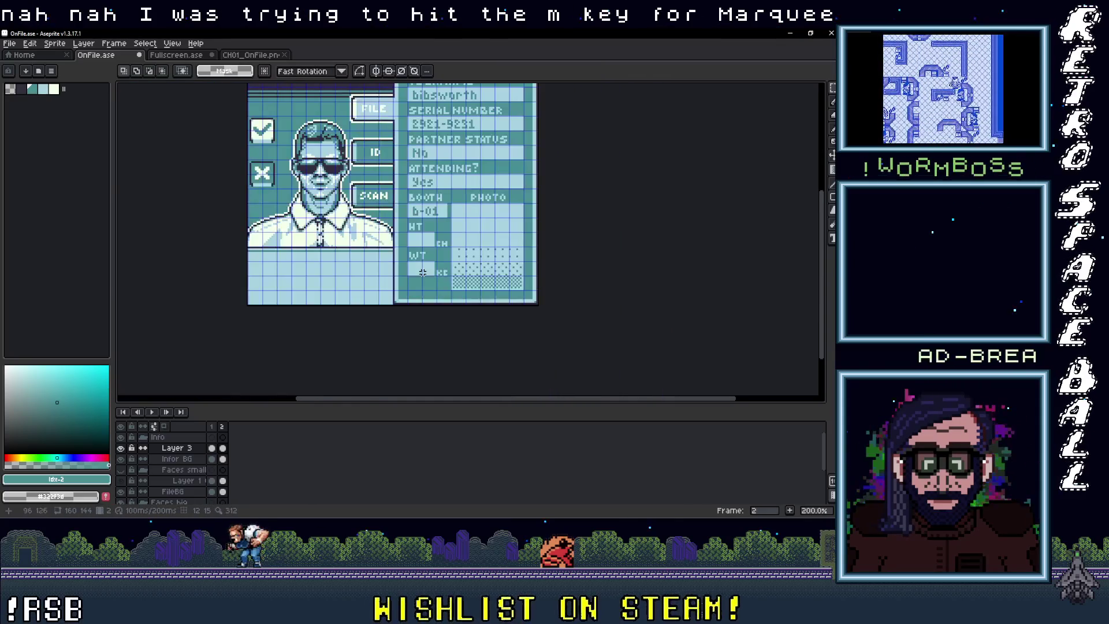
Step: Reframe the whole card and toggle the Faces small and Faces big layers to preview
left_click_drag(420, 240, 352, 252)
scroll(334, 269, "up", 1)
scroll(342, 265, "down", 2)
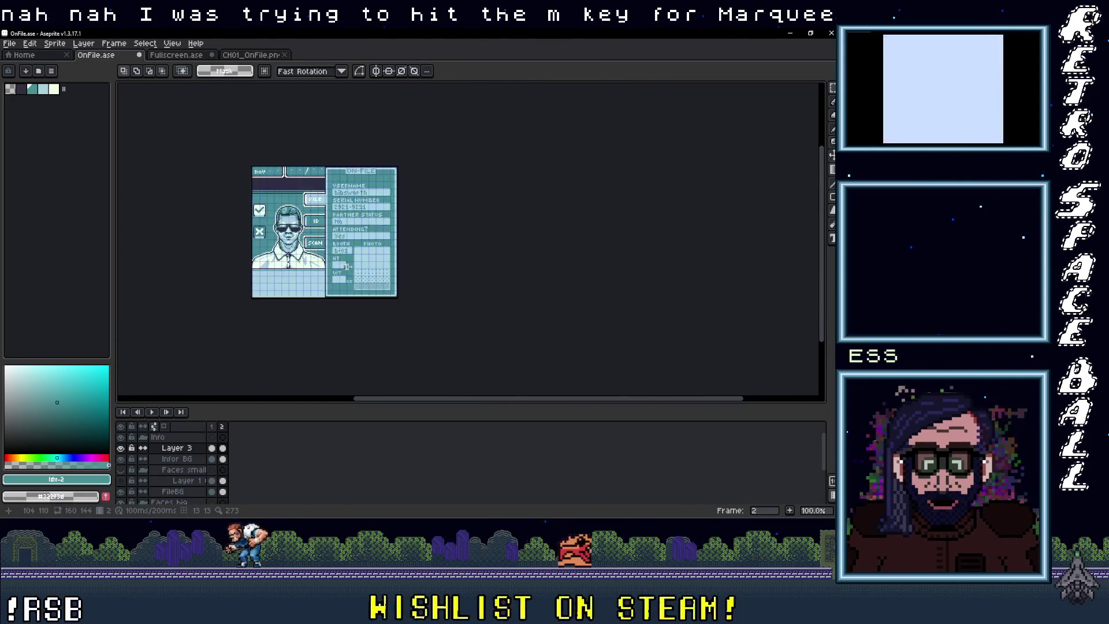
scroll(363, 263, "up", 1)
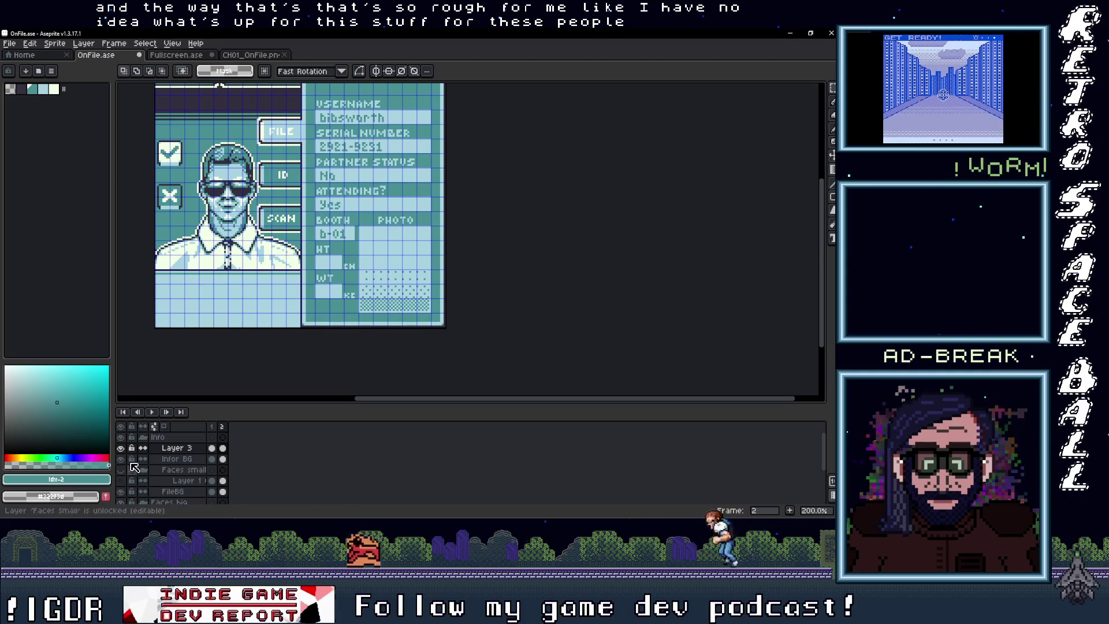
scroll(163, 488, "down", 2)
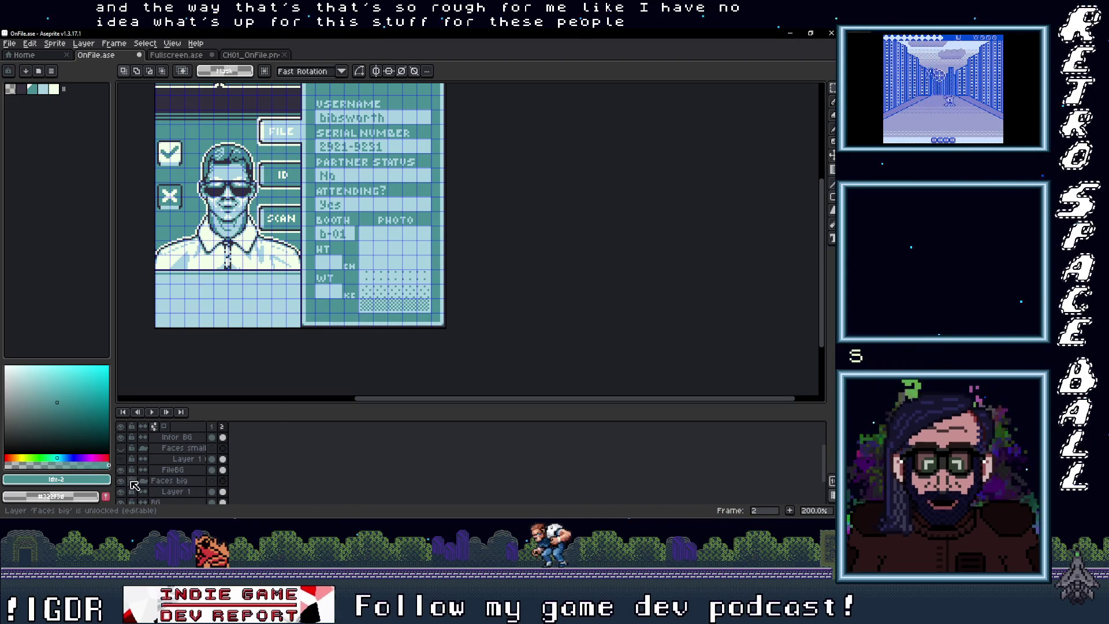
left_click(123, 450)
left_click(124, 449)
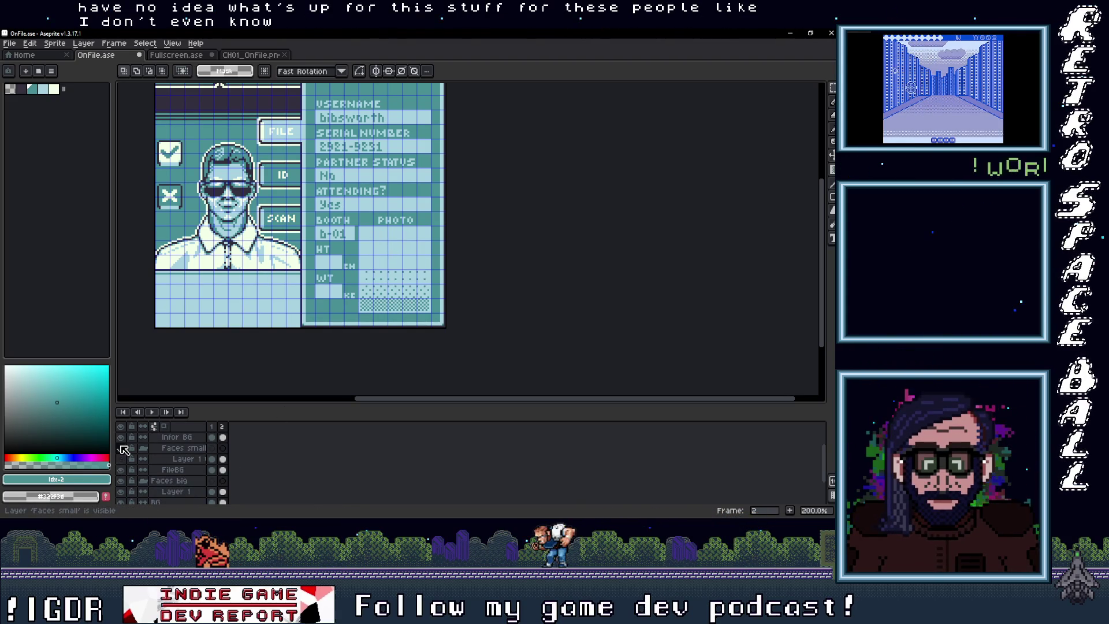
left_click(121, 481)
left_click(121, 481)
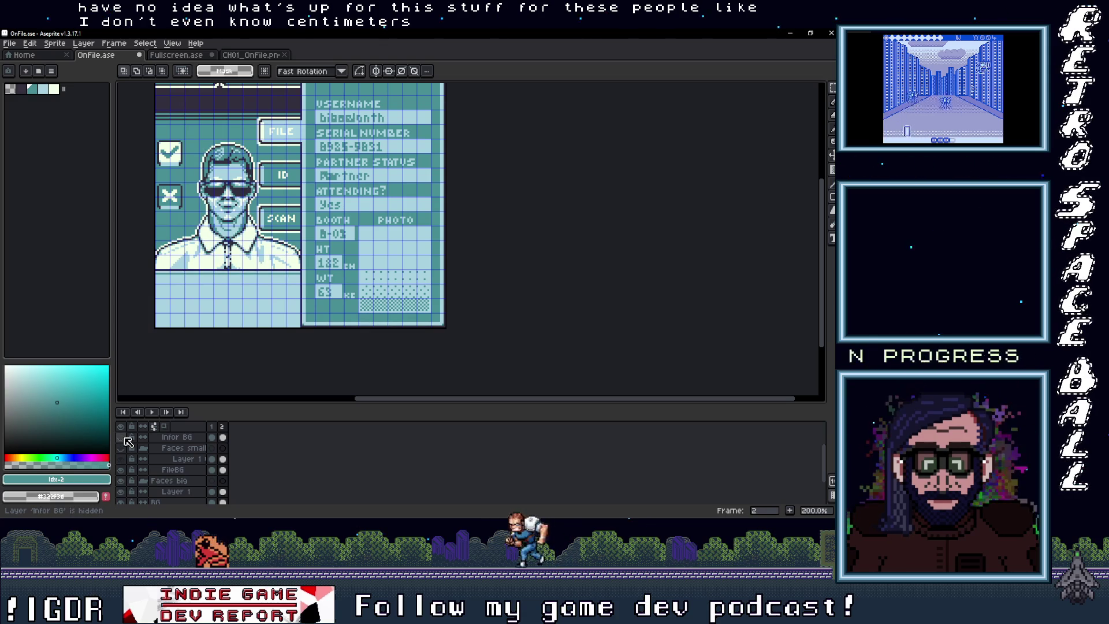
Step: Select frame 2's Layer 1 cel, toggle FileBG to check the photo, then pick the Layer 1 copy cel
left_click(222, 492)
scroll(334, 319, "up", 2)
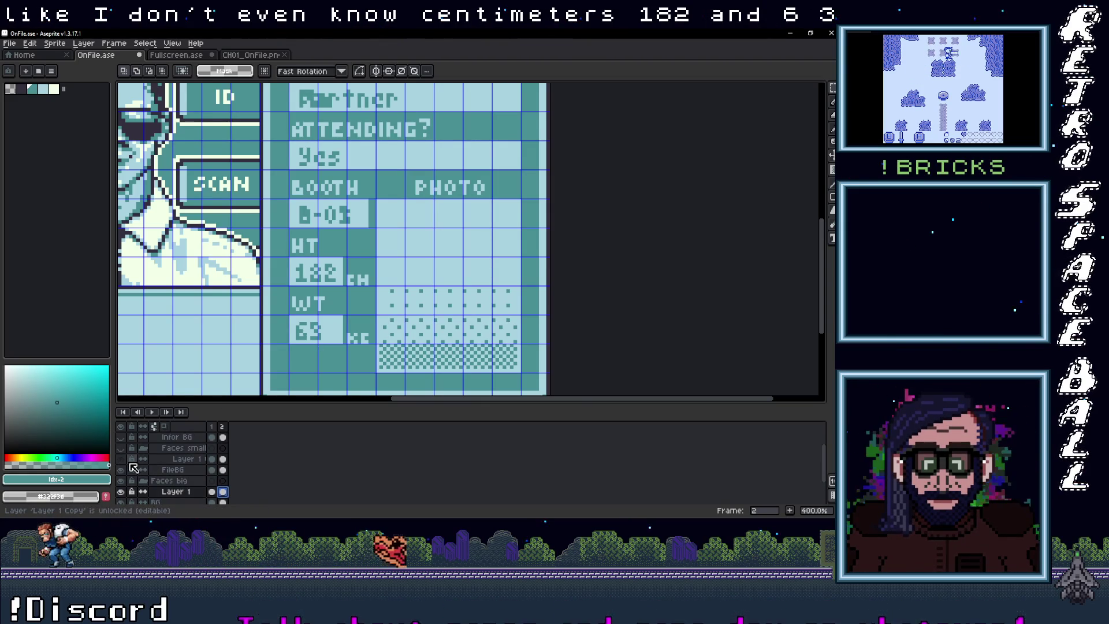
left_click(128, 469)
left_click(129, 469)
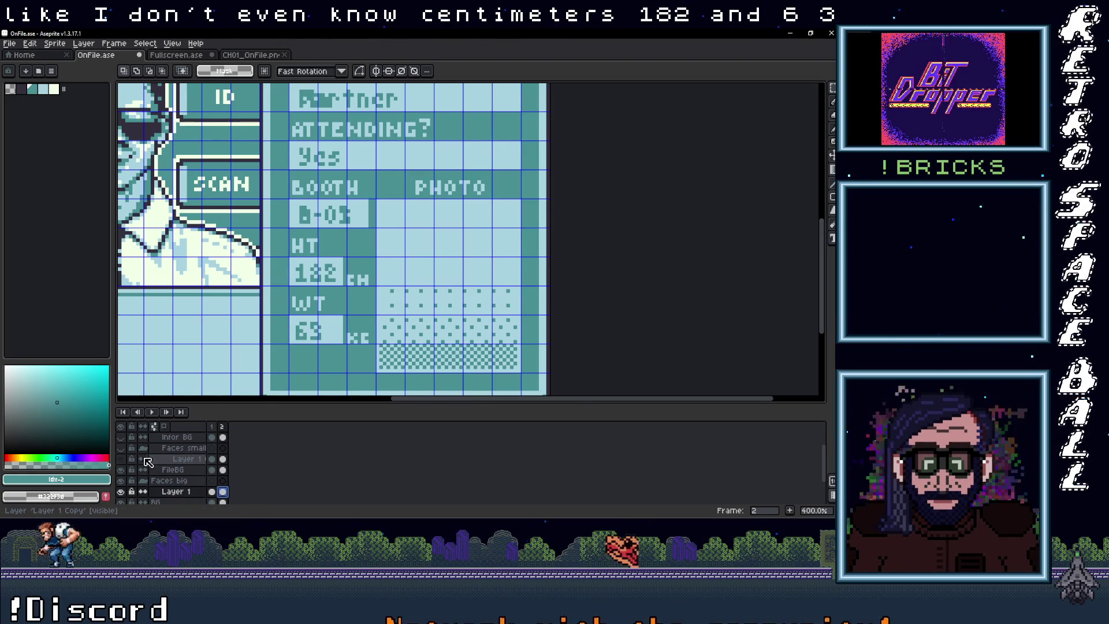
scroll(201, 453, "up", 1)
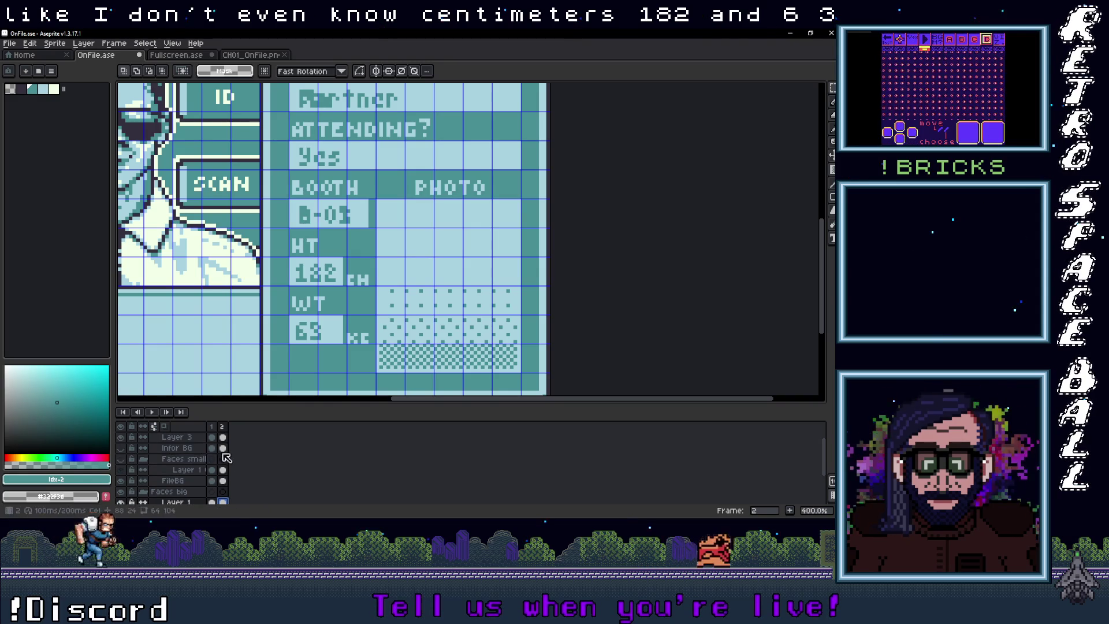
left_click(218, 467)
Step: Select Layer 3 on frame 2 and show the small face in the PHOTO box
left_click(223, 437)
left_click(123, 469)
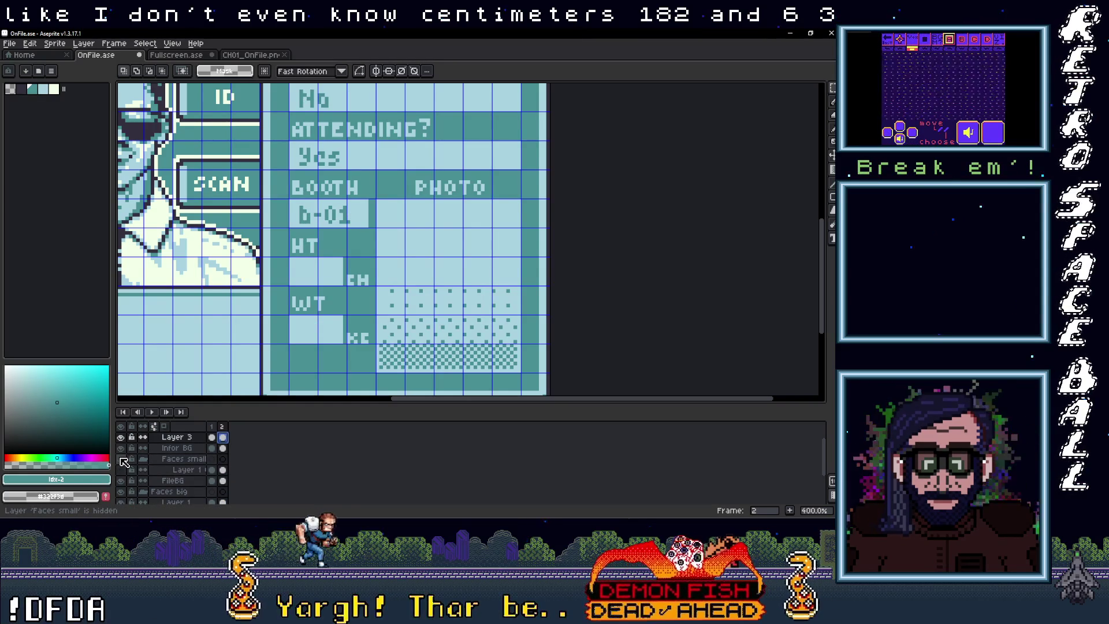
left_click(121, 459)
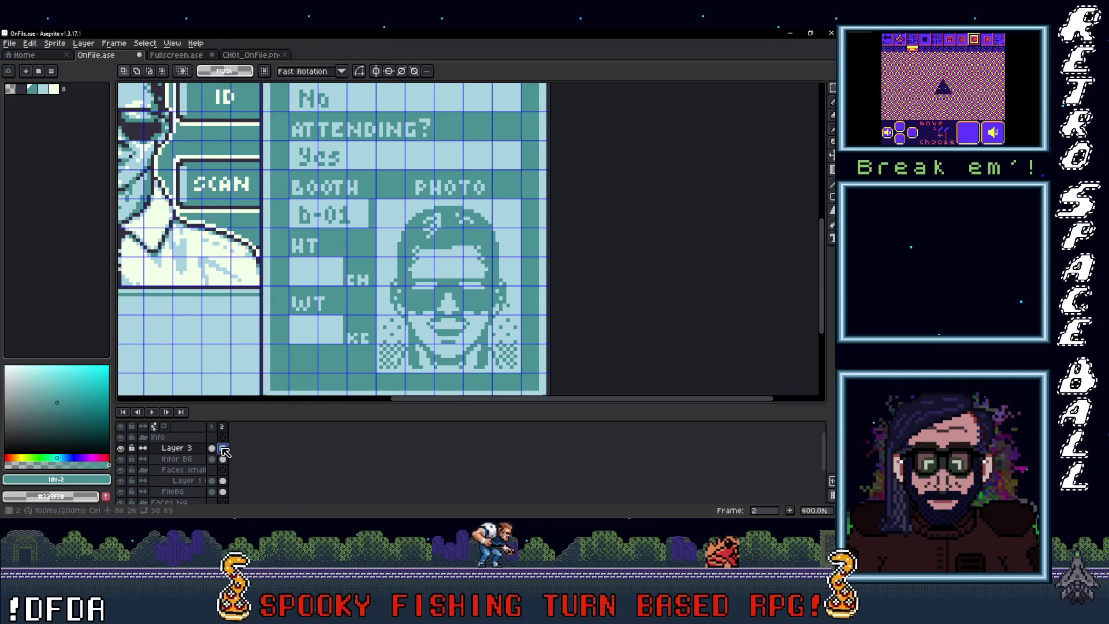
scroll(222, 457, "up", 1)
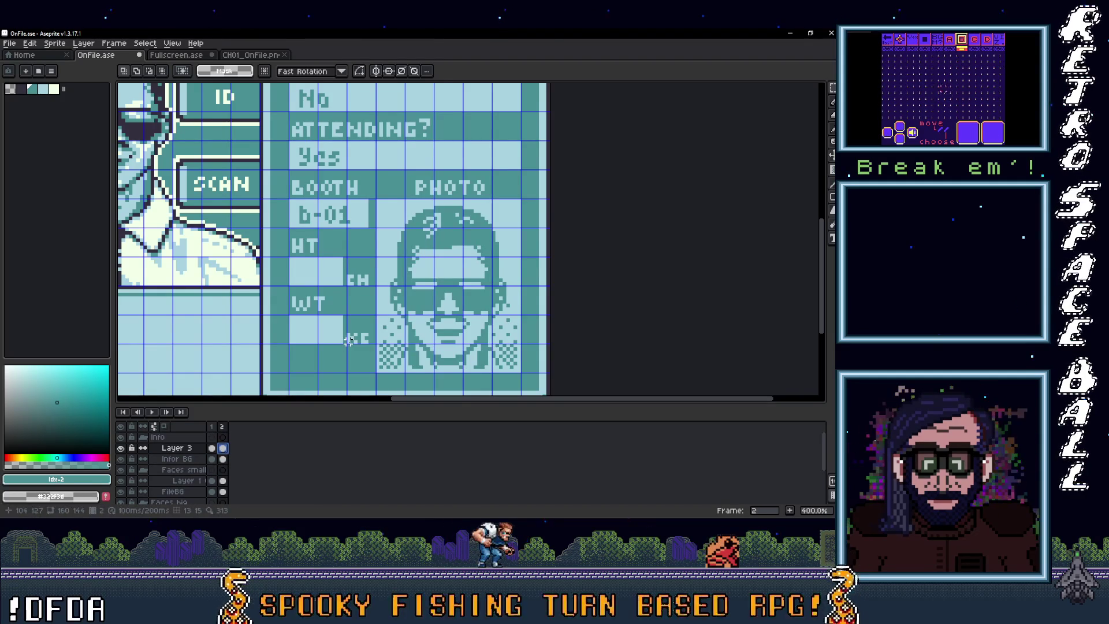
Step: Add text 185 in the HT field and 61 in the WT field
key("t")
left_click_drag(290, 258, 341, 283)
type("185")
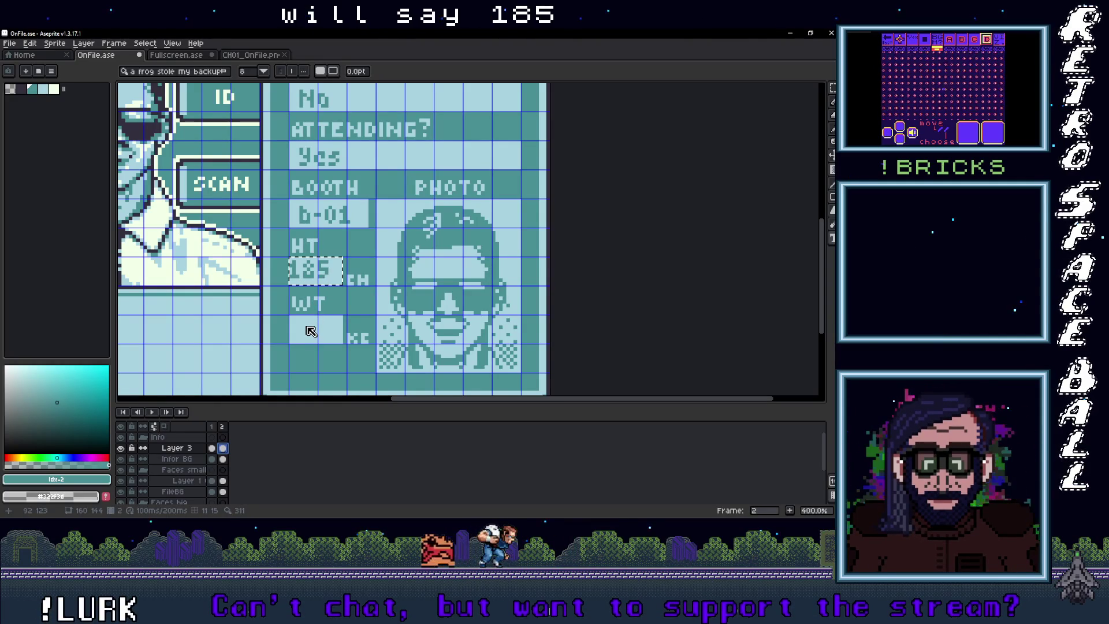
left_click_drag(291, 316, 341, 342)
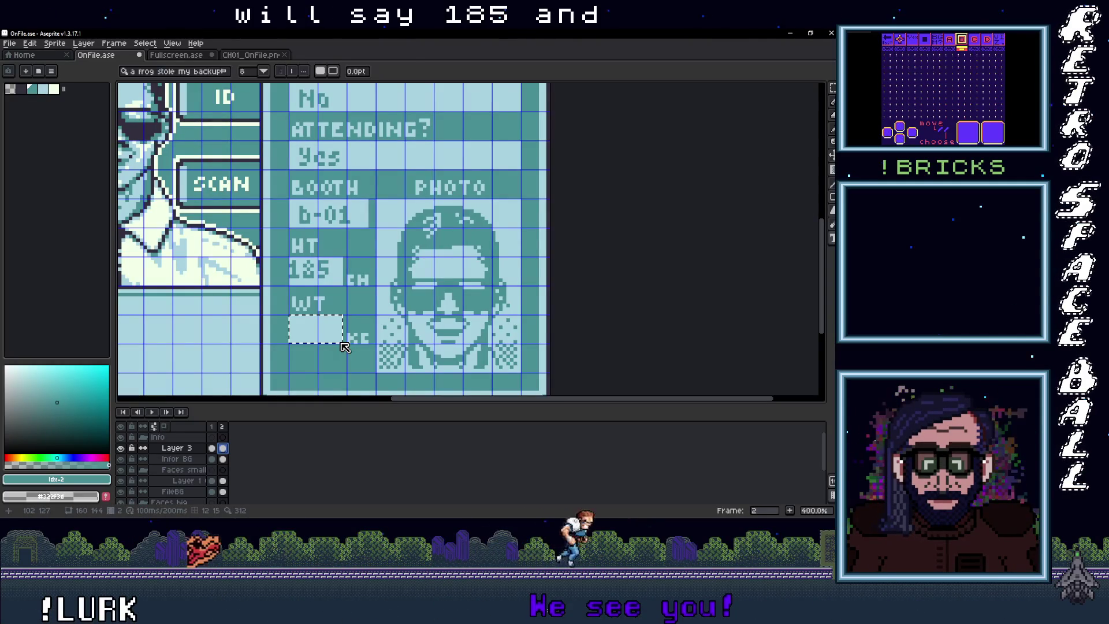
type("60")
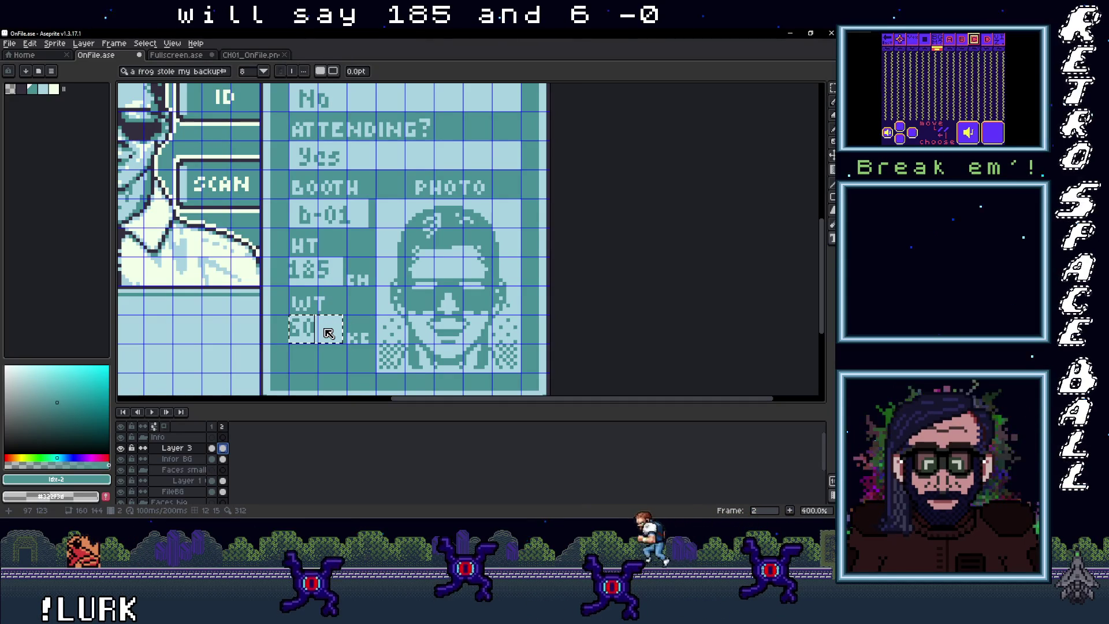
key("BackSpace")
type("1")
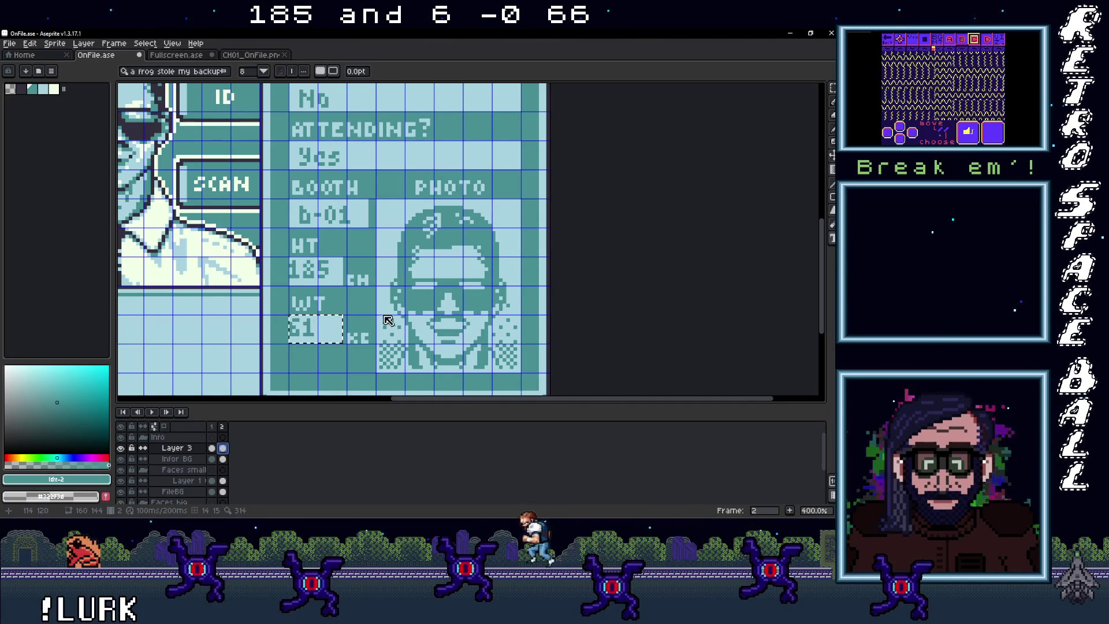
left_click(283, 328)
Step: Nudge the 61 weight text one pixel right and down
key("m")
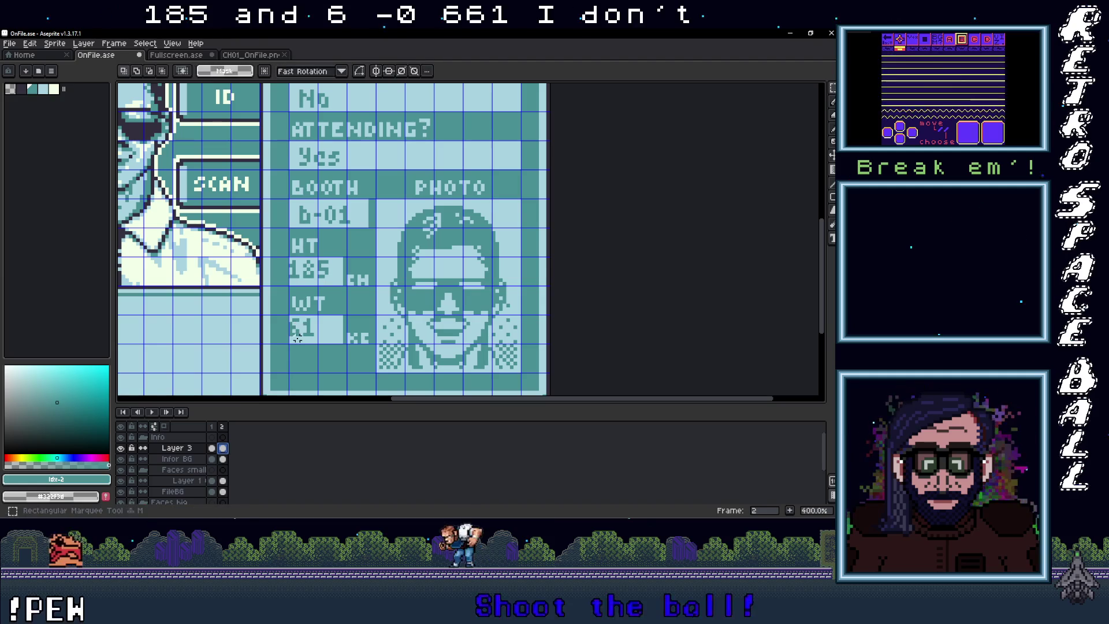
scroll(292, 320, "up", 1)
scroll(293, 319, "up", 1)
left_click_drag(283, 308, 327, 354)
key("Right")
key("Right")
key("Down")
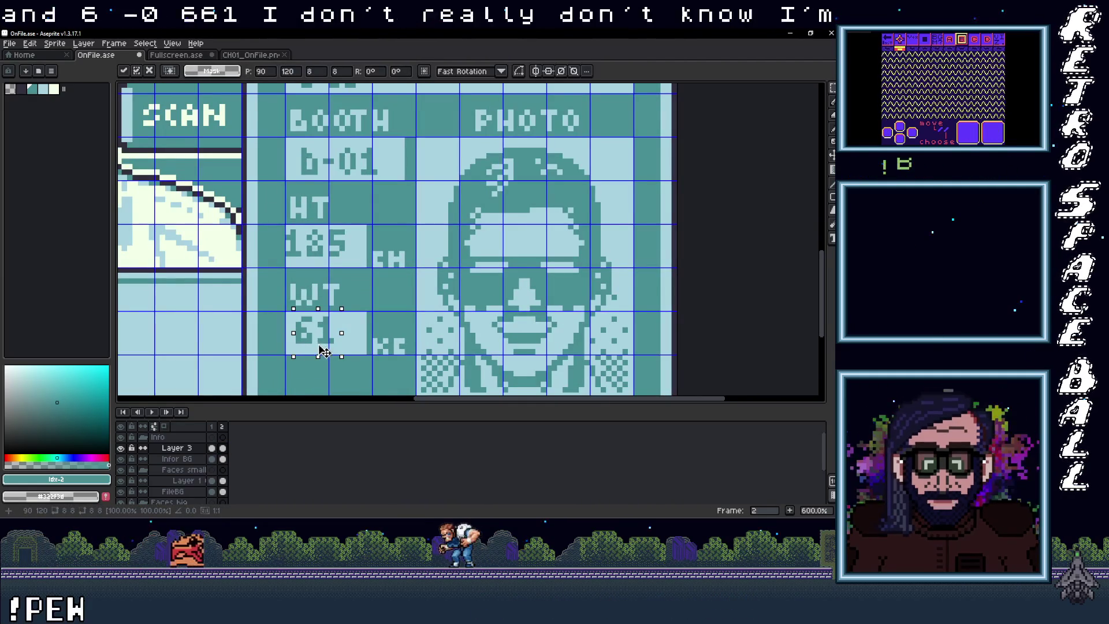
left_click(291, 231)
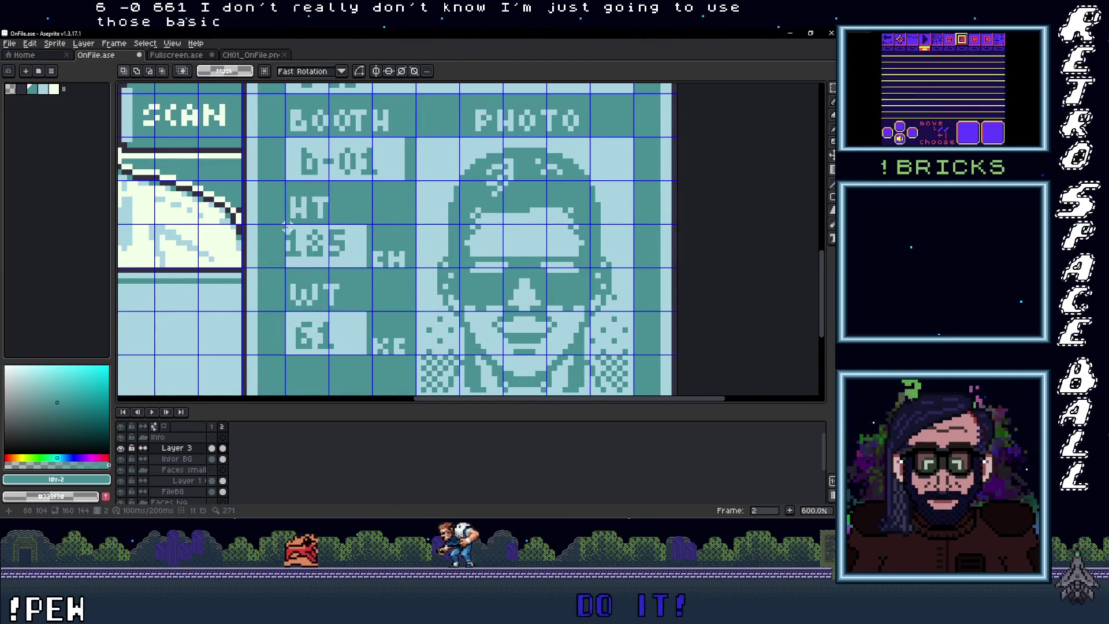
Step: Nudge the 185 height text one pixel right and down and commit it
left_click_drag(288, 231, 352, 258)
key("Right")
key("Right")
key("Down")
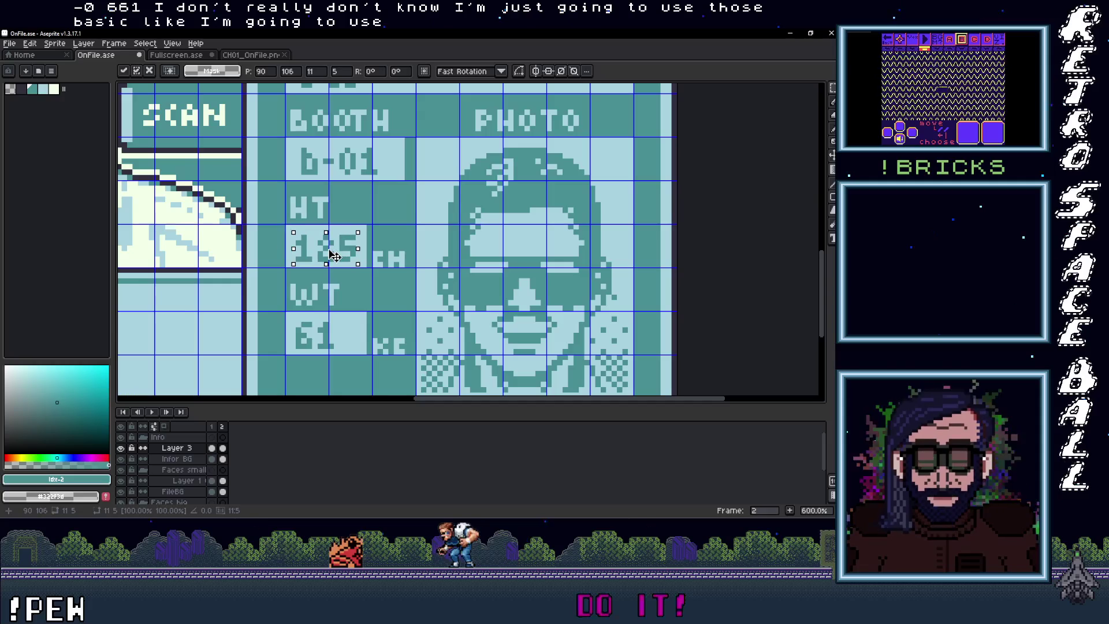
key("Return")
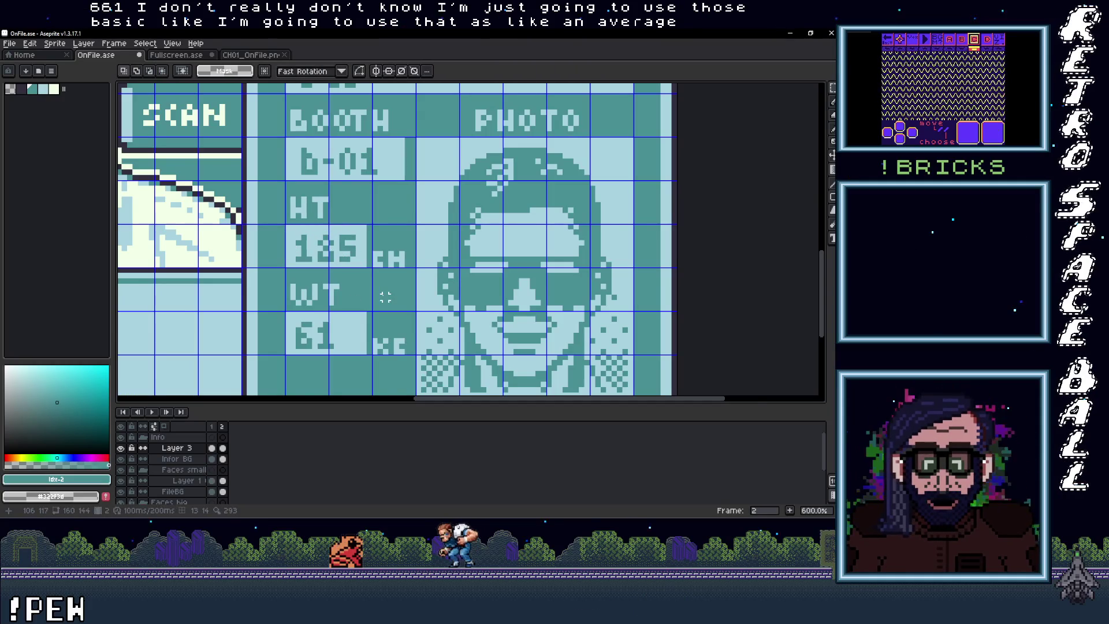
scroll(388, 299, "down", 1)
scroll(388, 300, "down", 3)
scroll(387, 289, "up", 1)
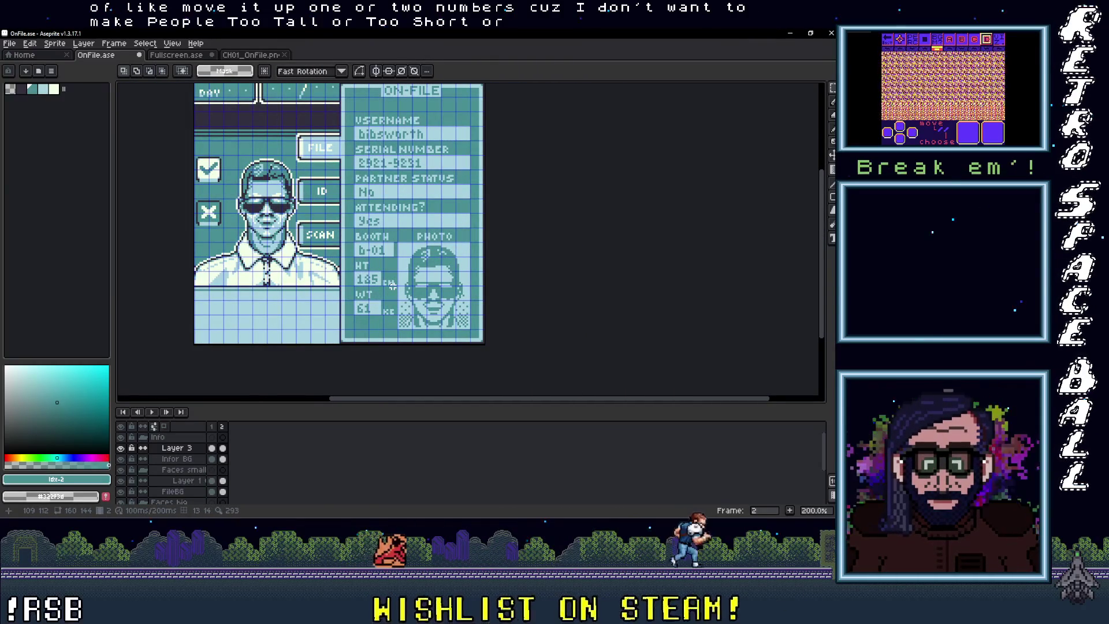
Step: Save OnFile.ase from the File menu with frame 2's card complete
left_click_drag(395, 293, 383, 313)
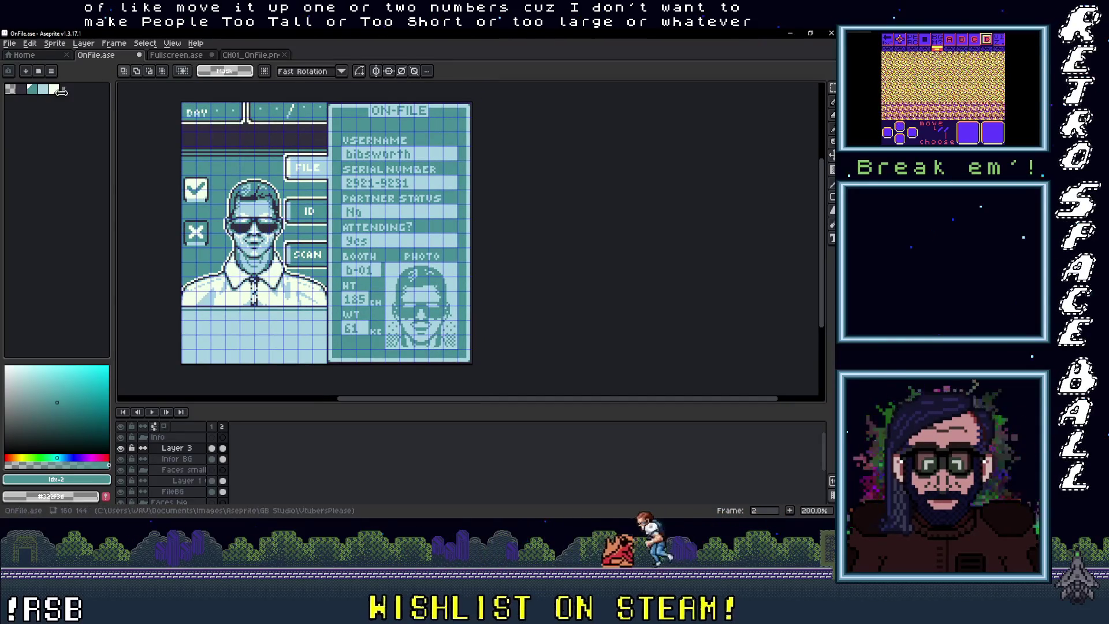
left_click(9, 43)
left_click(23, 110)
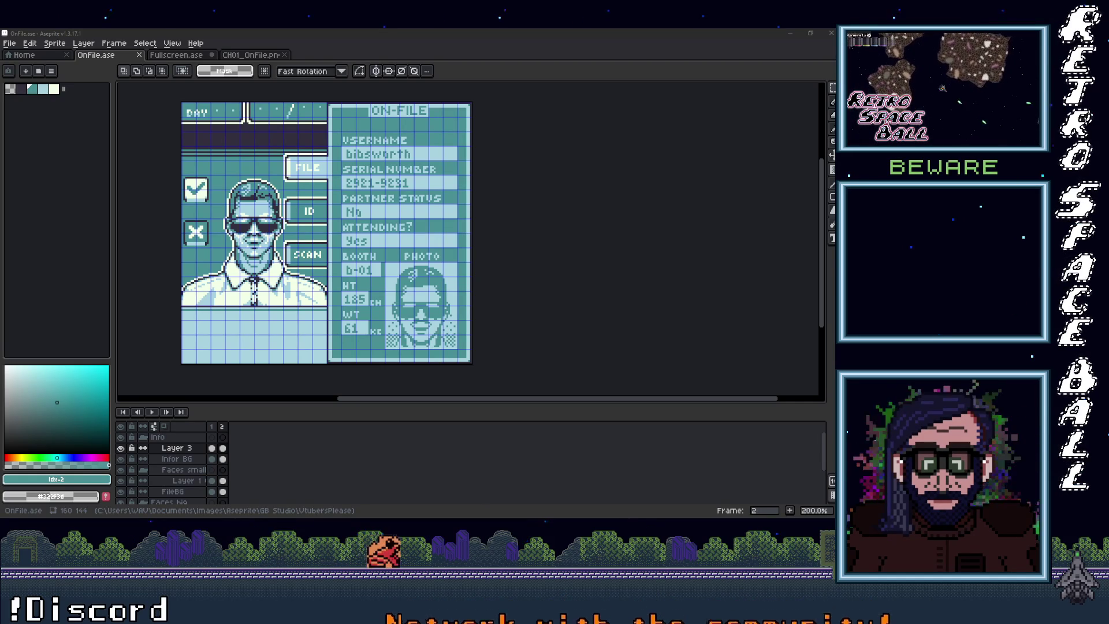
Step: Pan the sprite and flip between frame 1's bald man and frame 2's sunglasses man
left_click(430, 44)
mouse_move(359, 255)
left_mouse_down()
mouse_move(397, 272)
mouse_move(378, 264)
left_mouse_up()
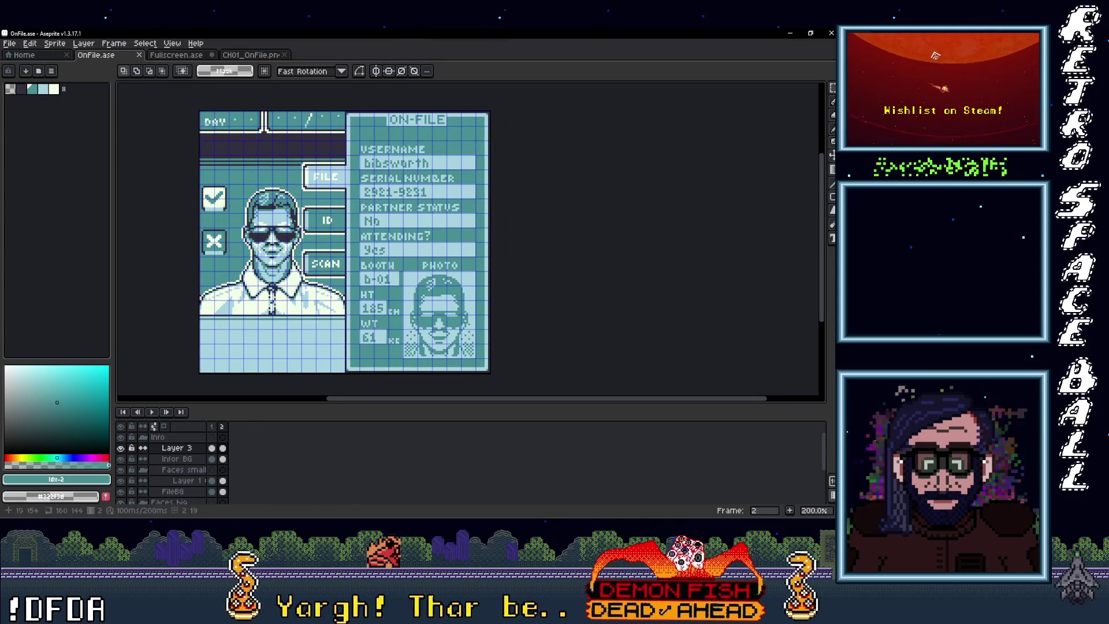
left_click(212, 426)
left_click(222, 426)
left_click(212, 426)
left_click(223, 426)
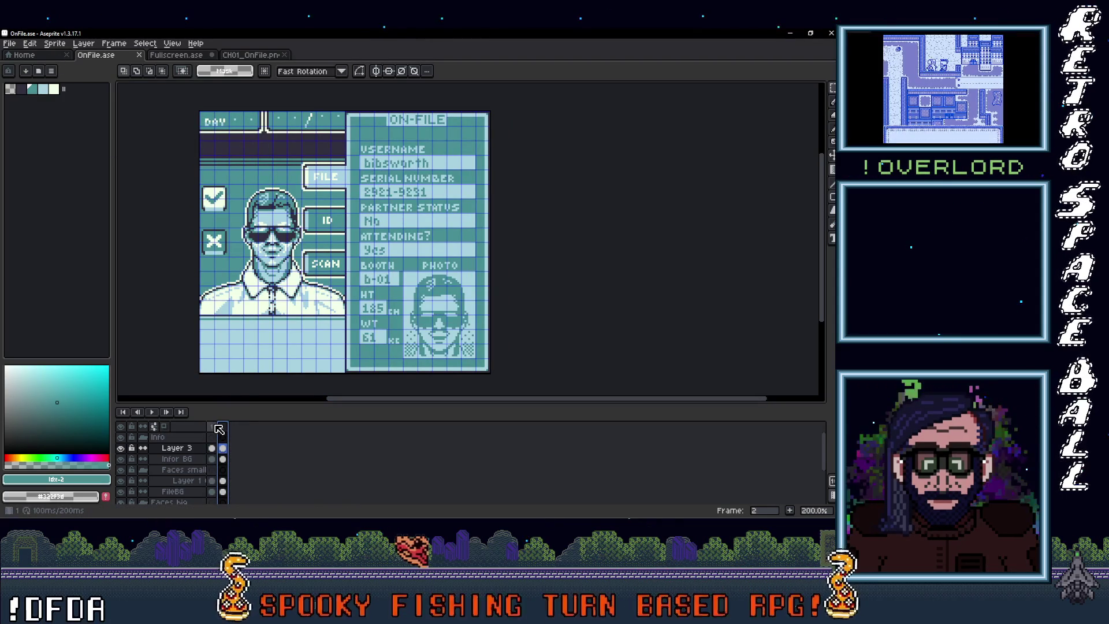
left_click(213, 426)
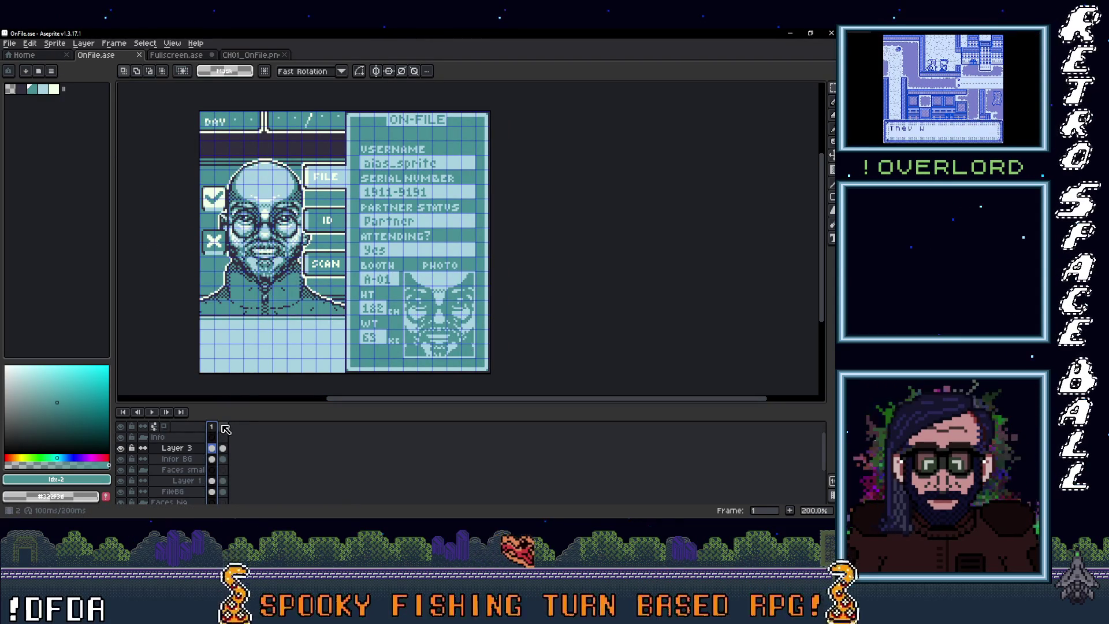
left_click(221, 427)
key("Left")
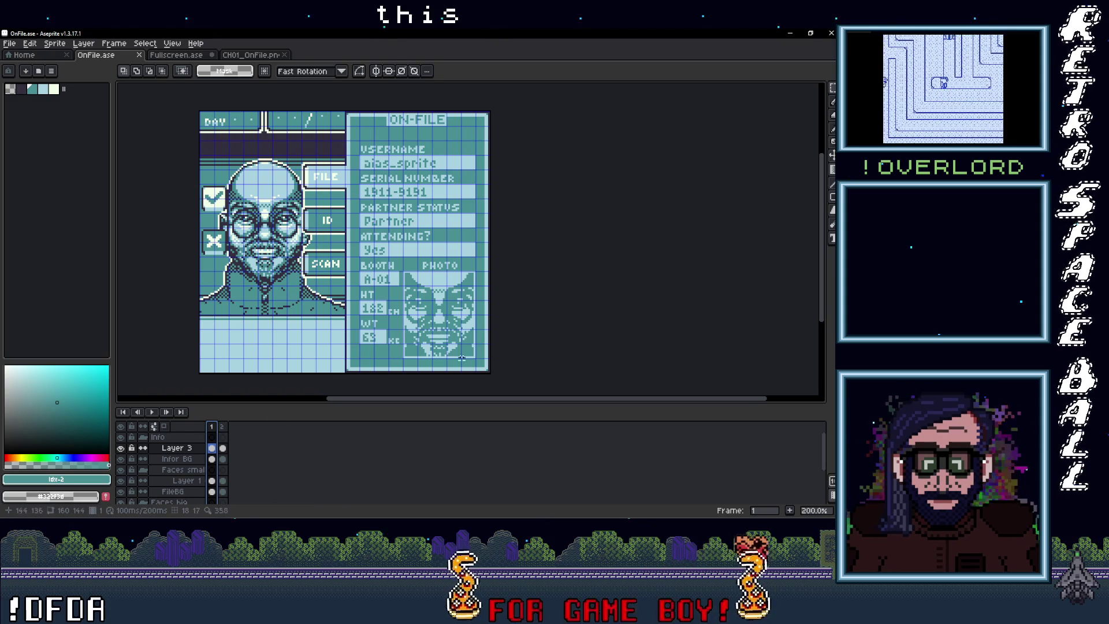
left_click(222, 428)
left_click(214, 428)
left_click(223, 428)
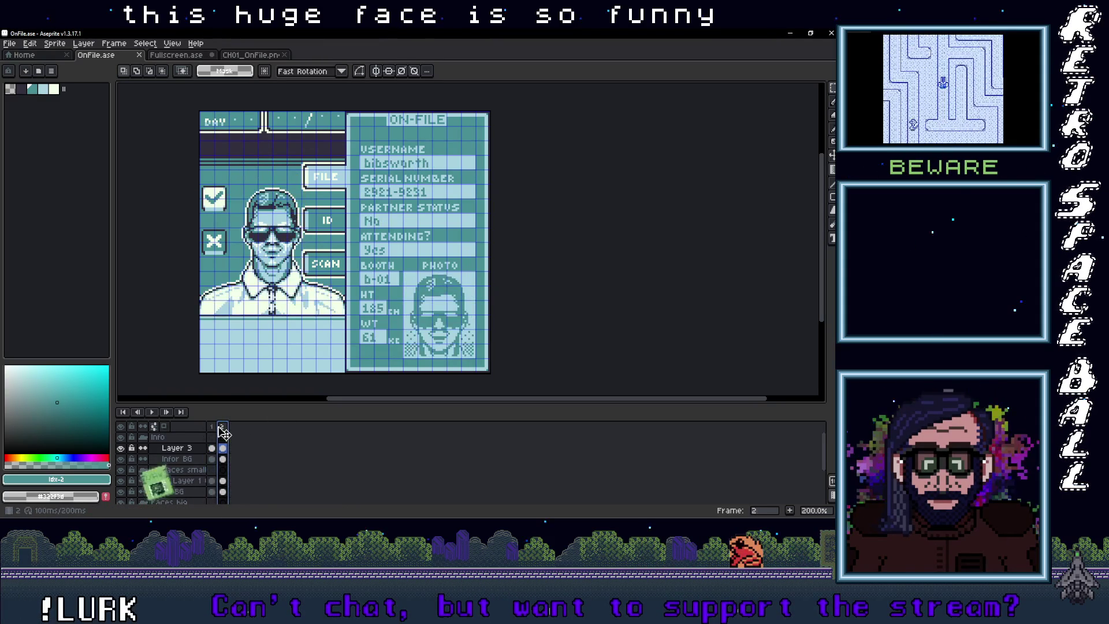
key("Left")
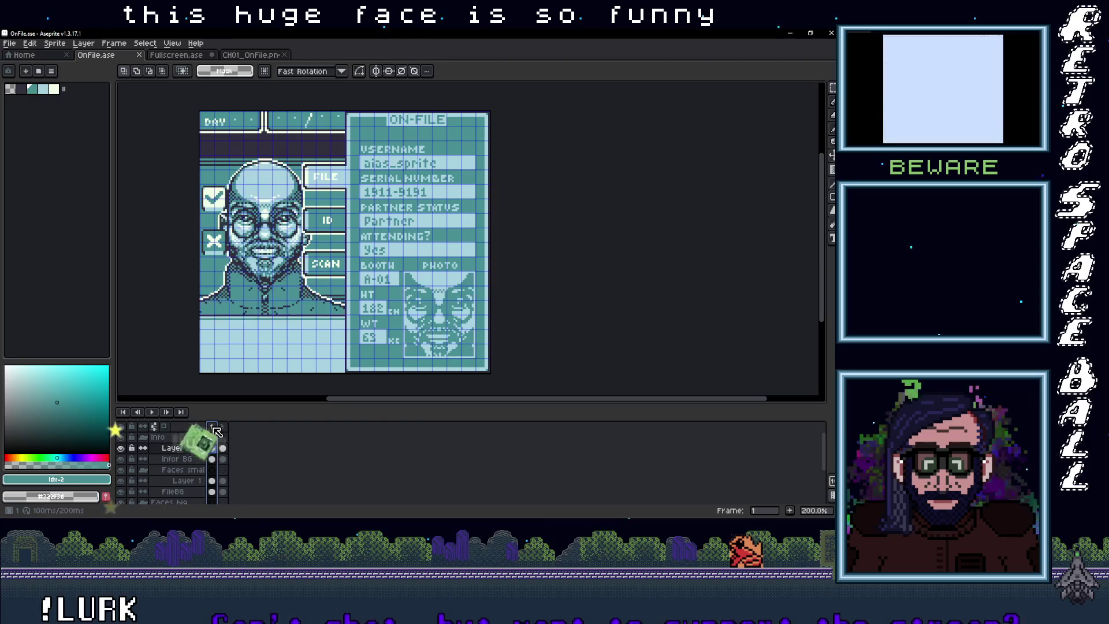
left_click(224, 428)
Step: Keep comparing both frames, settle on frame 2, and enlarge the timeline area
key("Left")
left_click(224, 429)
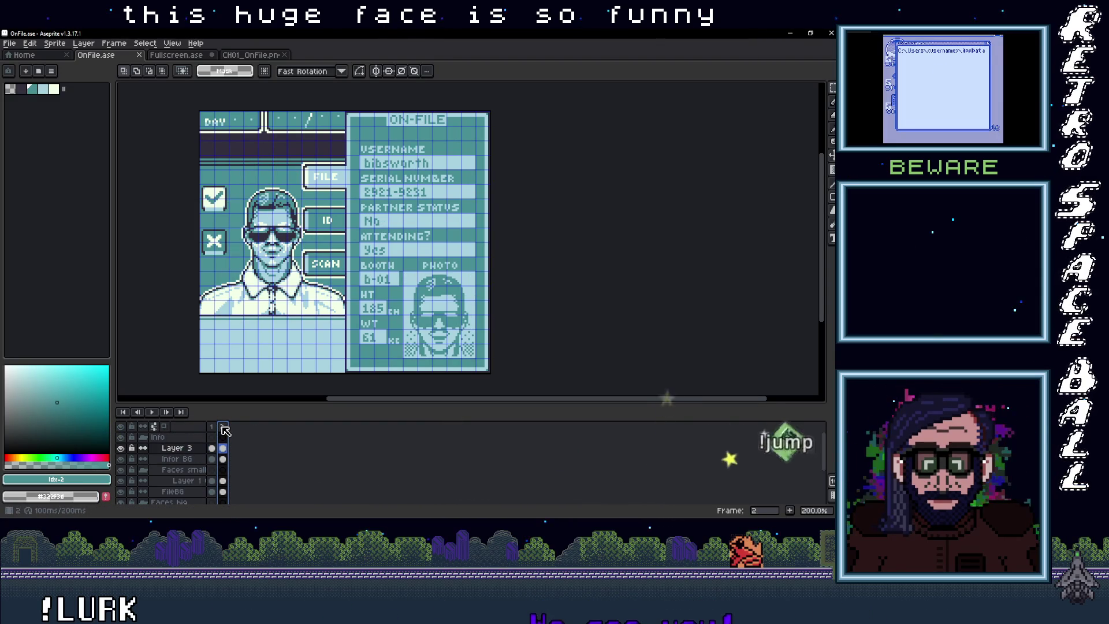
key("Left")
left_click(224, 431)
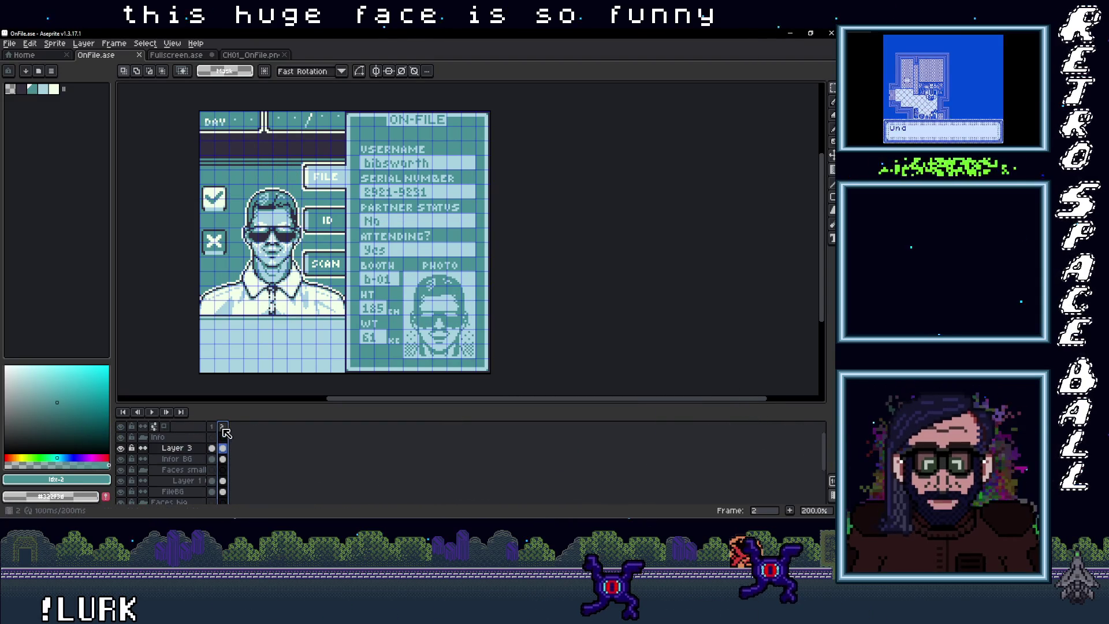
key("Left")
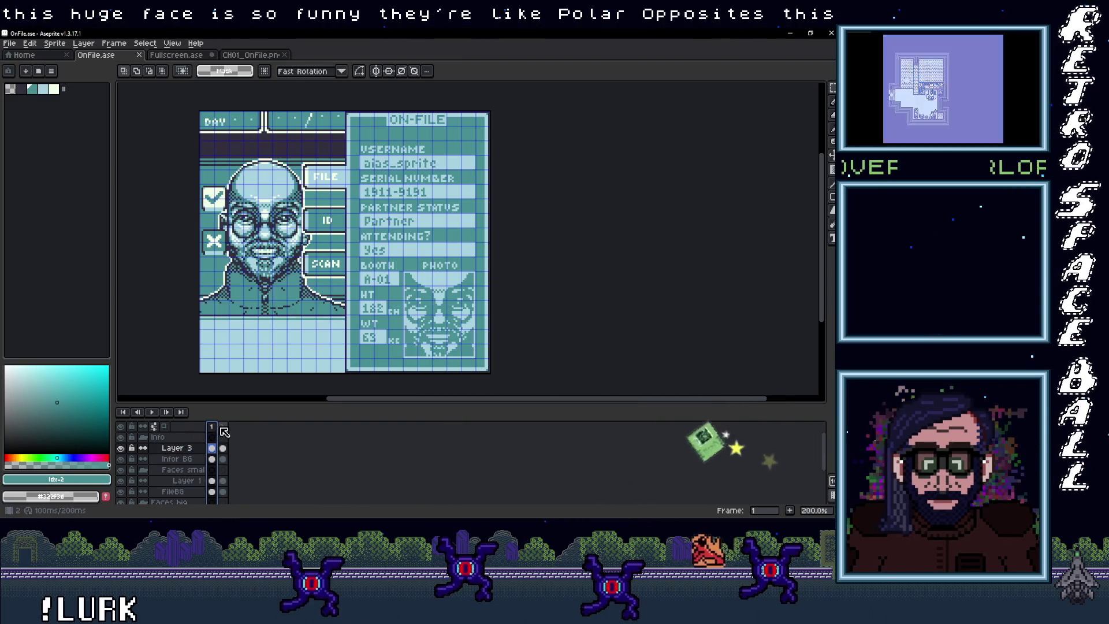
left_click(224, 430)
key("Left")
left_click(224, 430)
key("Left")
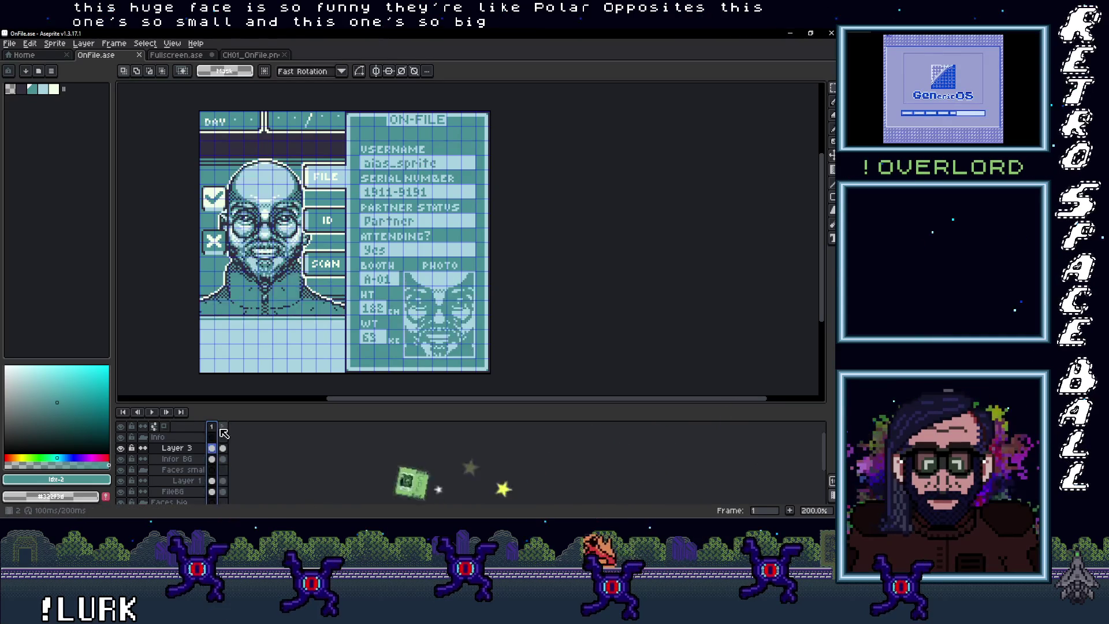
left_click(224, 430)
key("Left")
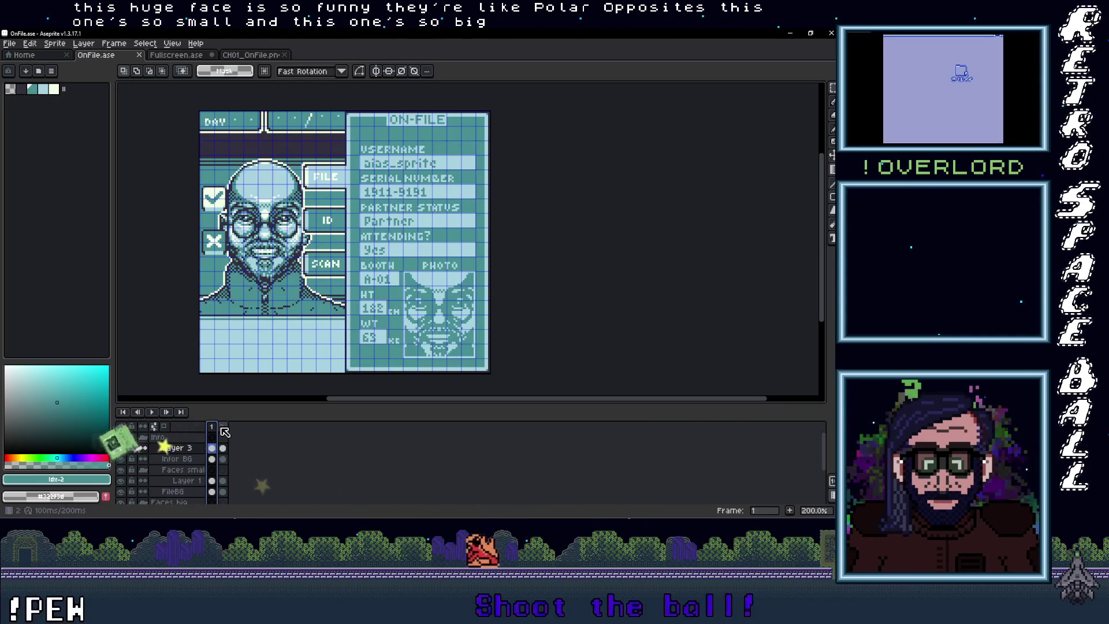
left_click(224, 431)
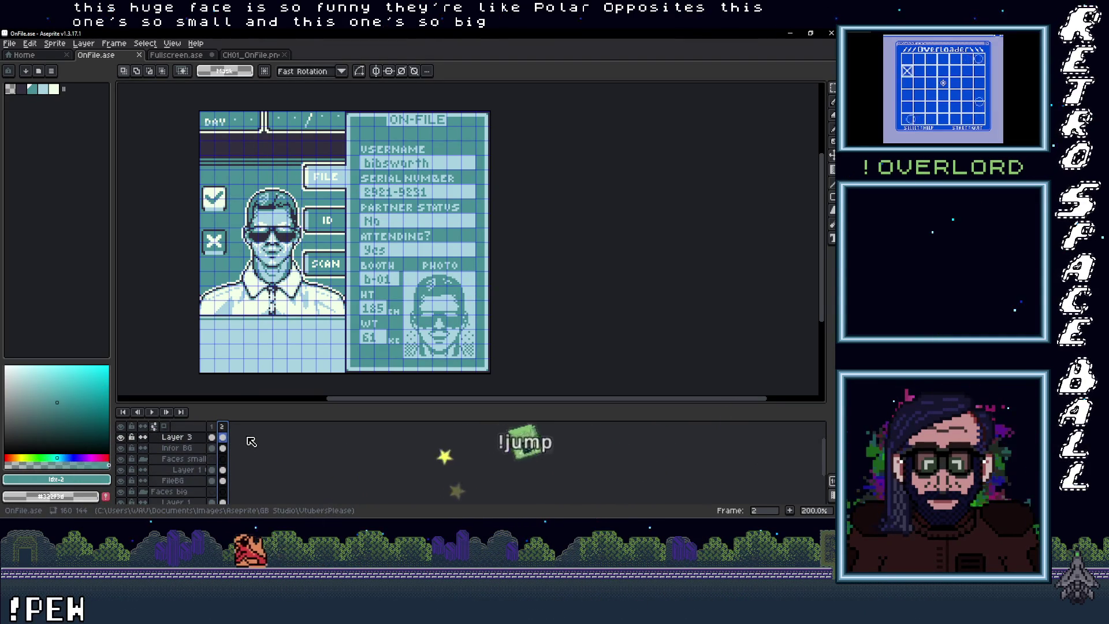
left_click_drag(243, 403, 259, 382)
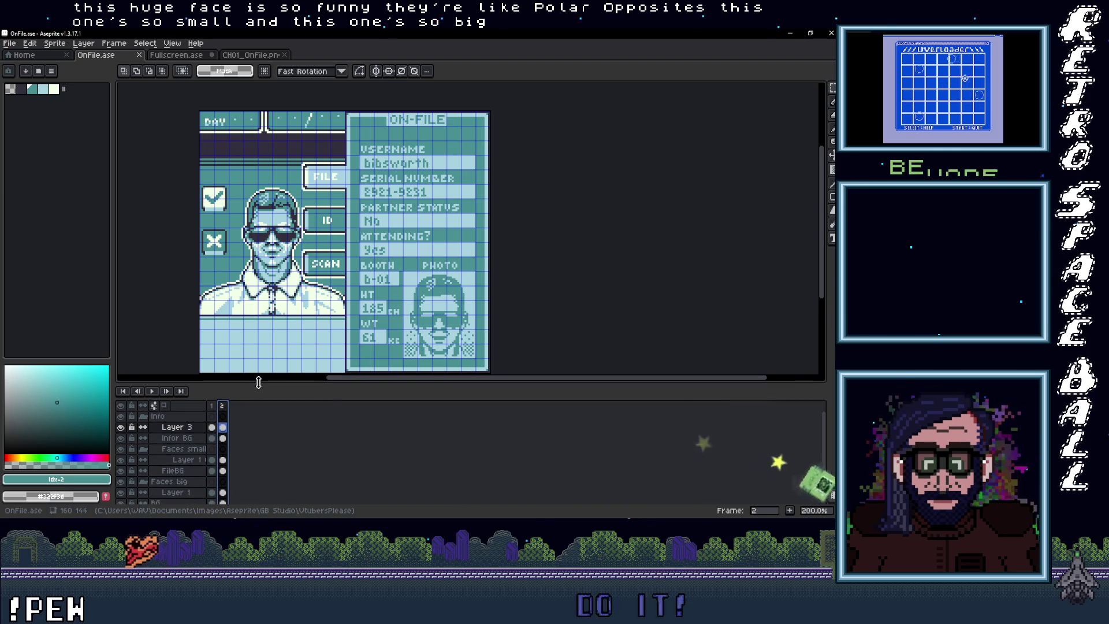
right_click(224, 410)
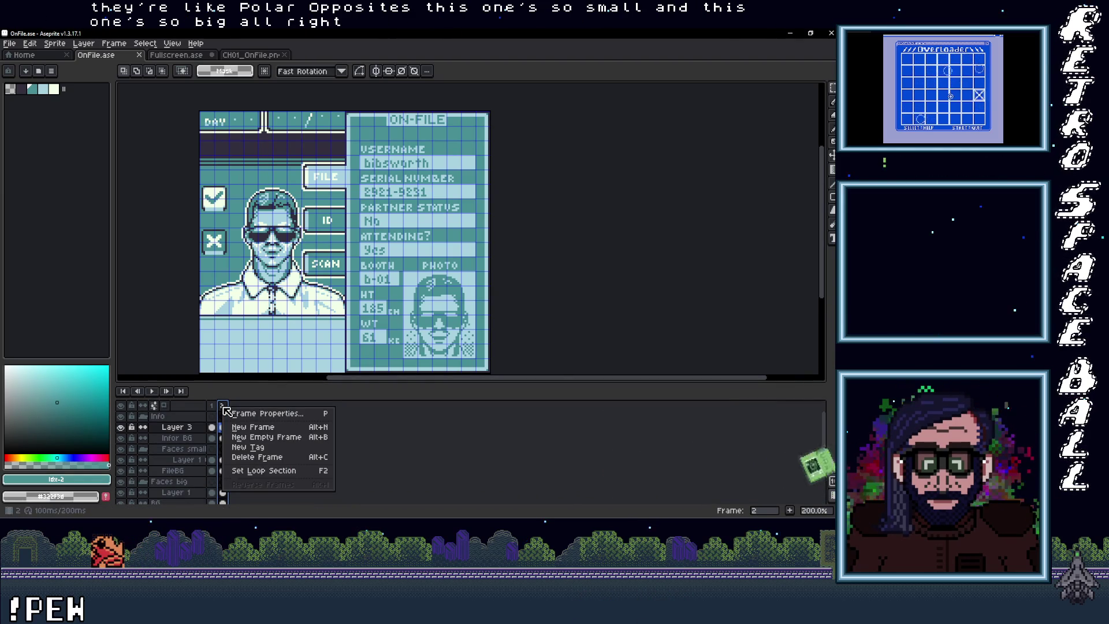
Step: Add frame 3 after frame 2 and rename the layers to Info and Faces small
left_click(252, 427)
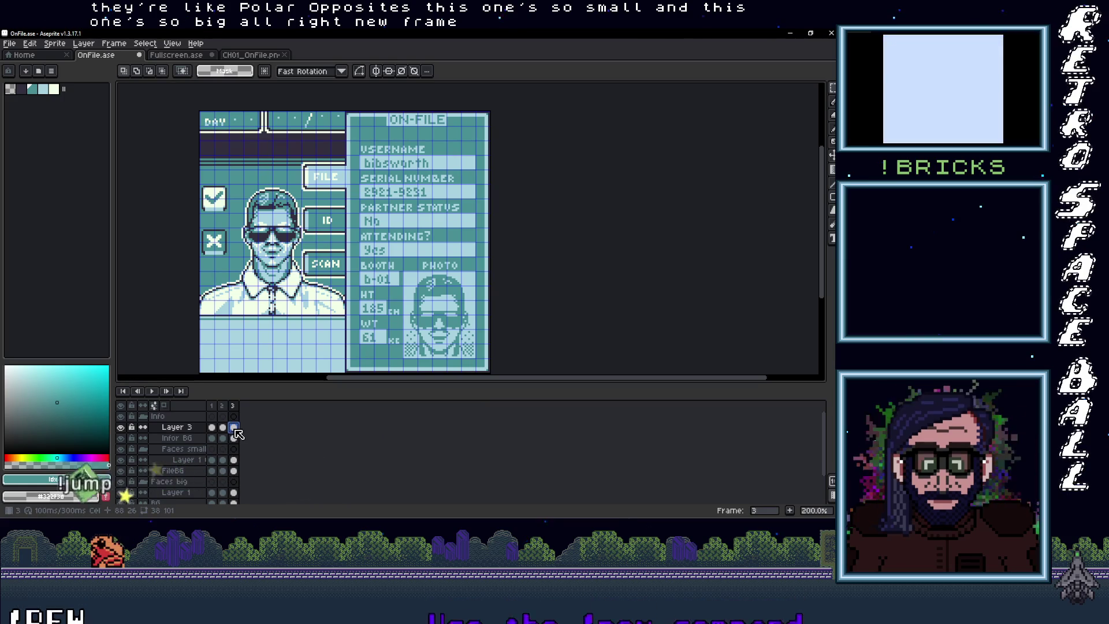
double_click(176, 428)
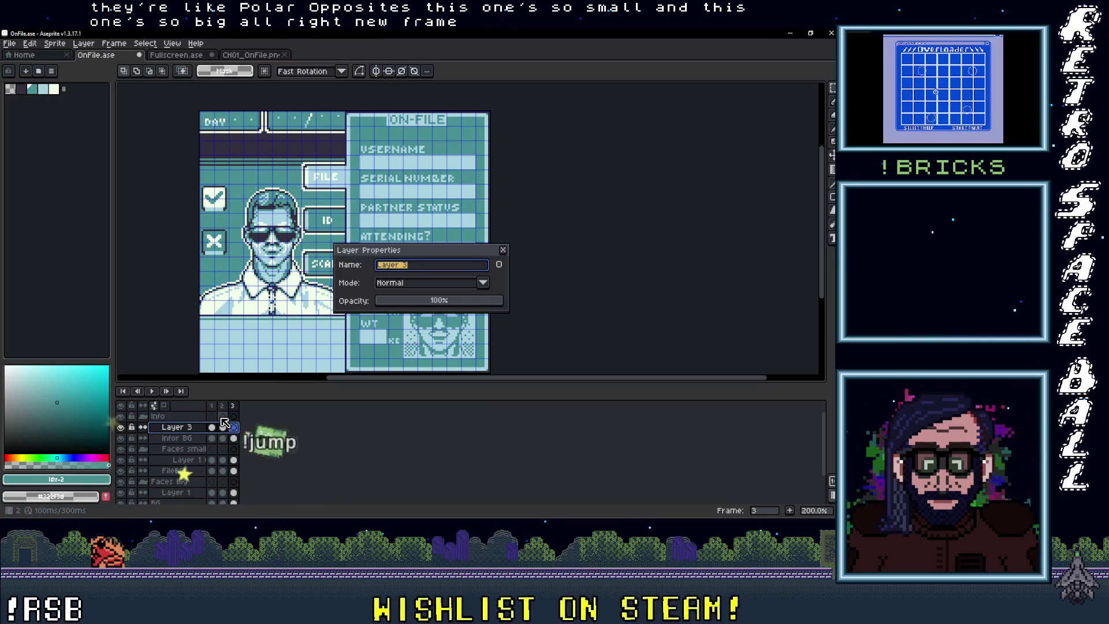
type("Info")
key("Return")
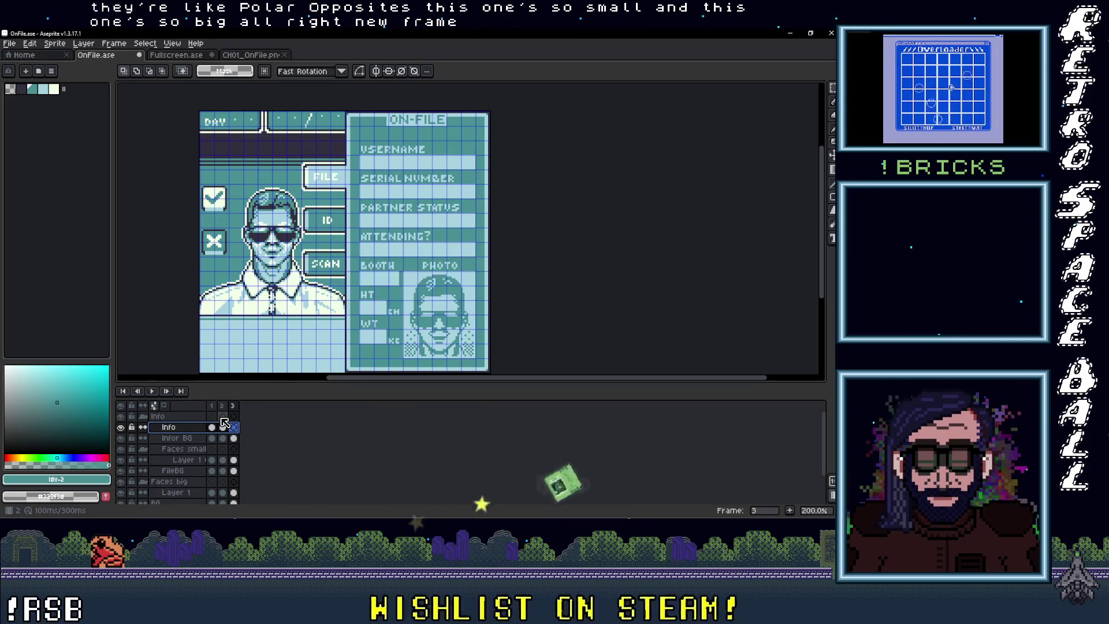
double_click(192, 460)
type("Fa")
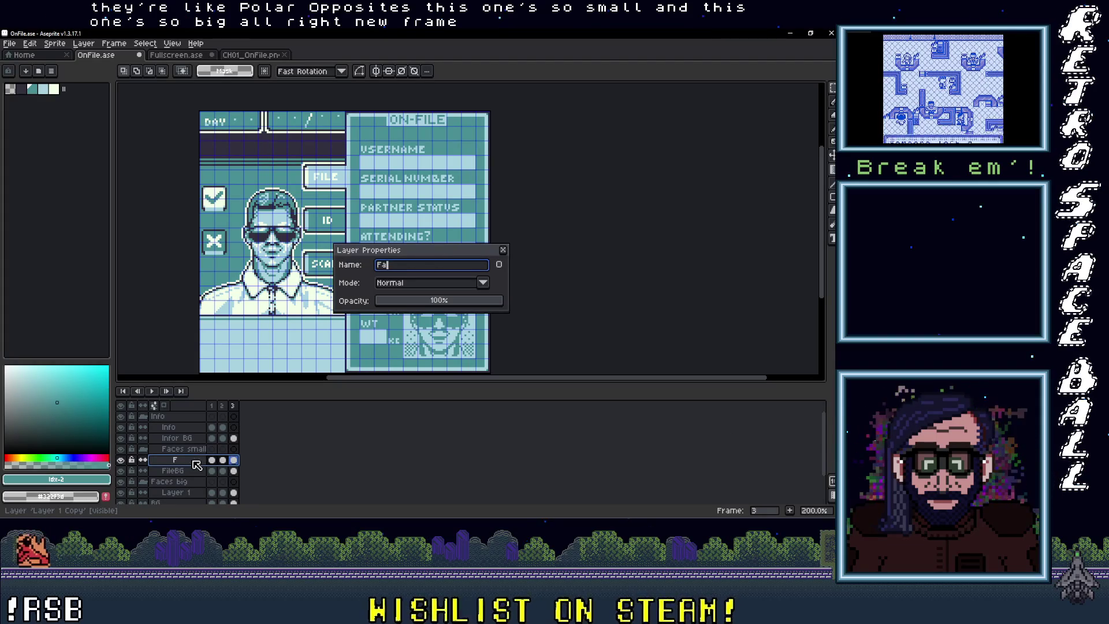
type("ces")
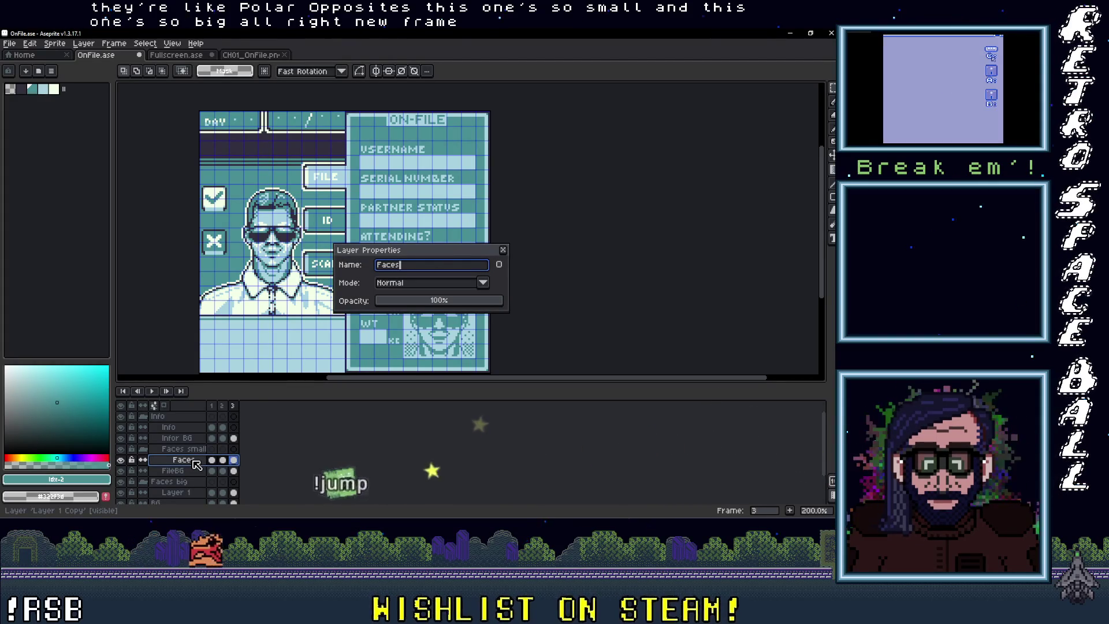
type(" small")
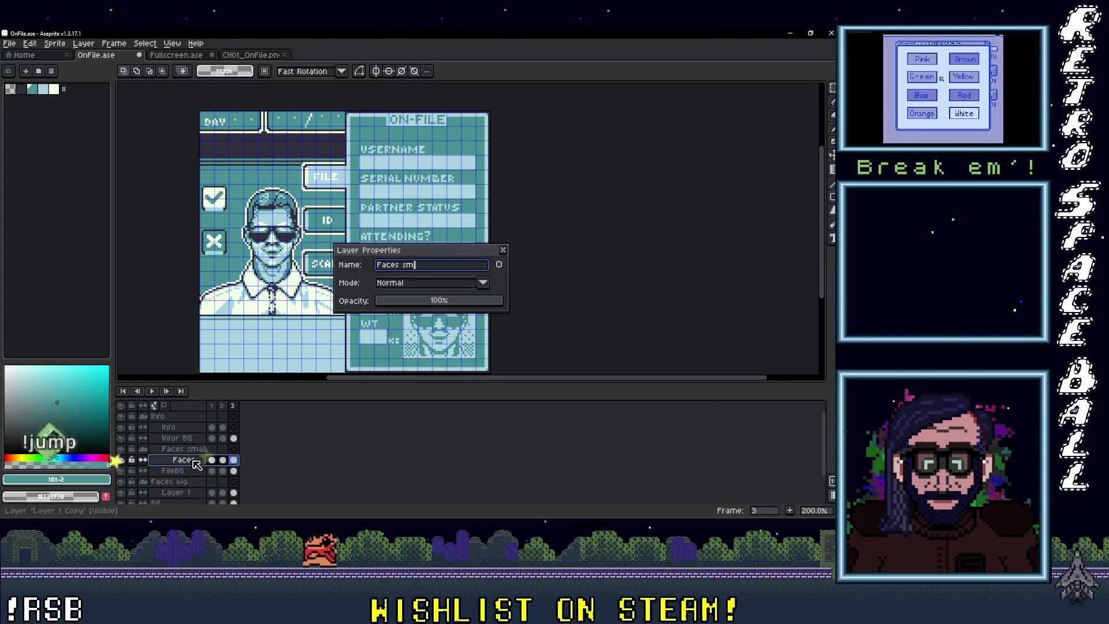
key("Return")
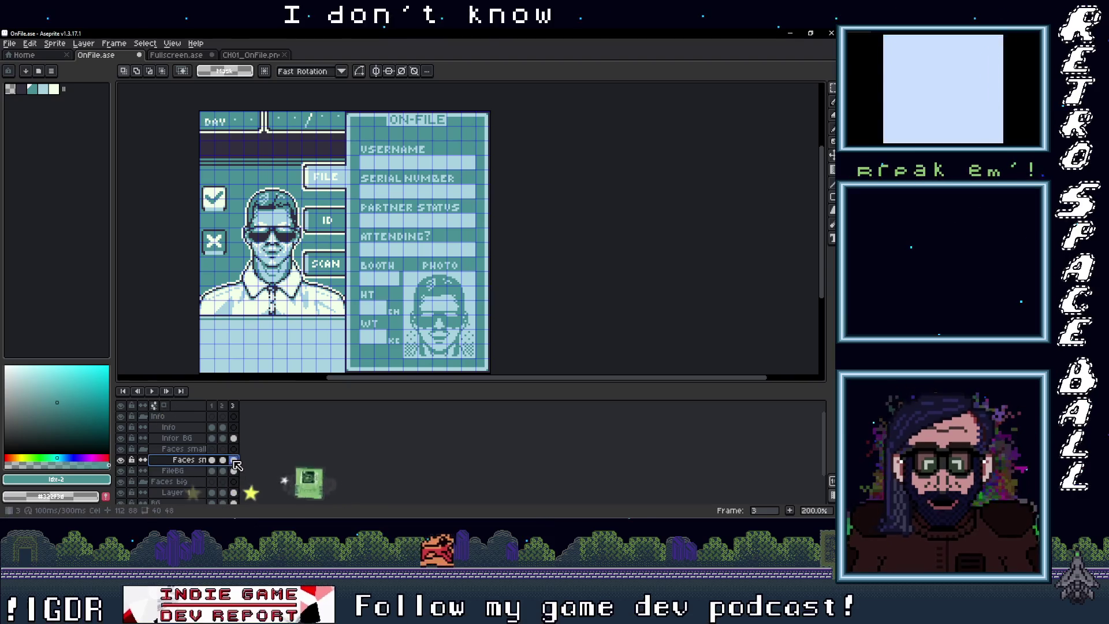
Step: Delete the small PHOTO face and the big face from frame 3
key("Delete")
scroll(234, 473, "down", 2)
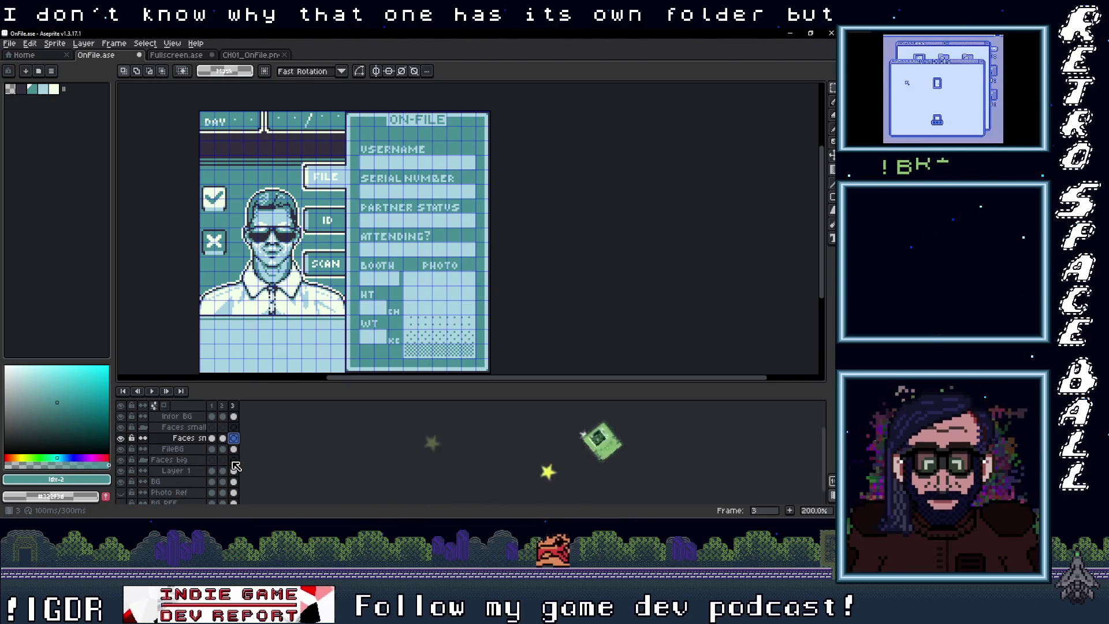
scroll(234, 481, "down", 1)
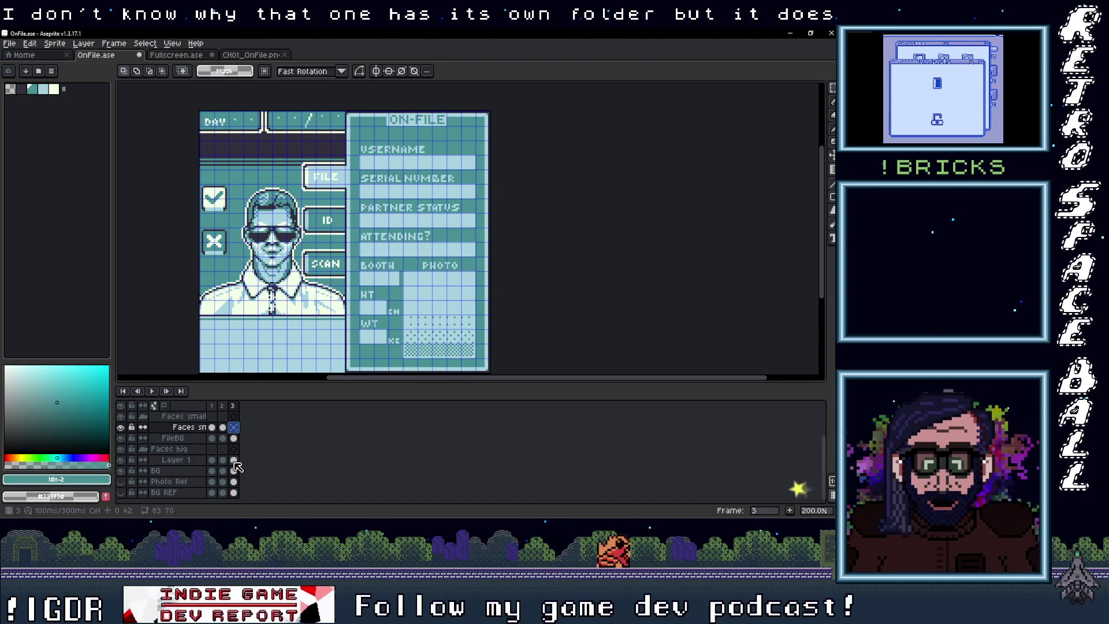
left_click(233, 459)
key("Delete")
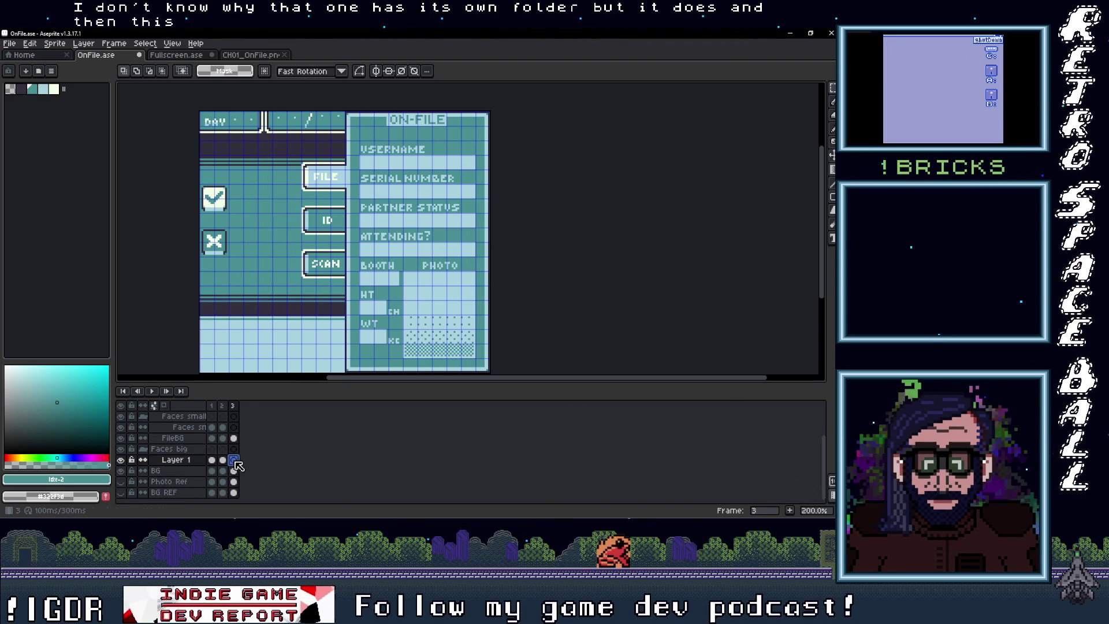
scroll(237, 484, "up", 3)
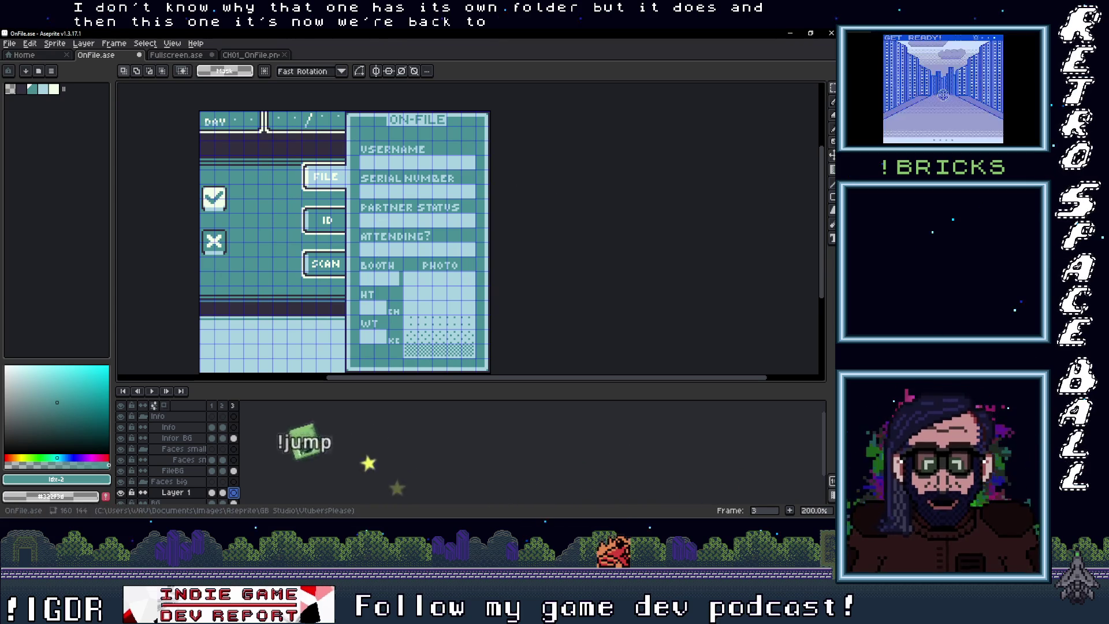
key("ctrl+Tab")
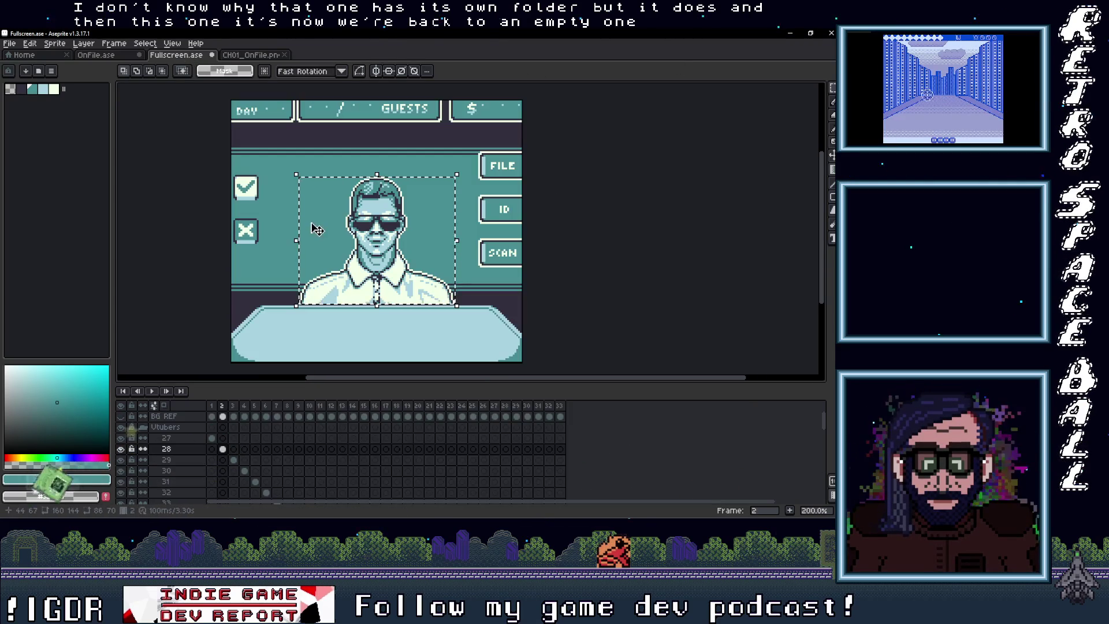
Step: Take the tie-wearing portrait from layer 29 on frame 3 of Fullscreen.ase
key("Right")
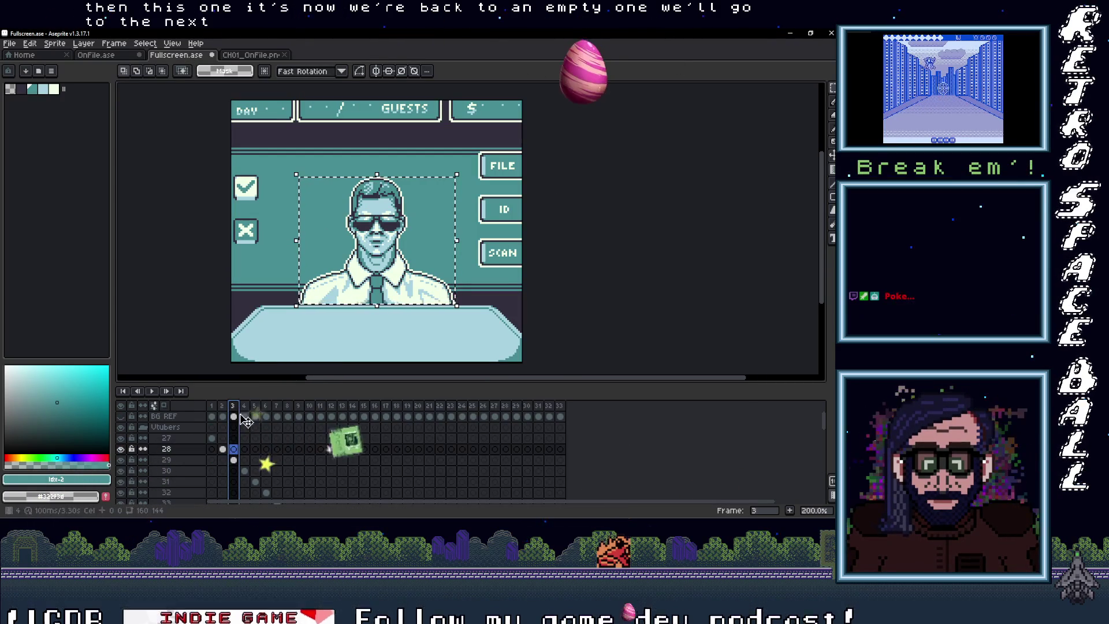
key("Down")
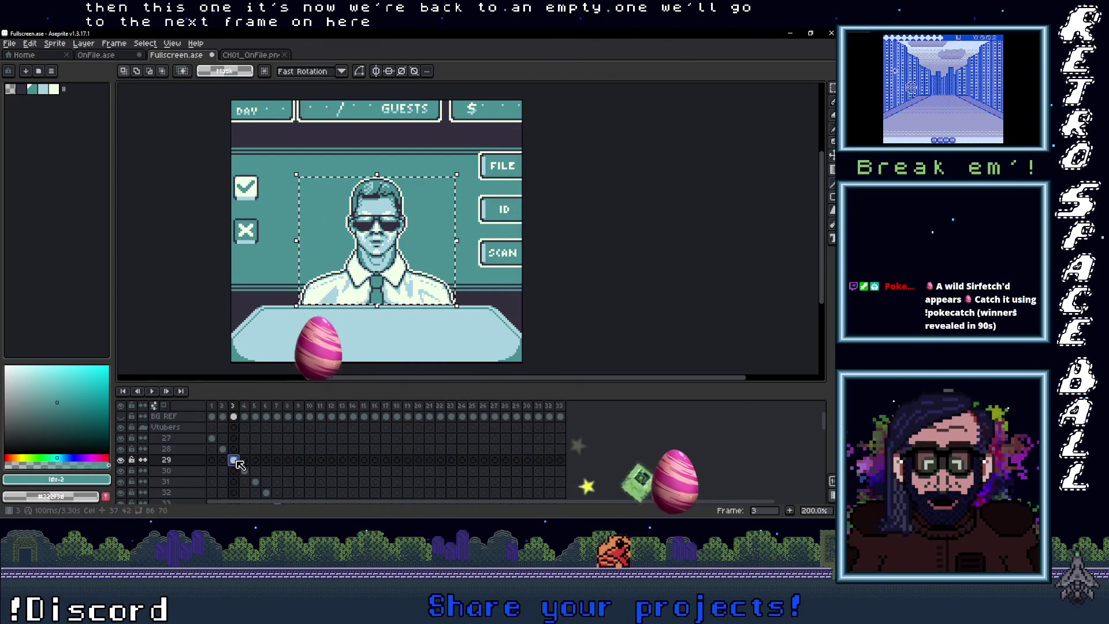
left_click(370, 210)
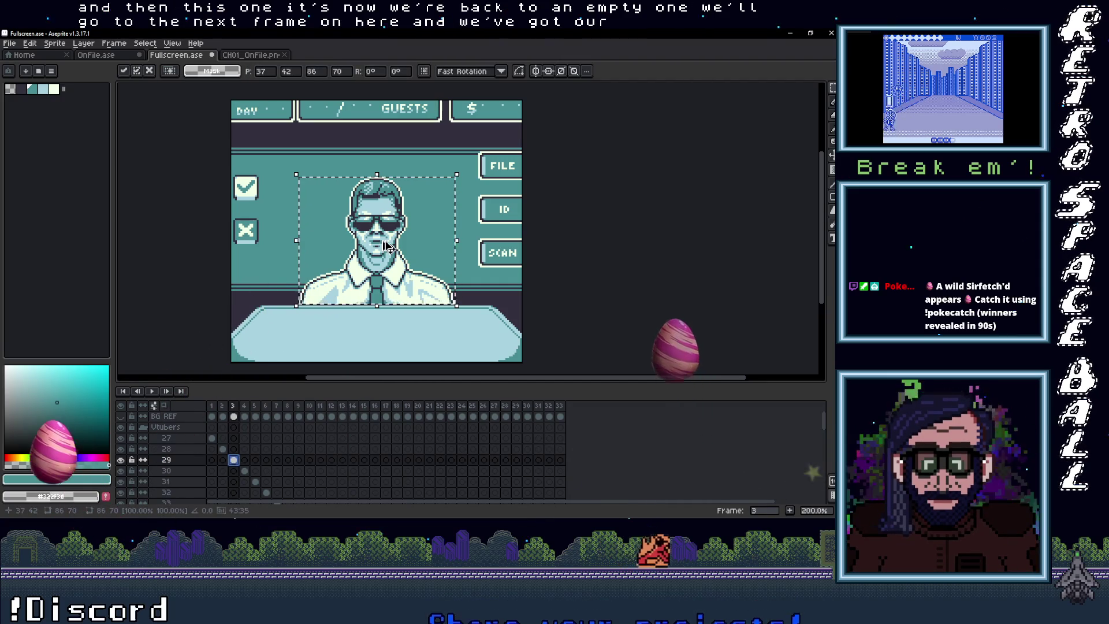
Step: Close the CH01_OnFile.png tab and open Layer 1's properties in OnFile.ase
left_click(258, 60)
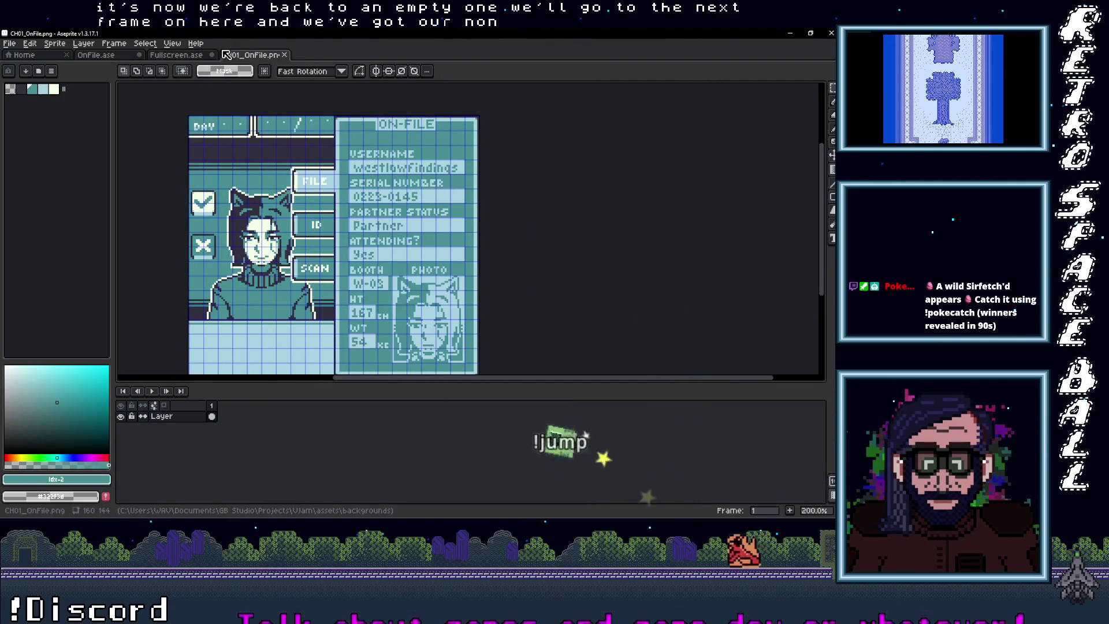
left_click(287, 55)
left_click(143, 57)
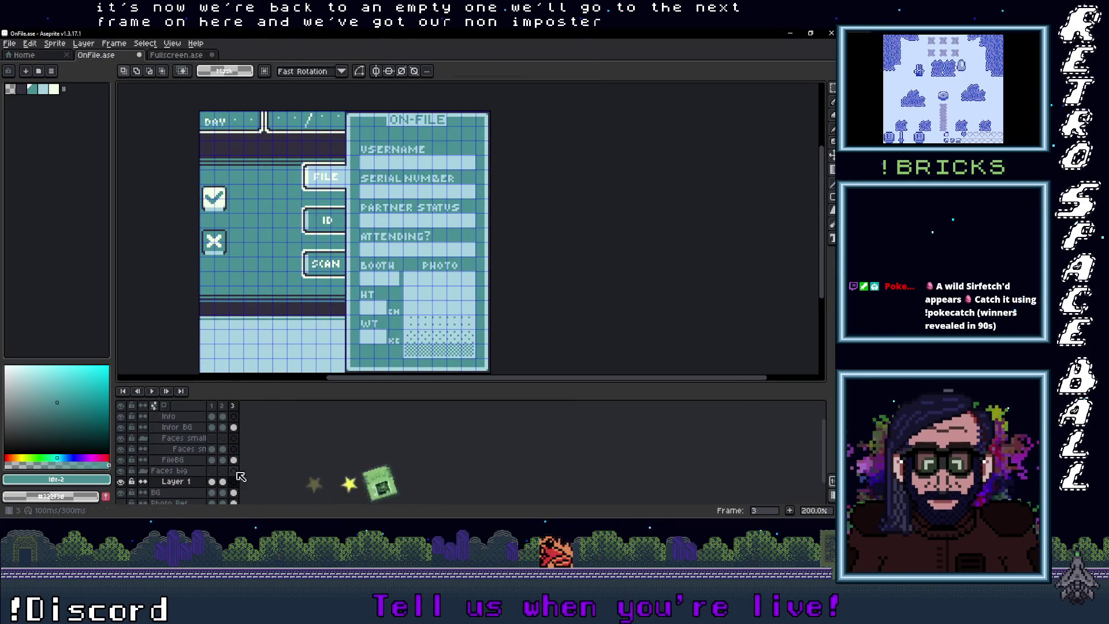
left_click(233, 482)
key("shift+p")
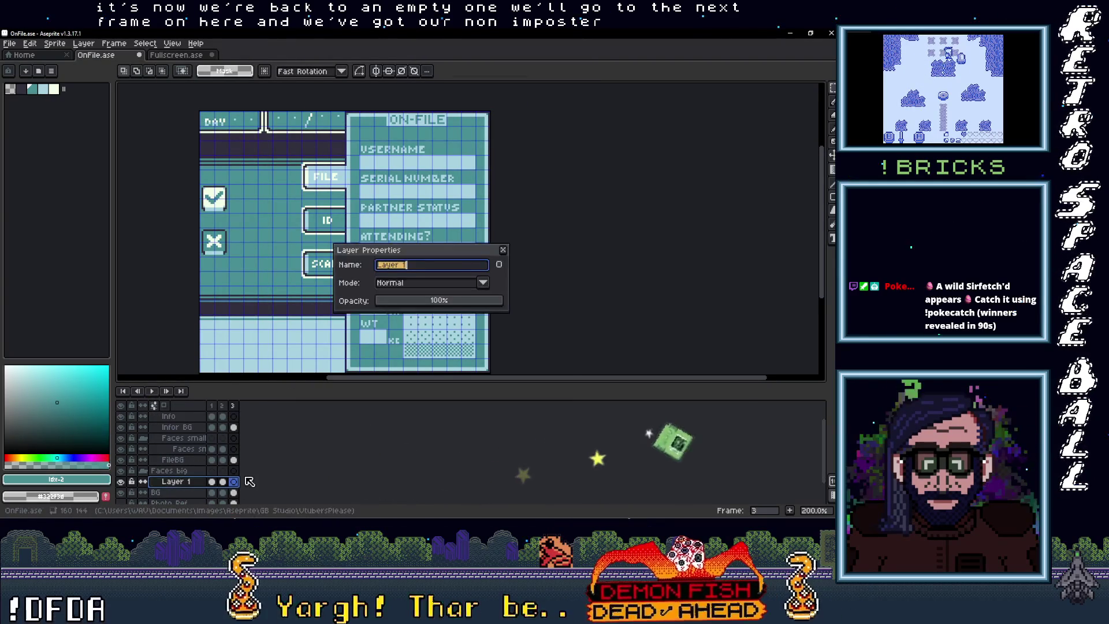
Step: Rename Layer 1 to 'face big' and paste the tie-wearing portrait into frame 3's big face area
type("face big")
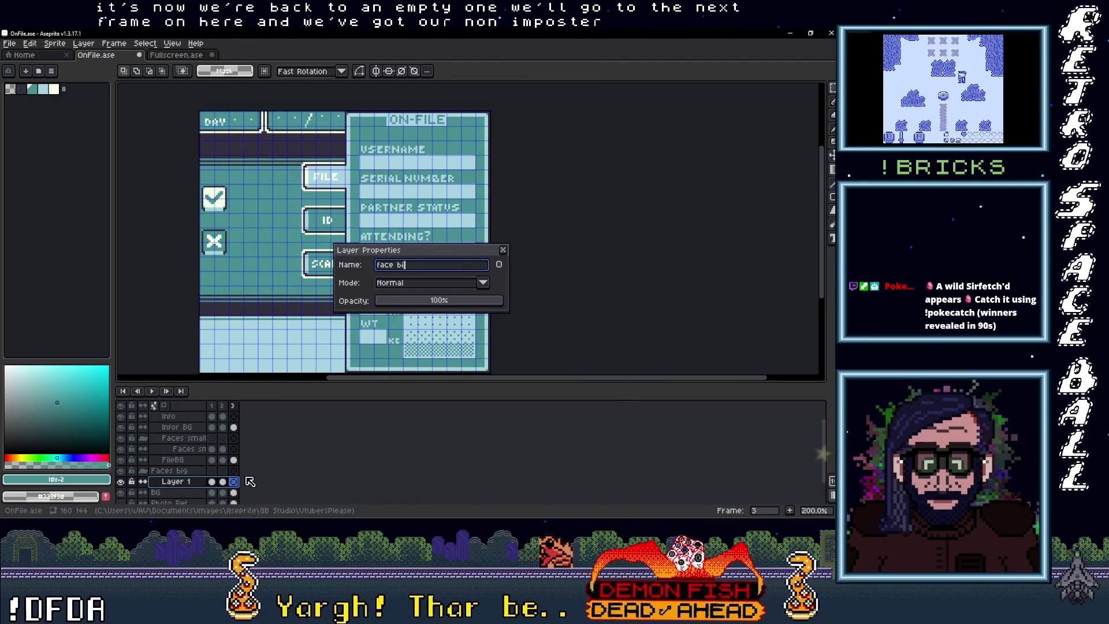
key("Return")
key("Return")
left_click(233, 481)
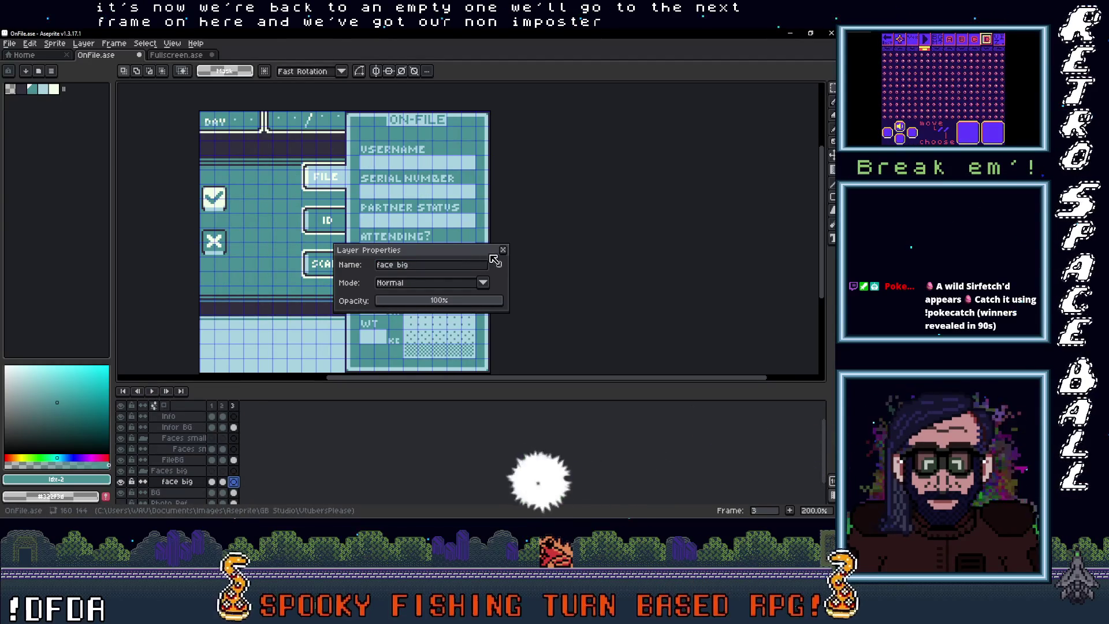
key("Return")
key("ctrl+v")
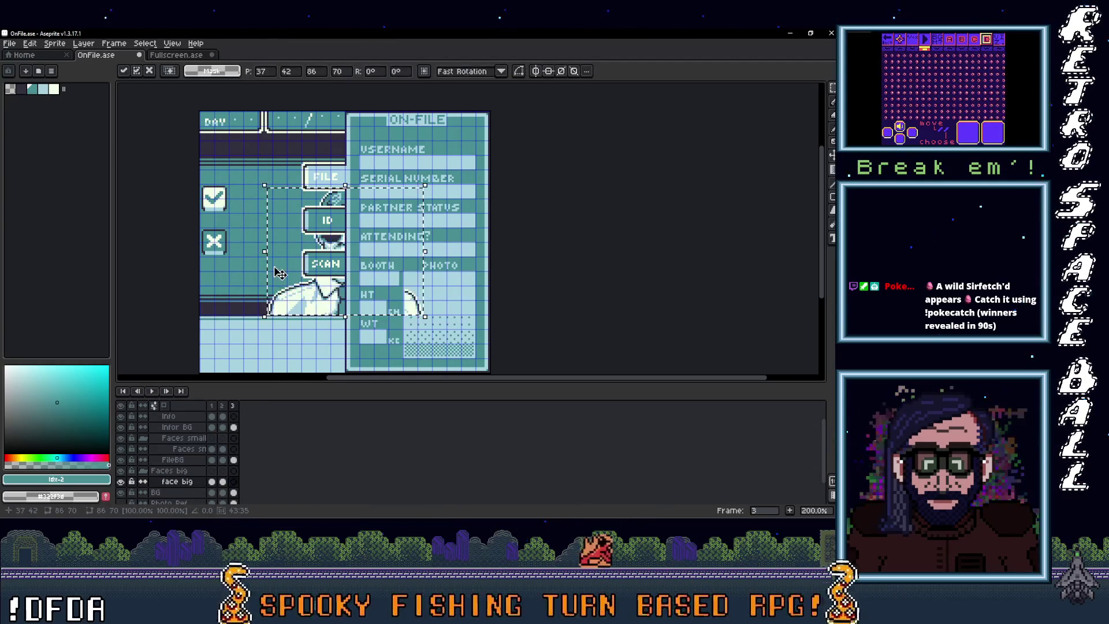
left_click_drag(311, 300, 238, 301)
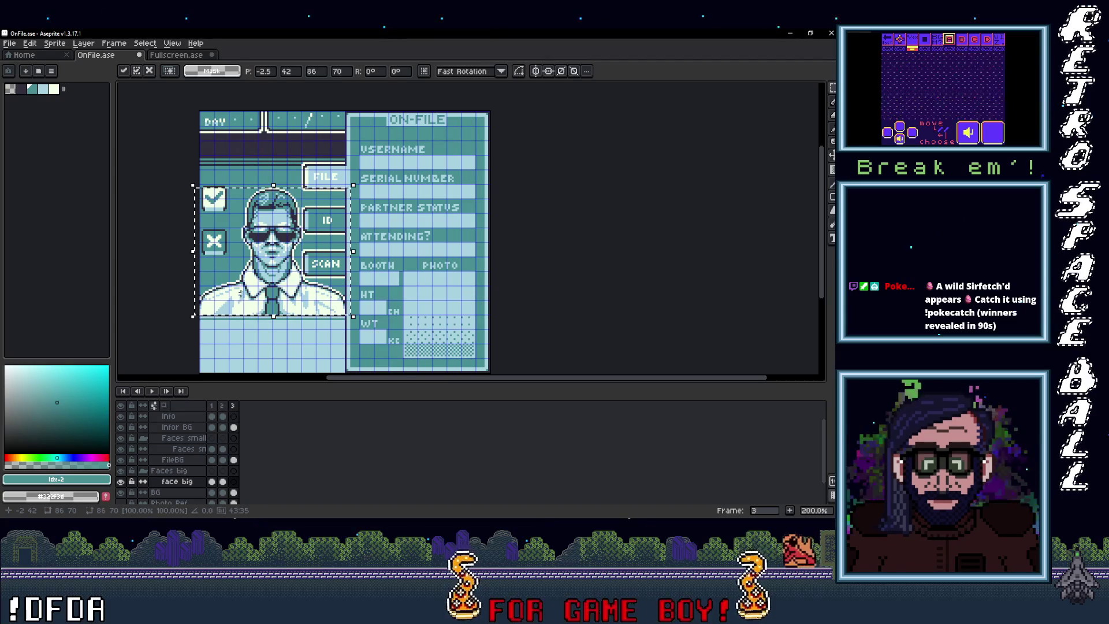
Step: Paste another portrait copy on the Faces small layer under the PHOTO label
scroll(311, 287, "down", 1)
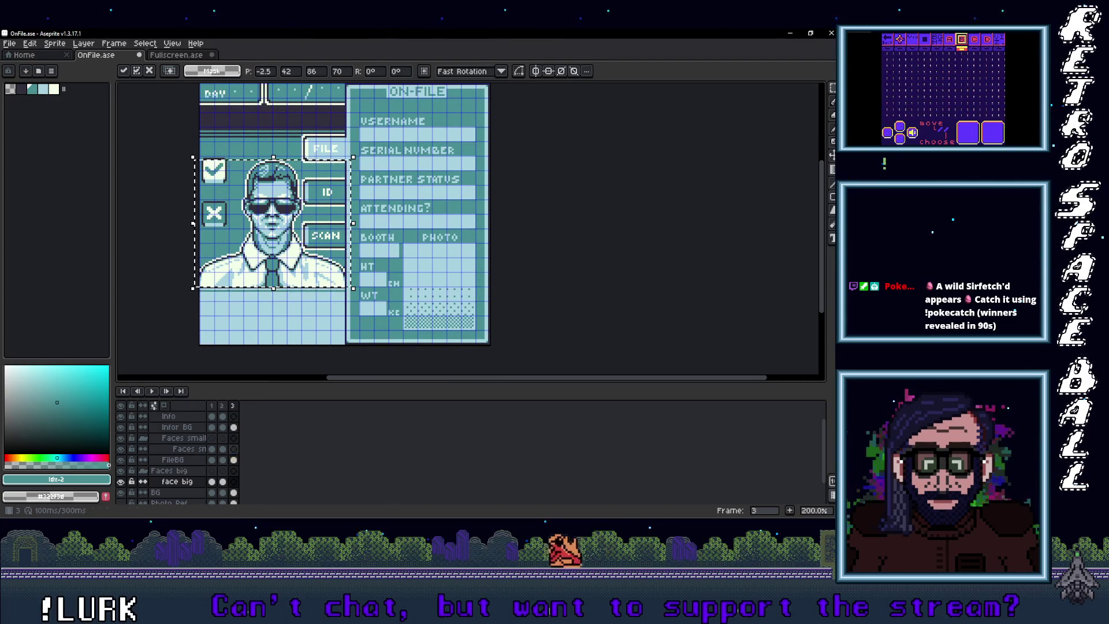
left_click(237, 455)
key("ctrl+v")
left_click_drag(437, 313, 444, 329)
scroll(449, 314, "up", 2)
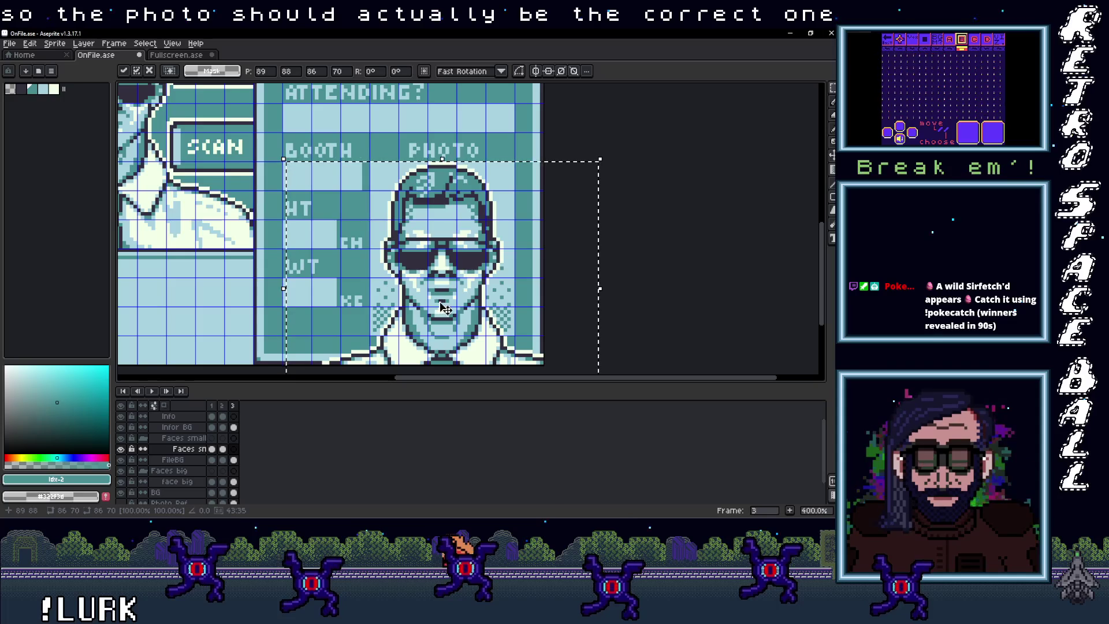
Step: Commit the small portrait in frame 3's PHOTO box, then bring up frame 2's face cel
scroll(442, 306, "down", 2)
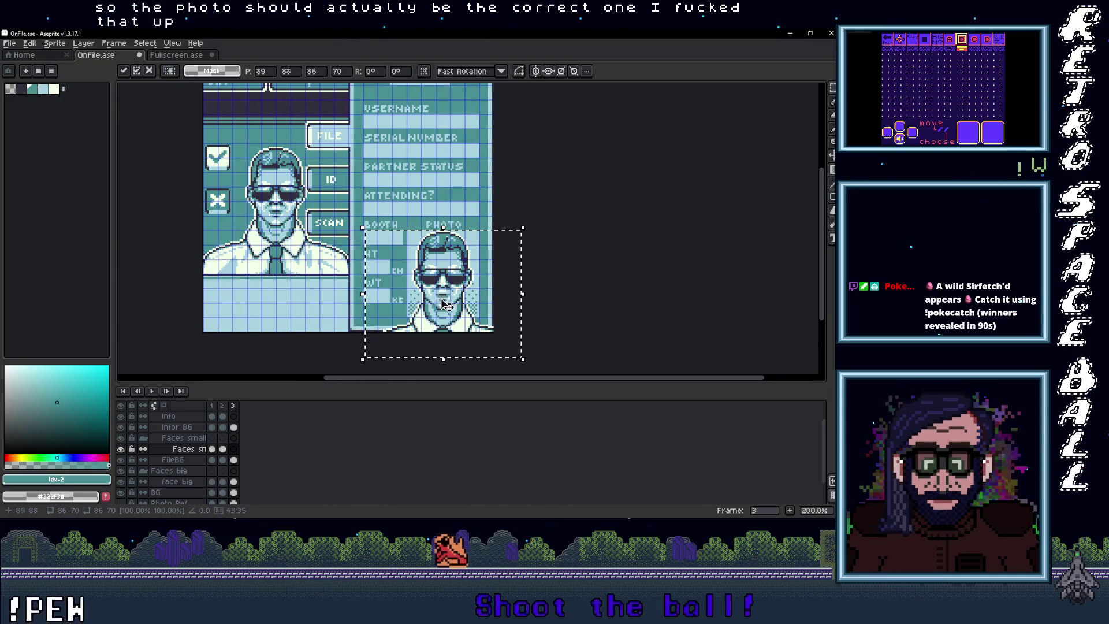
scroll(441, 297, "up", 1)
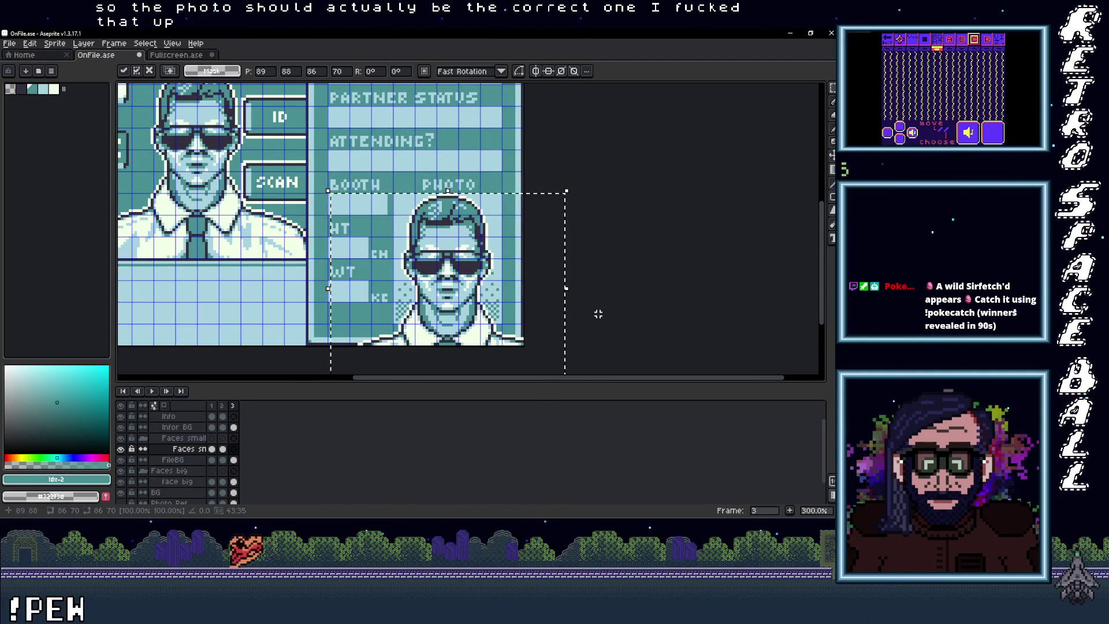
key("ctrl+d")
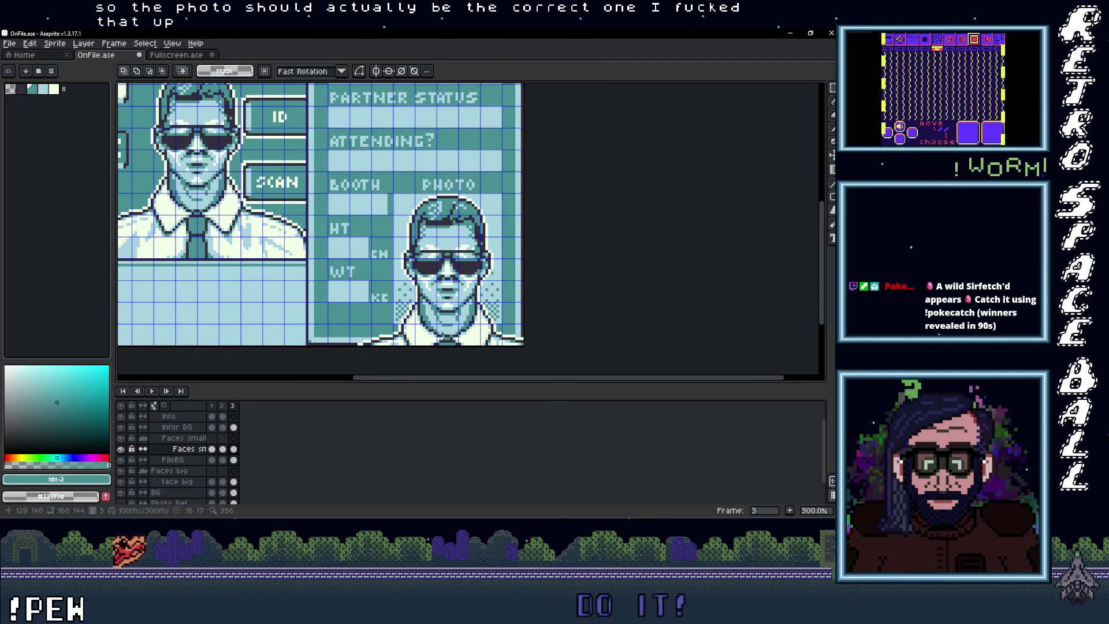
scroll(479, 334, "up", 1)
scroll(344, 332, "up", 1)
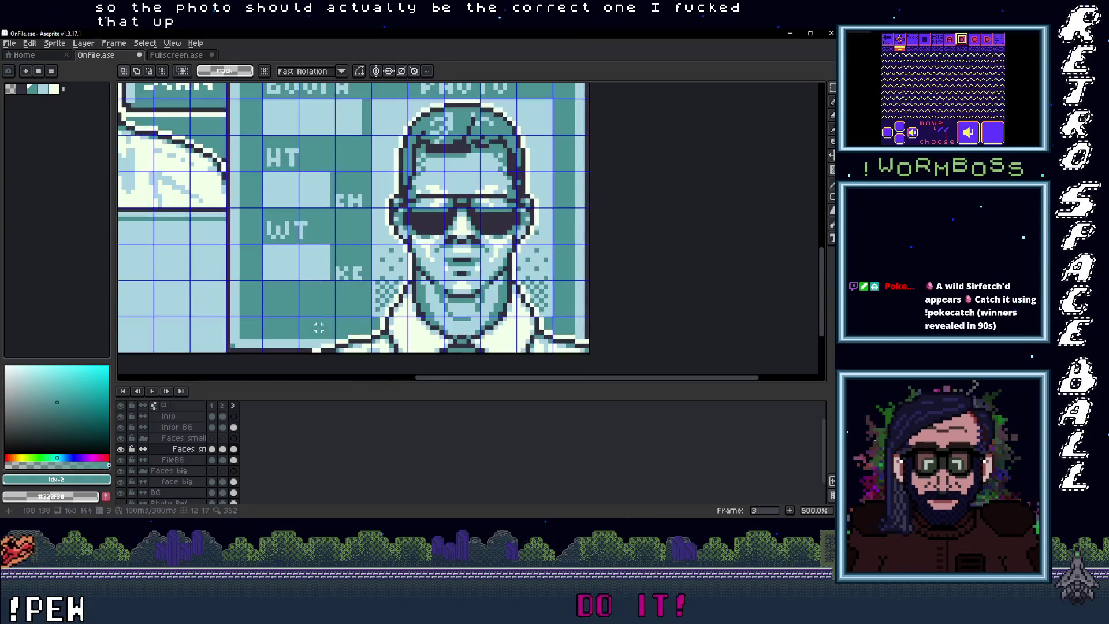
mouse_move(300, 318)
left_mouse_down()
mouse_move(601, 348)
mouse_move(591, 352)
left_mouse_up()
left_click_drag(636, 300, 517, 310)
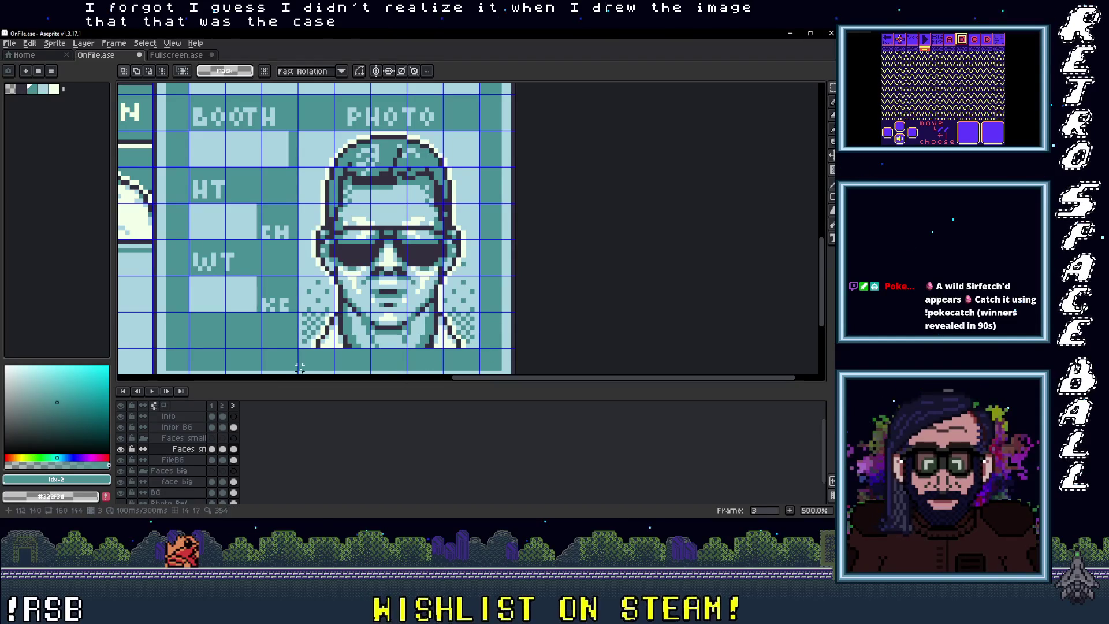
left_click(224, 449)
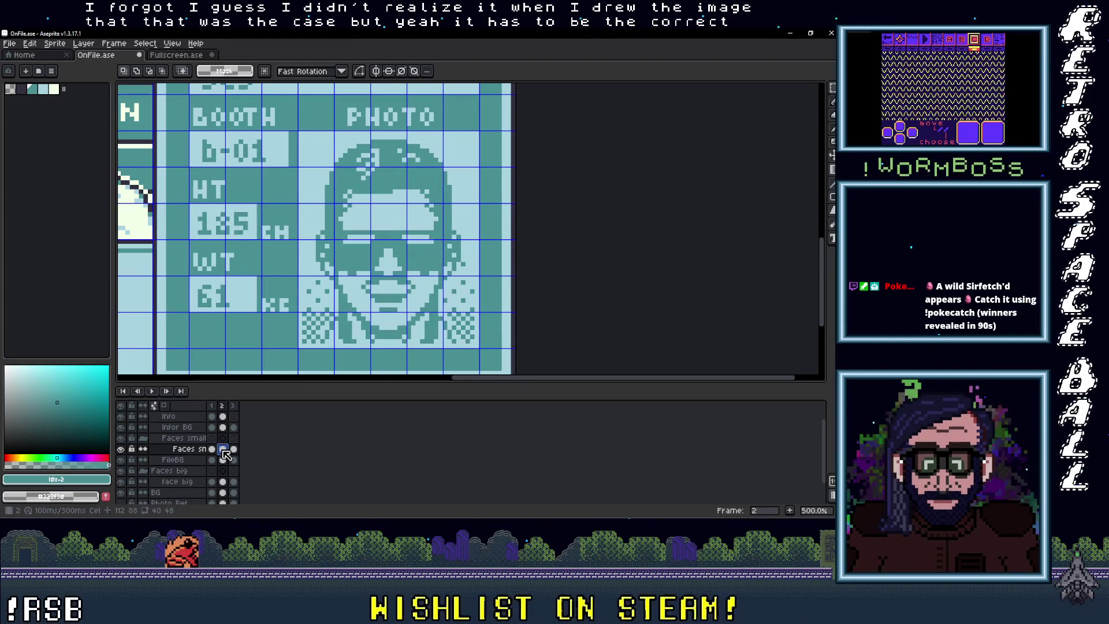
Step: Compare the photo faces on frames 2 and 3 by toggling between them
key("Right")
key("Left")
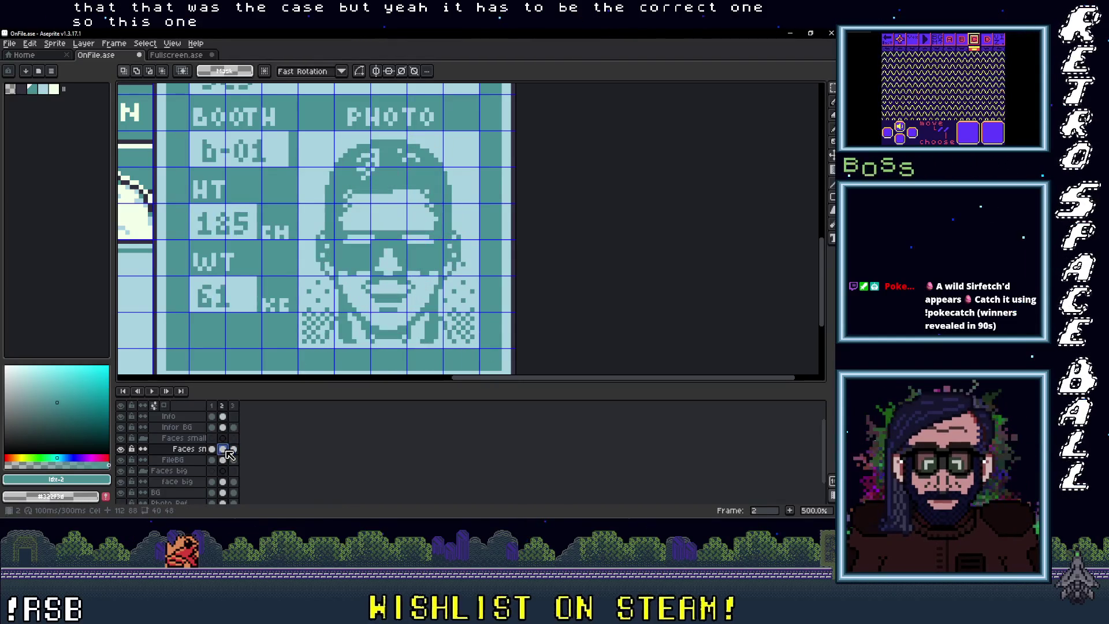
left_click(236, 455)
left_click(230, 454)
left_click(237, 455)
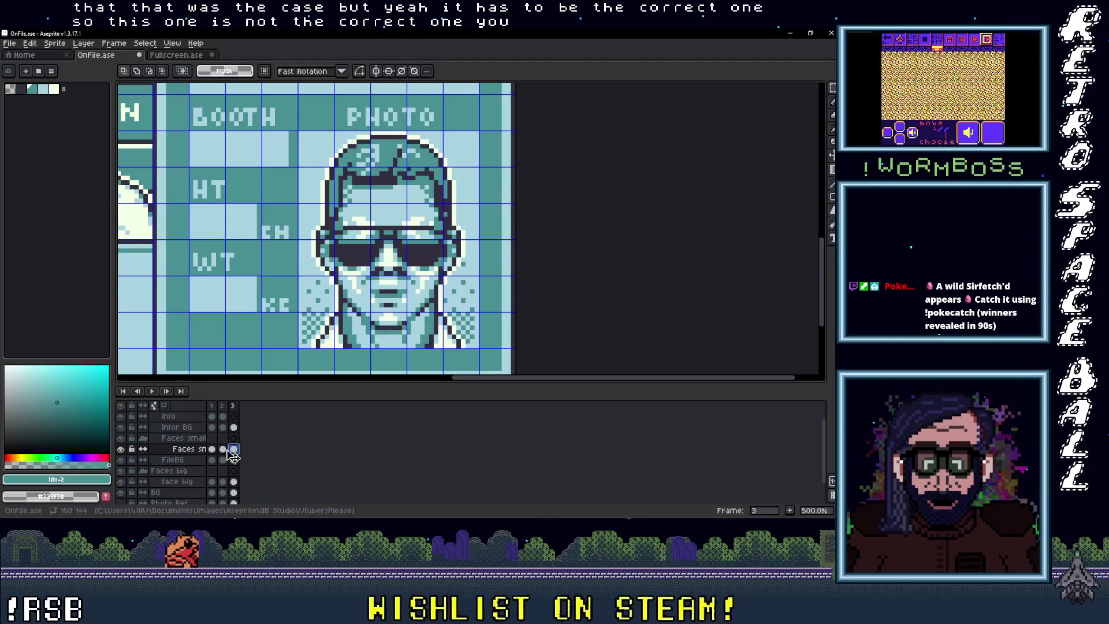
left_click(230, 454)
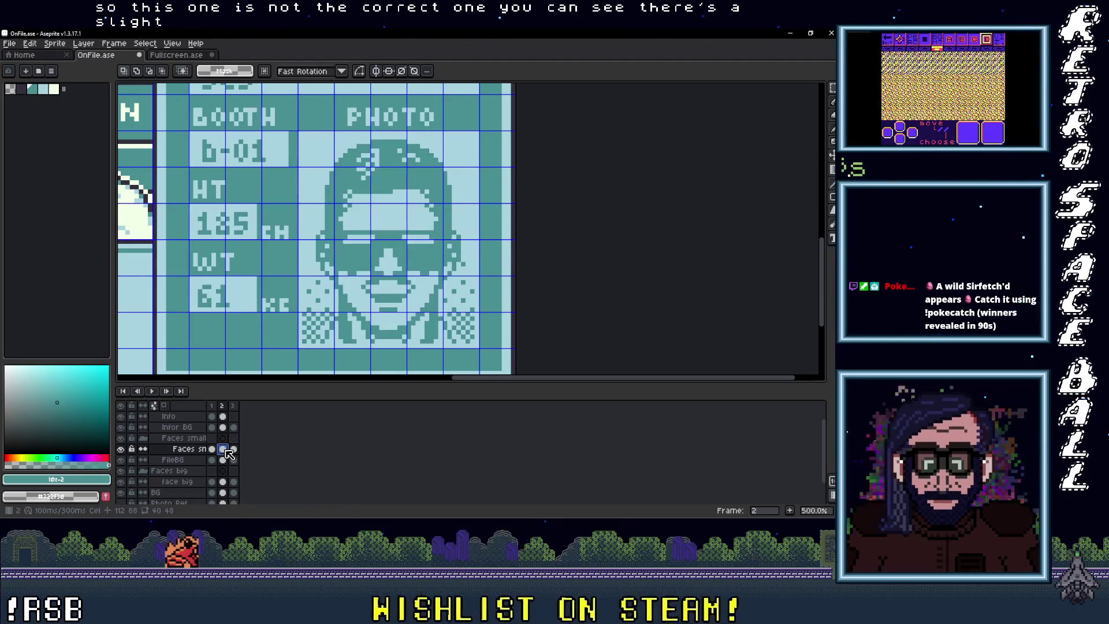
left_click(235, 454)
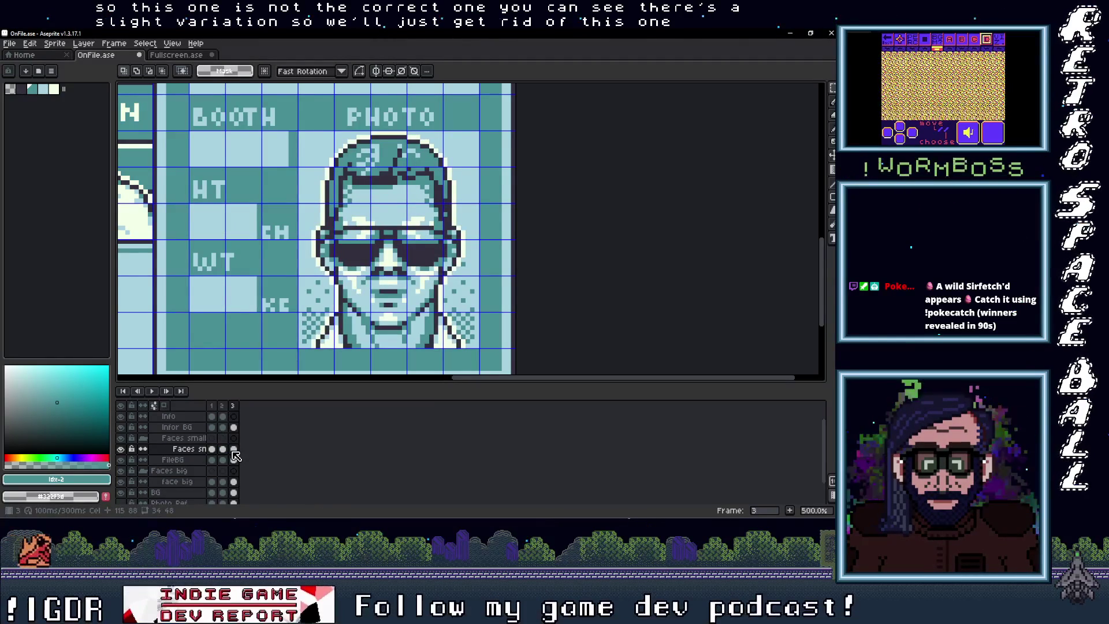
Step: Delete the mismatched face from frame 2's photo box and return to frame 3
left_click(223, 451)
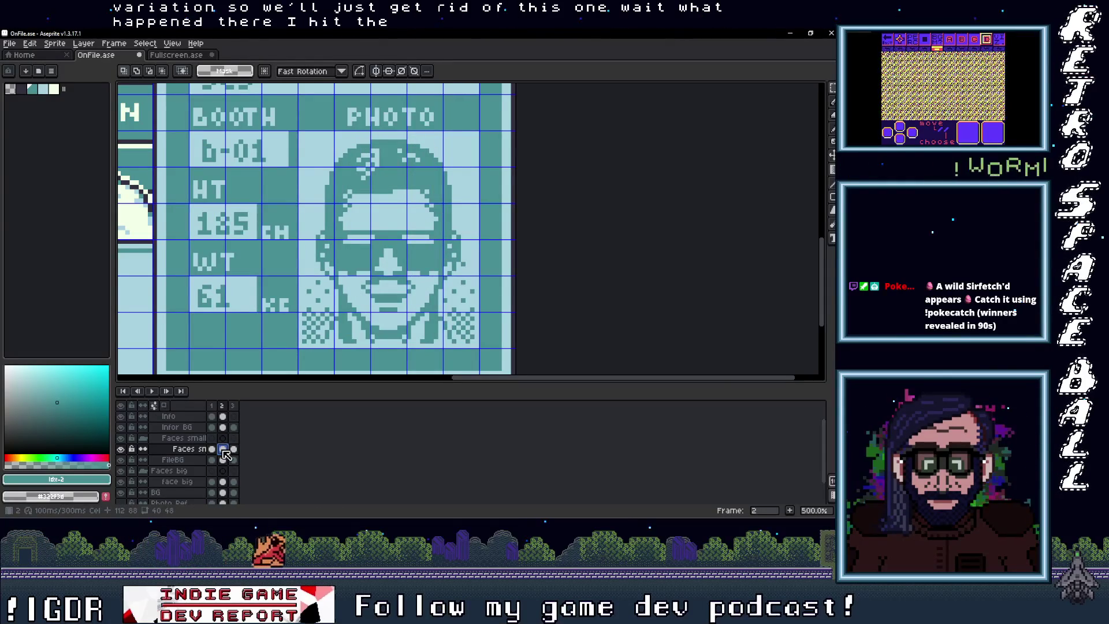
key("Delete")
left_click(233, 449)
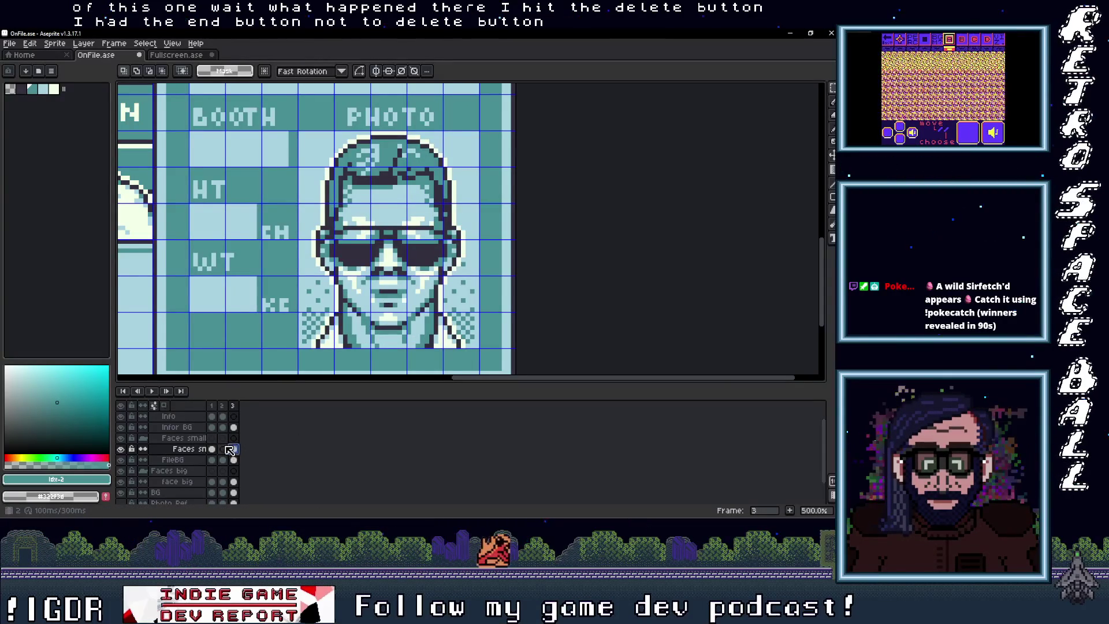
key("Left")
key("Right")
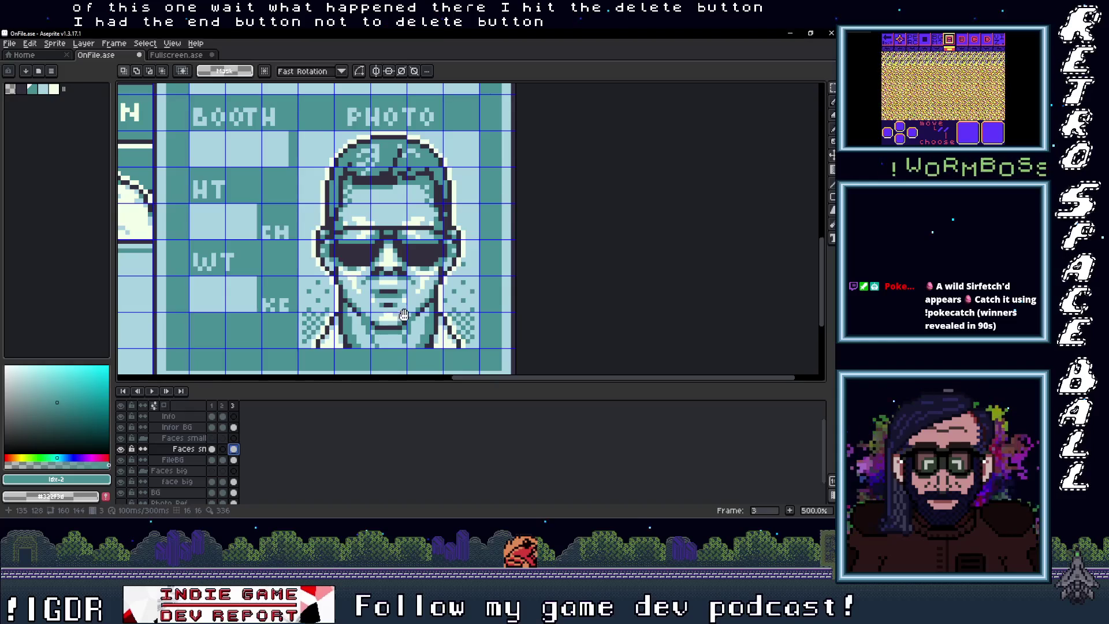
scroll(387, 321, "up", 1)
Step: Pick the face's light blue and erase the dithering around frame 3's photo face
key("i")
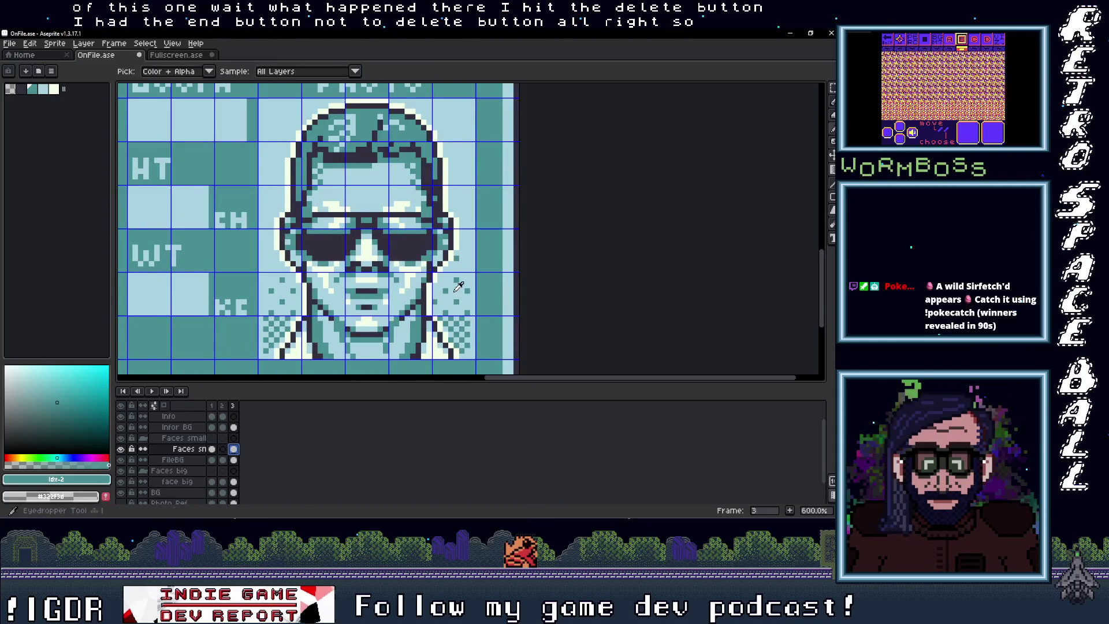
left_click(448, 296)
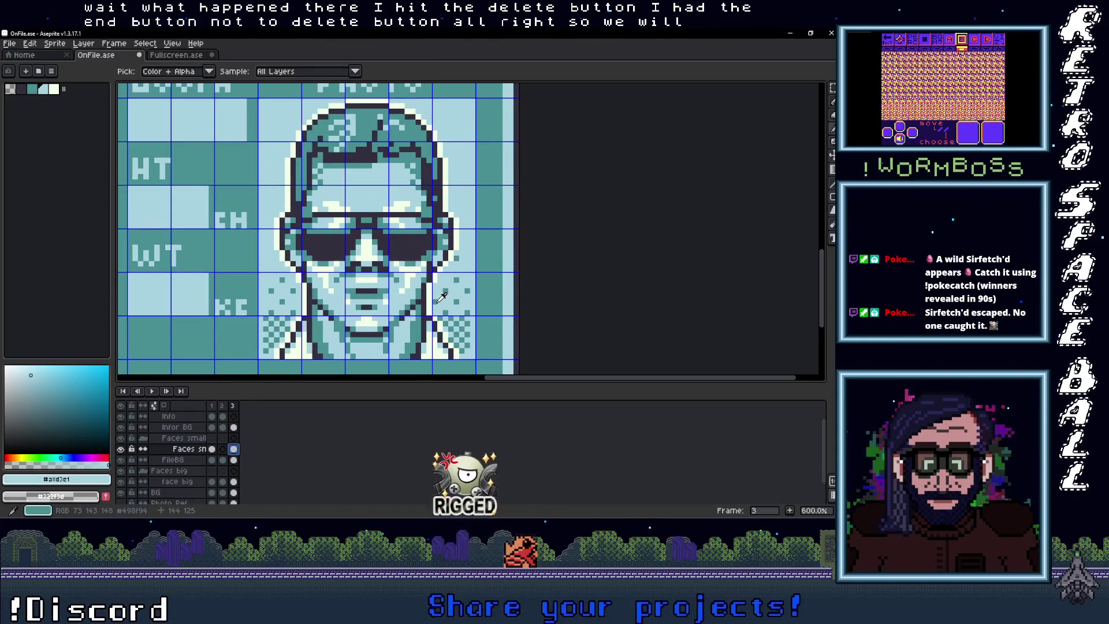
key("e")
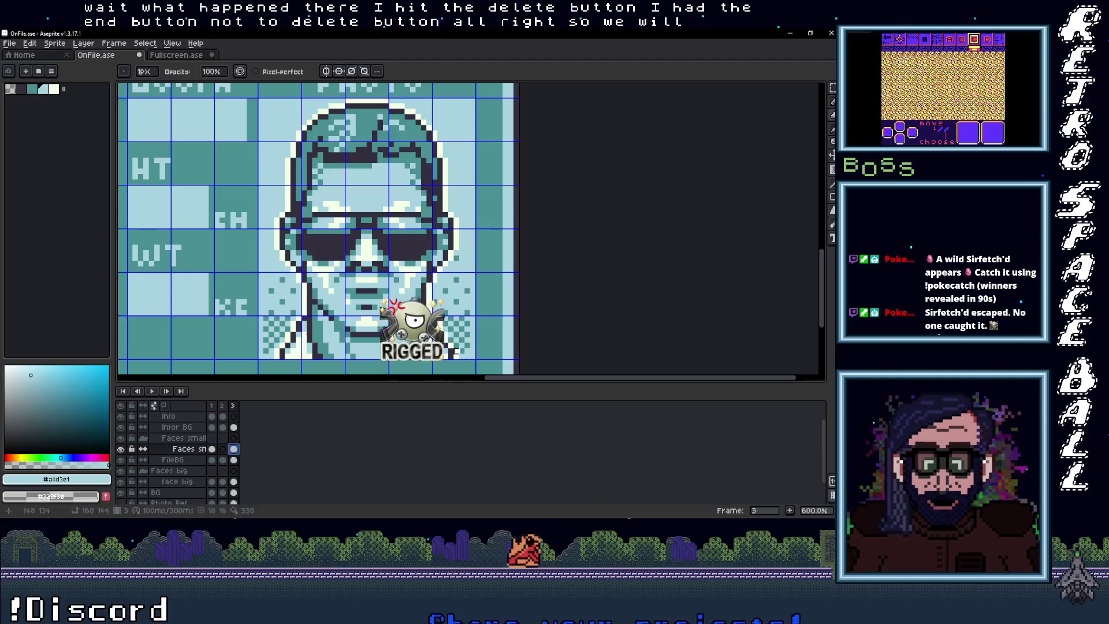
left_click_drag(443, 339, 440, 331)
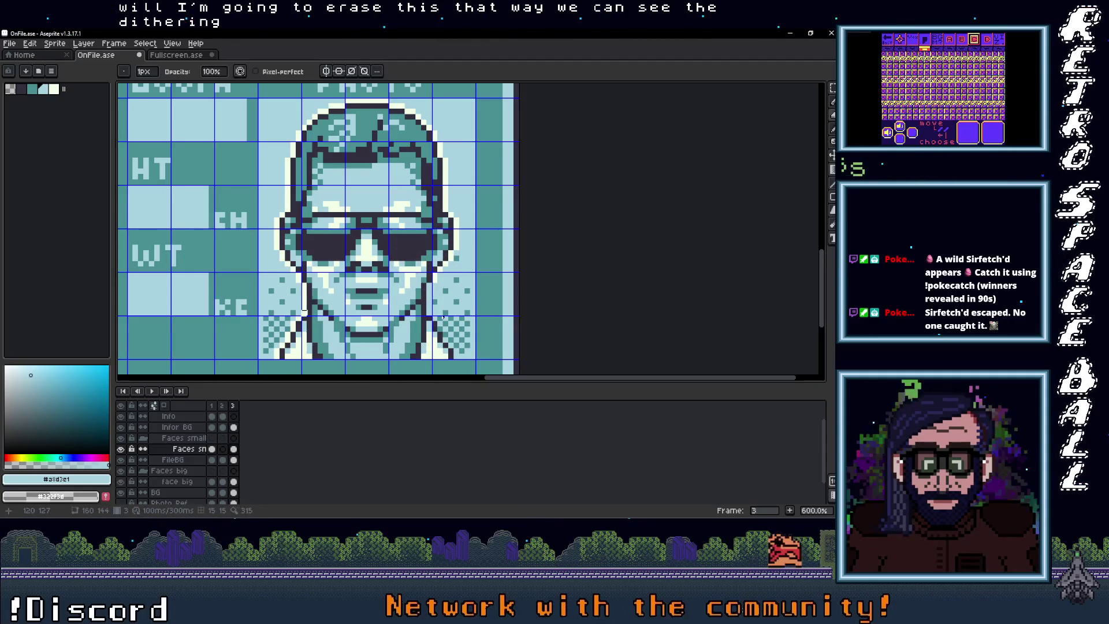
left_click_drag(304, 285, 305, 285)
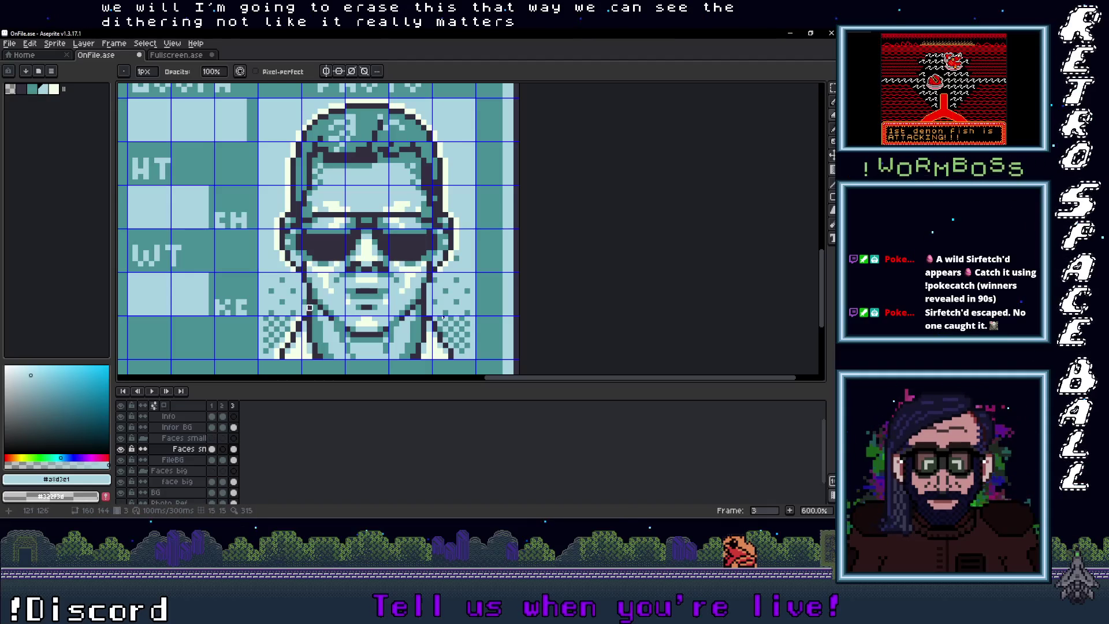
left_click_drag(299, 318, 298, 318)
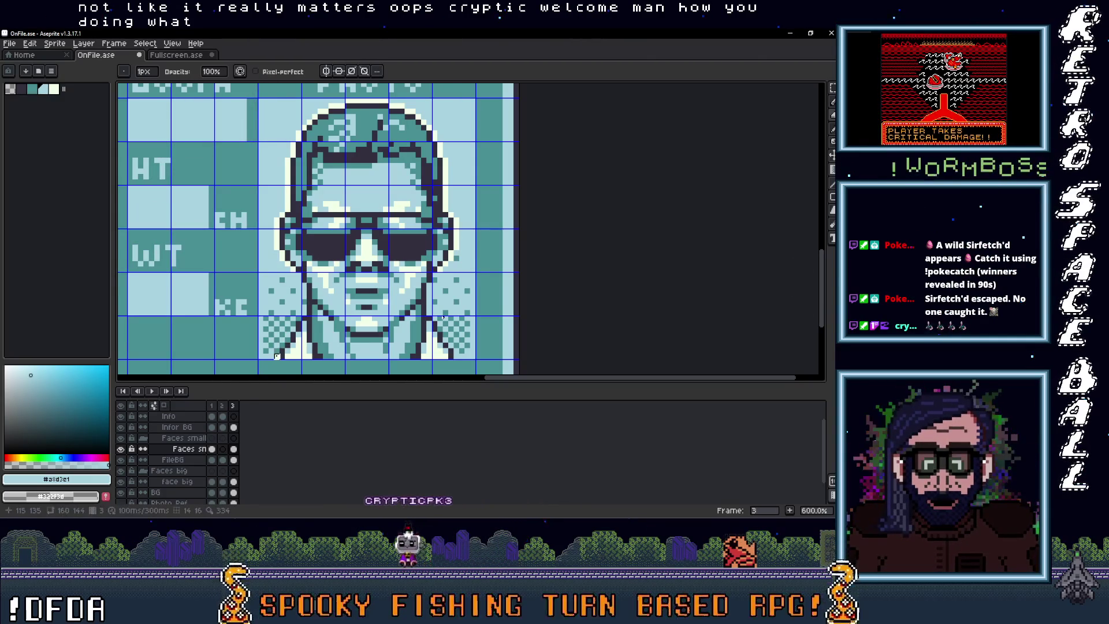
scroll(434, 326, "down", 1)
scroll(434, 327, "up", 1)
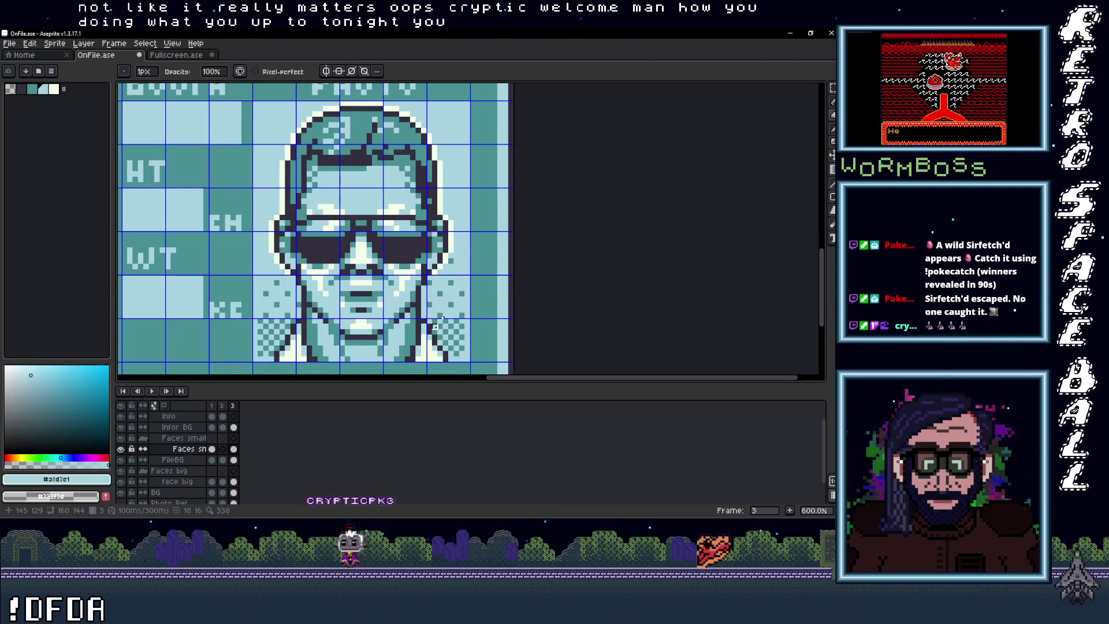
Step: Fill the white outline around the head with the photo box's teal
key("g")
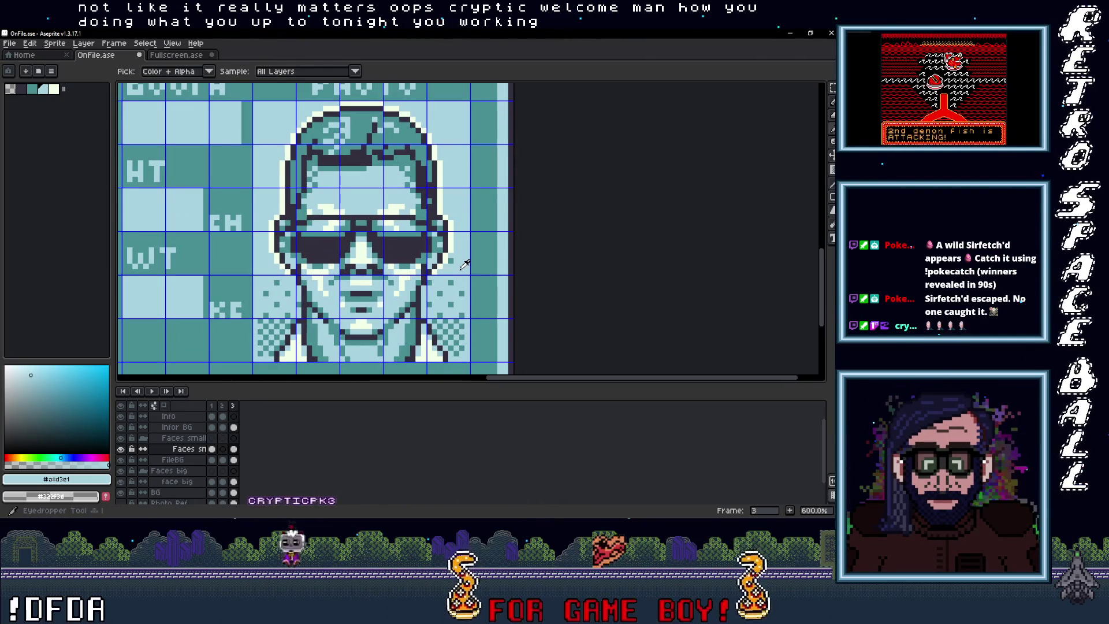
left_click(452, 247)
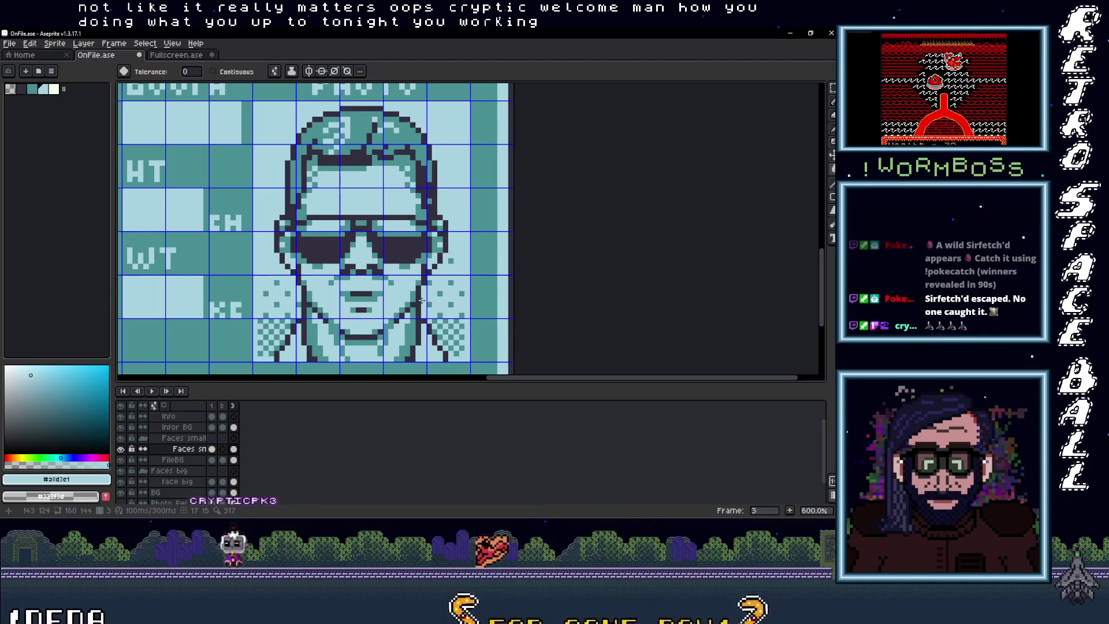
key("i")
left_click(415, 315)
key("g")
left_click(413, 309)
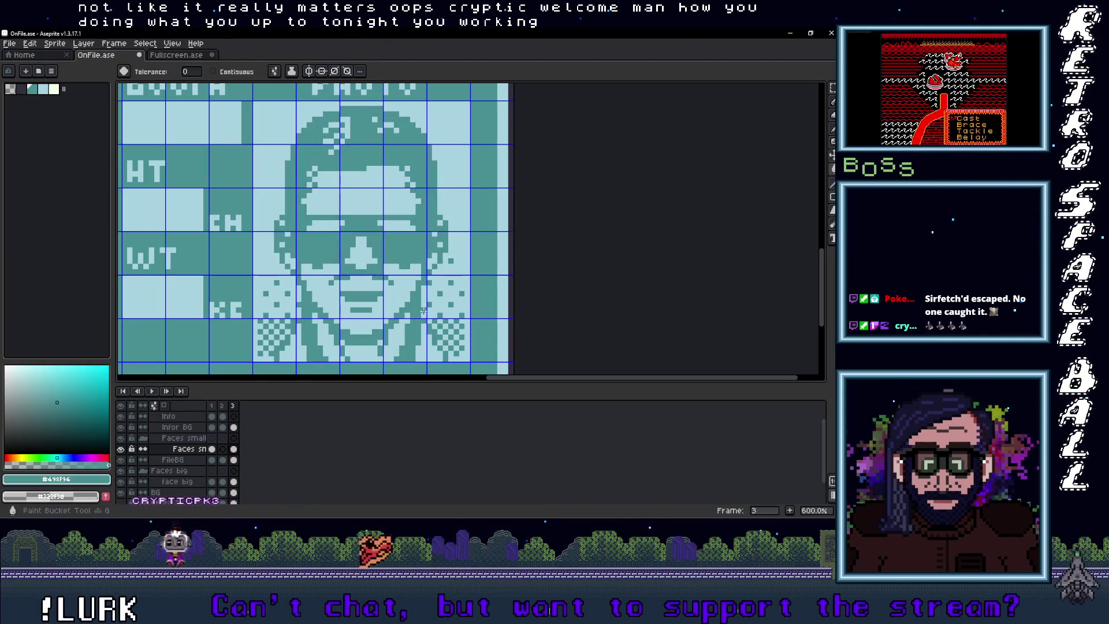
scroll(459, 316, "down", 3)
scroll(456, 312, "down", 2)
scroll(451, 303, "up", 2)
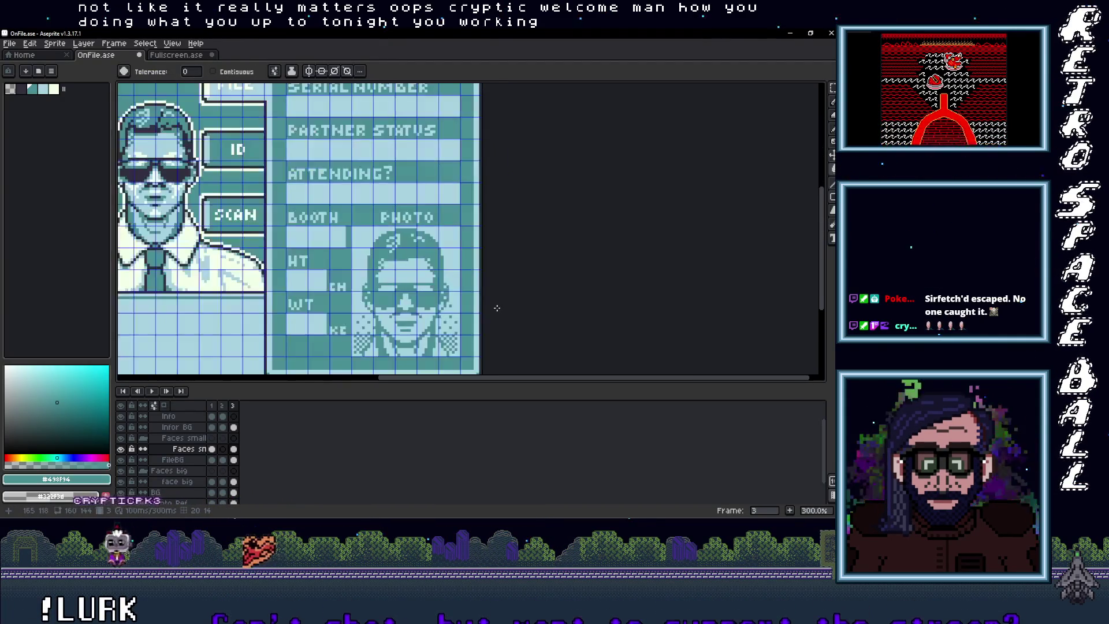
Step: Paste the sunglasses face into frame 2's PHOTO box, checking it against frame 3's blank card
left_click_drag(392, 298, 411, 306)
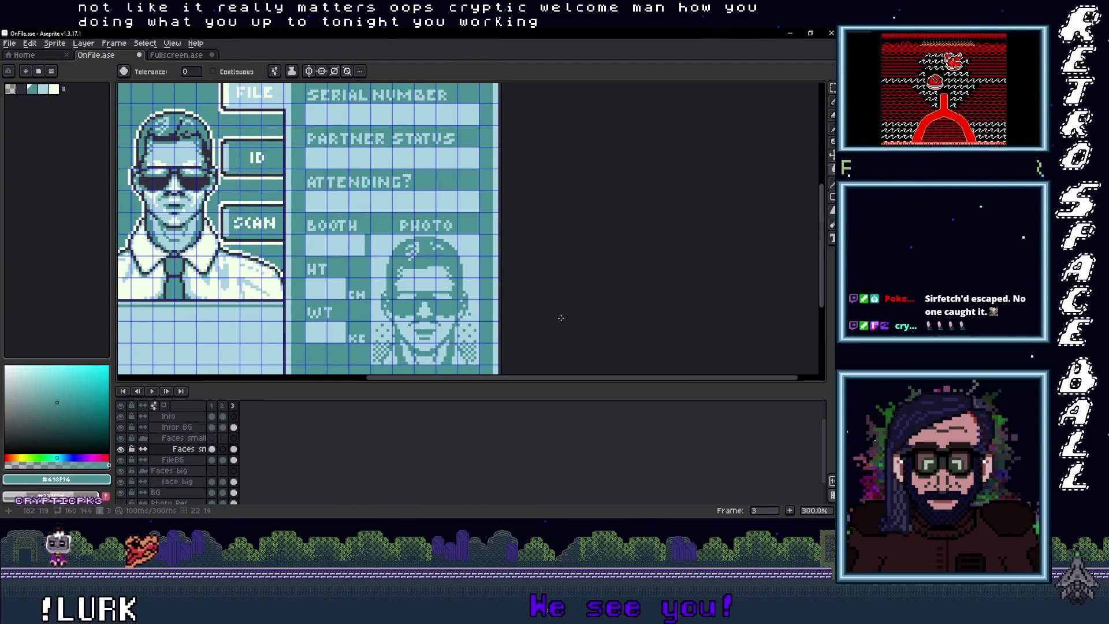
left_click(222, 448)
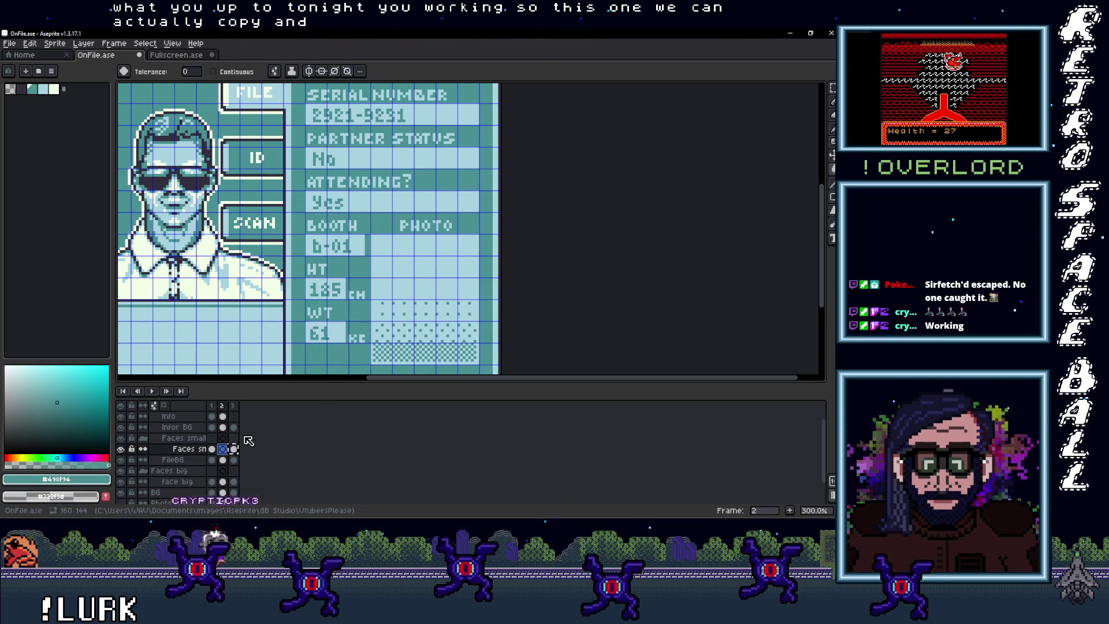
key("ctrl+v")
scroll(428, 303, "down", 1)
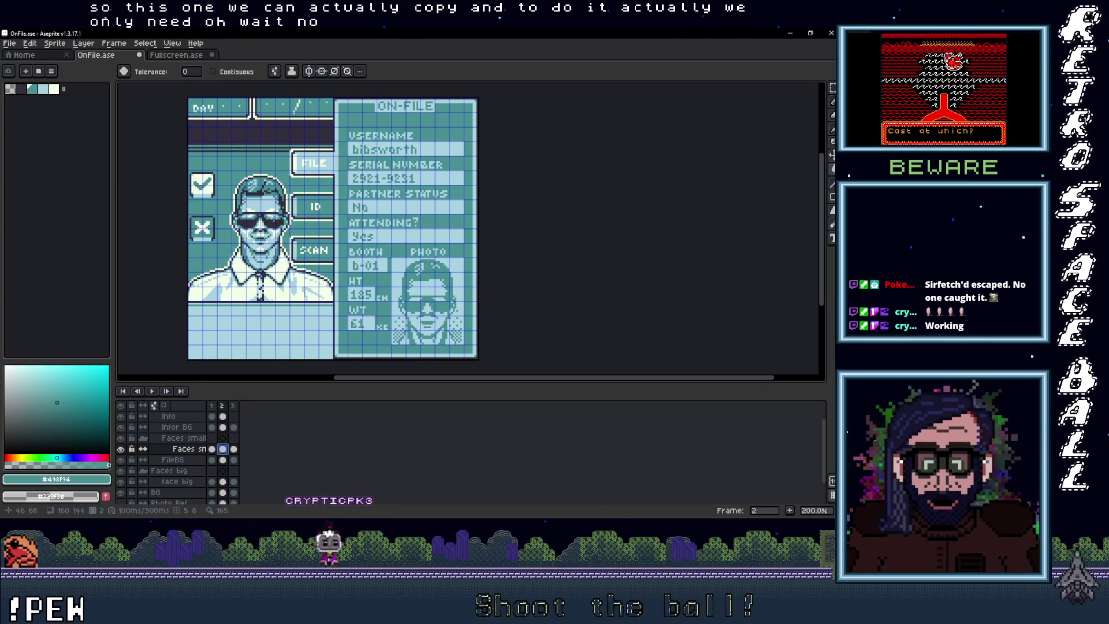
left_click(233, 449)
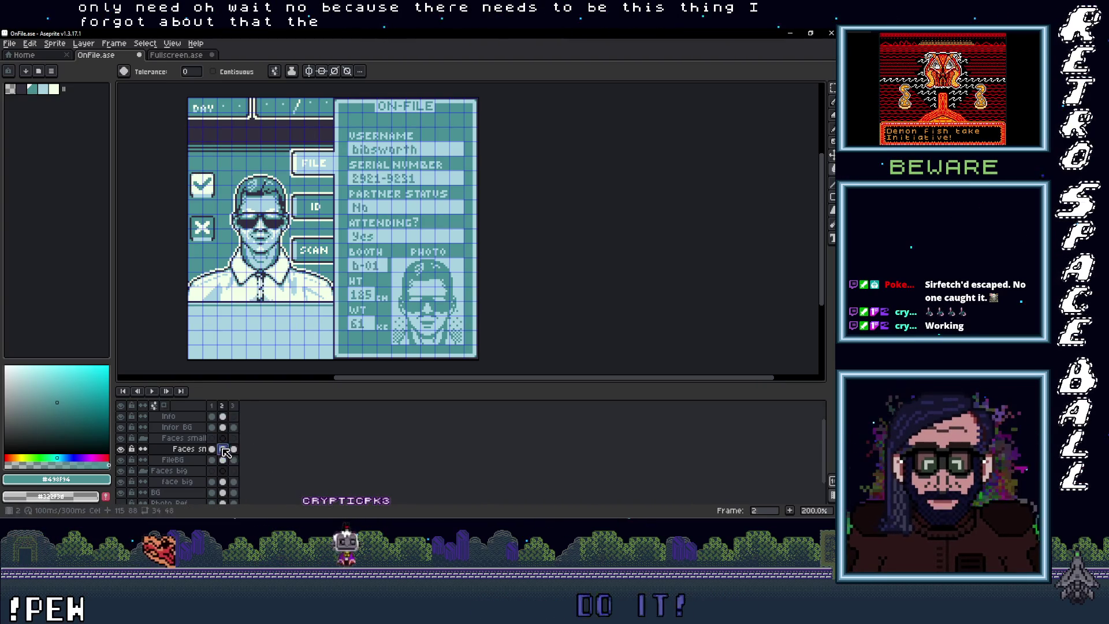
key("Left")
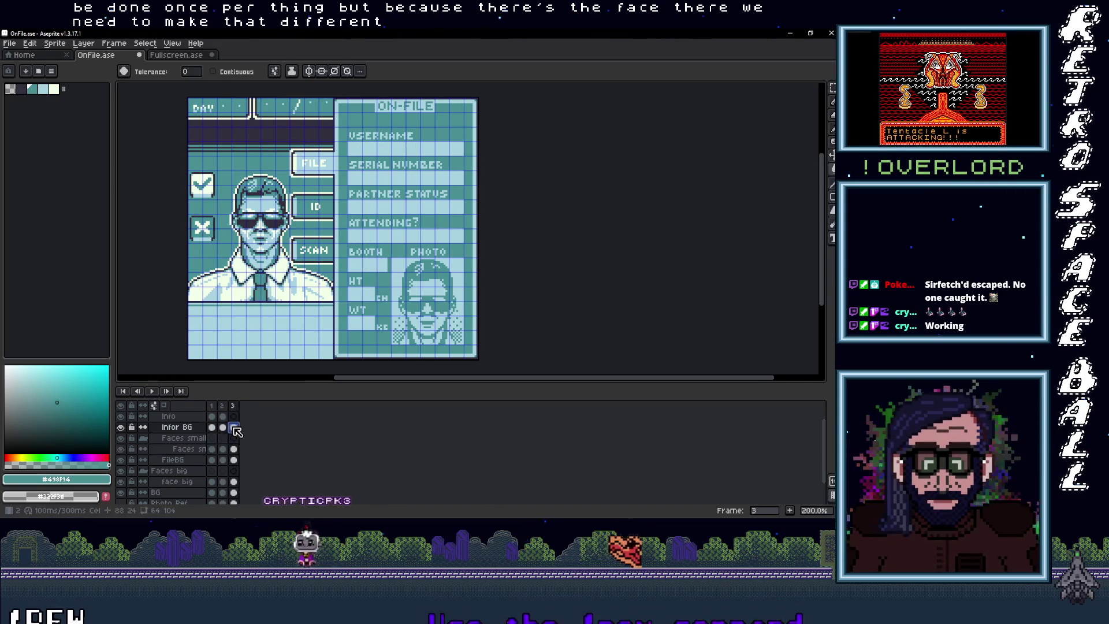
left_click(223, 427)
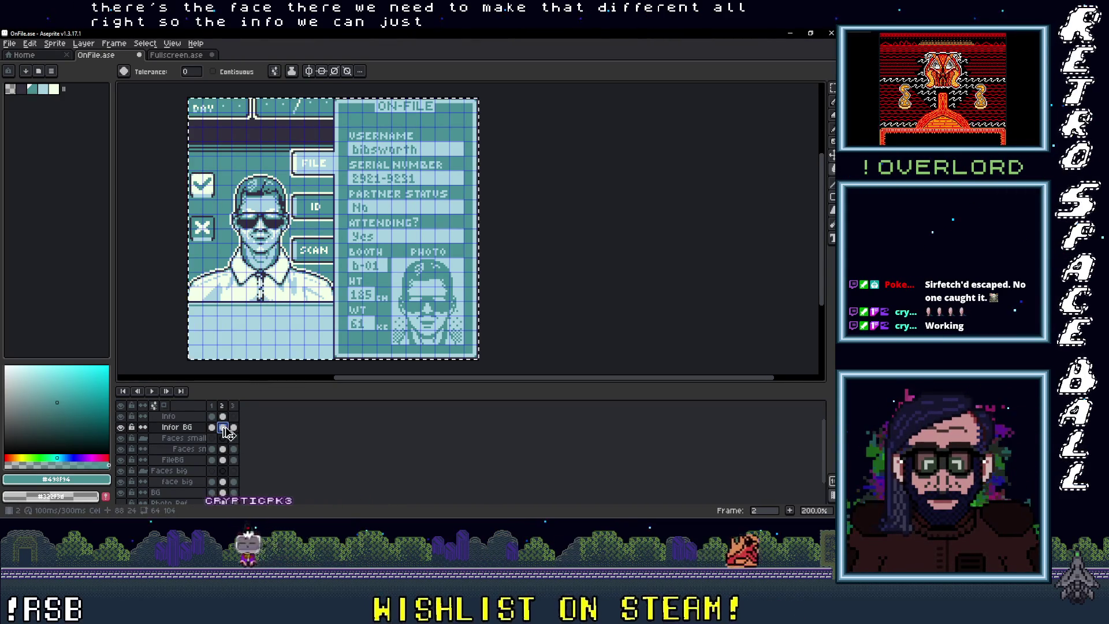
Step: Copy frame 2's info text (booth b-01, 185 cm, 61 kg) onto frame 3 and commit it
key("ctrl+a")
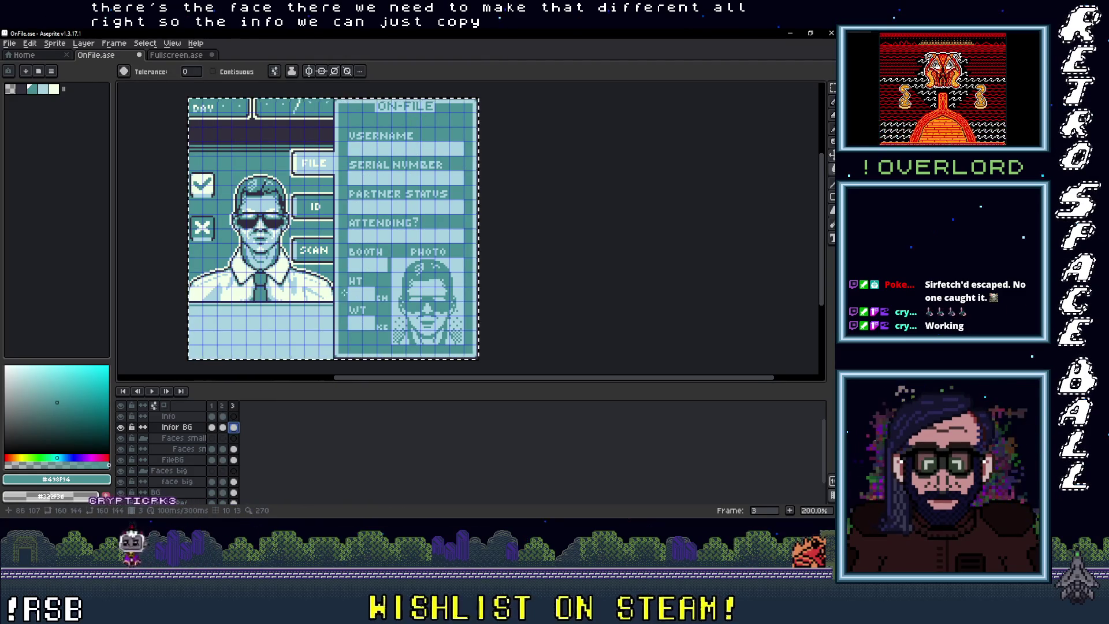
left_click(225, 417)
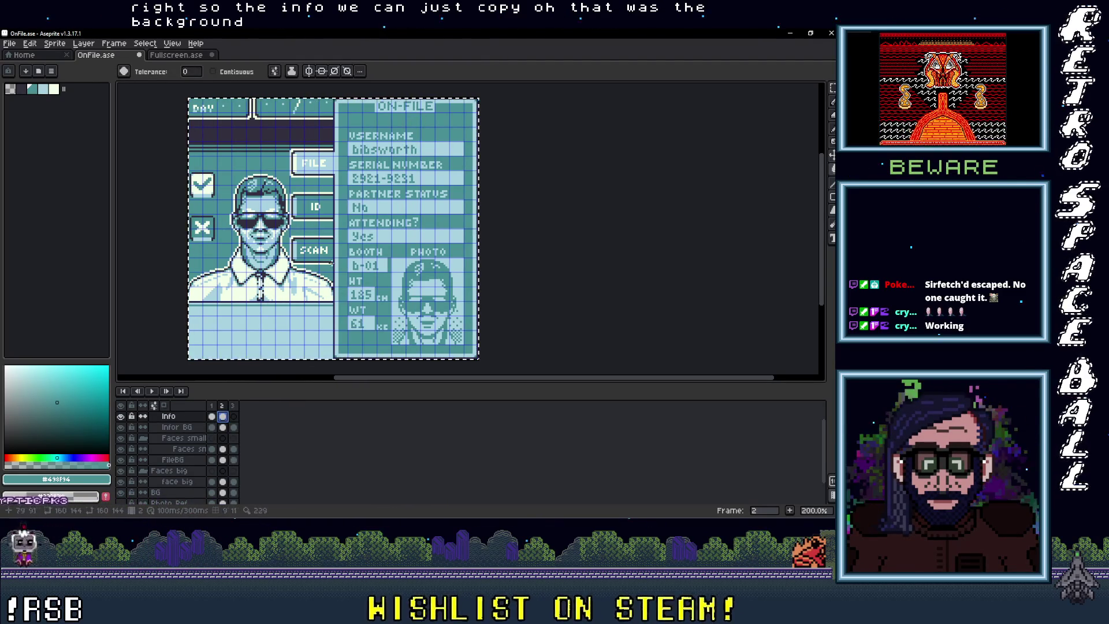
left_click(317, 295)
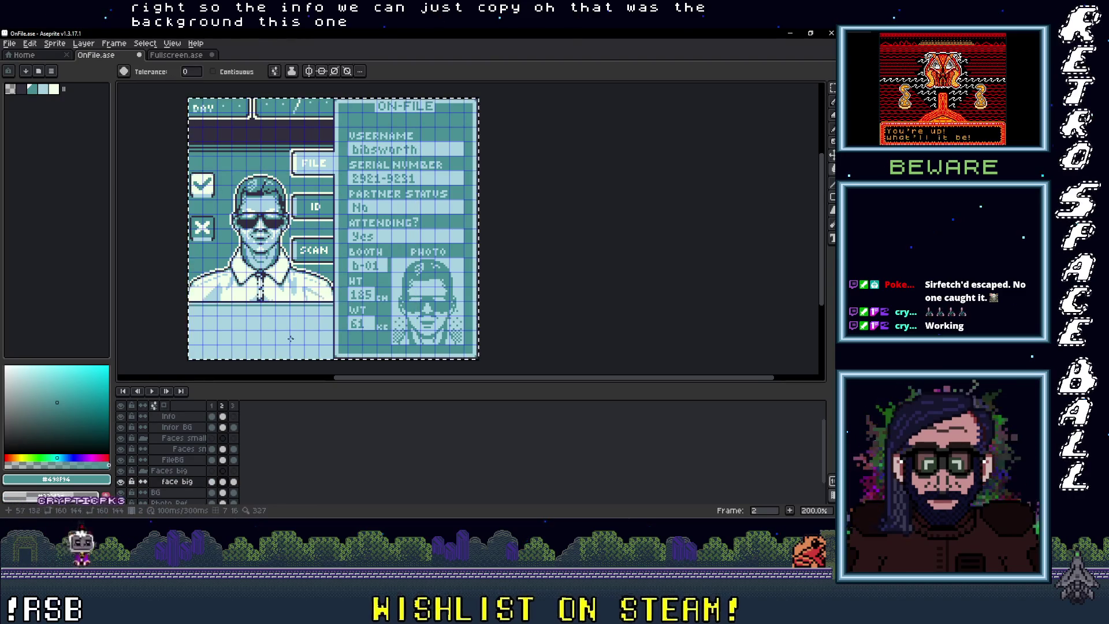
left_click(234, 417)
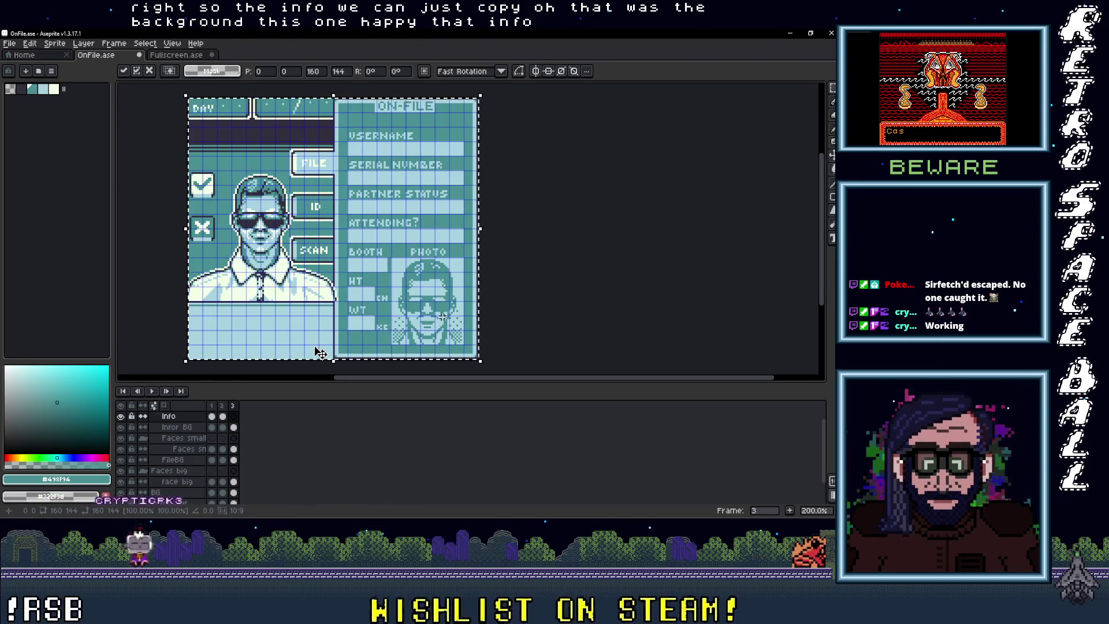
left_click(224, 428)
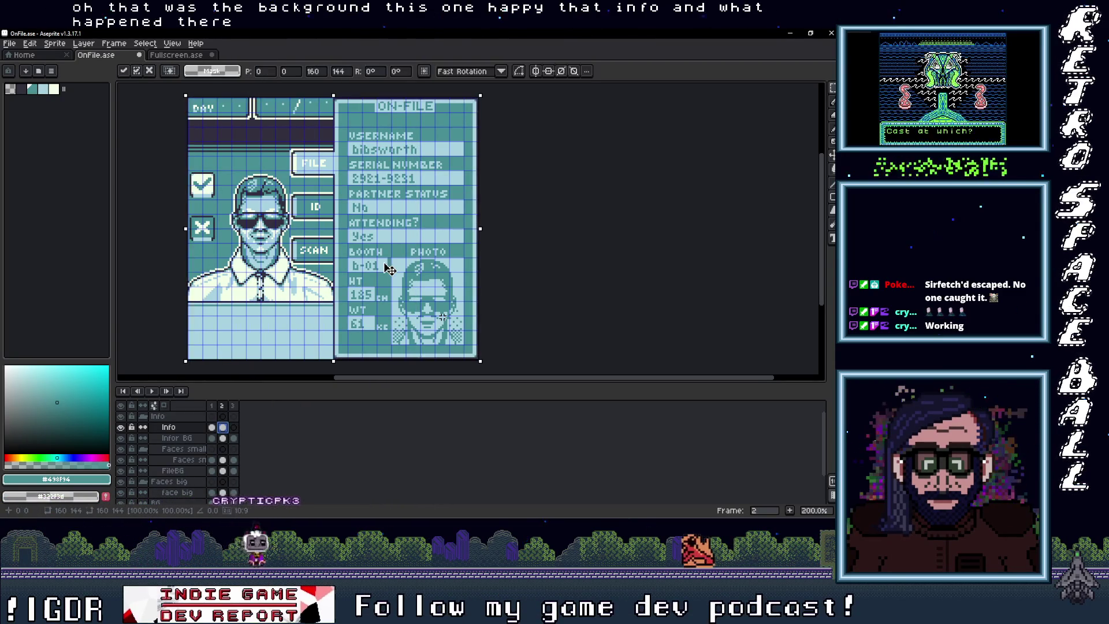
left_click(389, 269)
key("period")
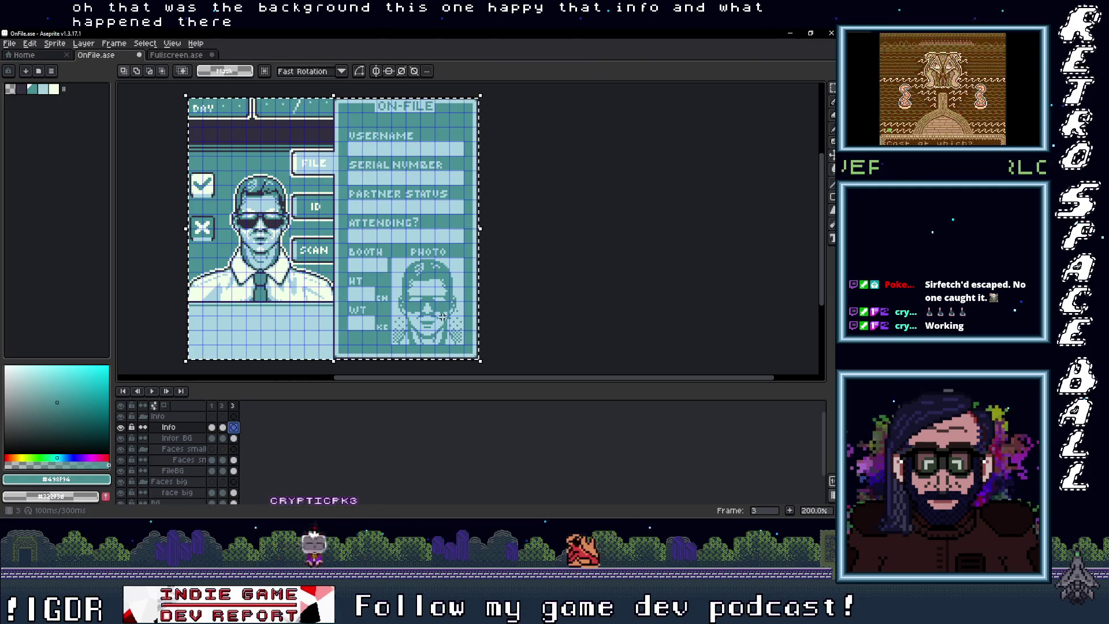
key("ctrl+d")
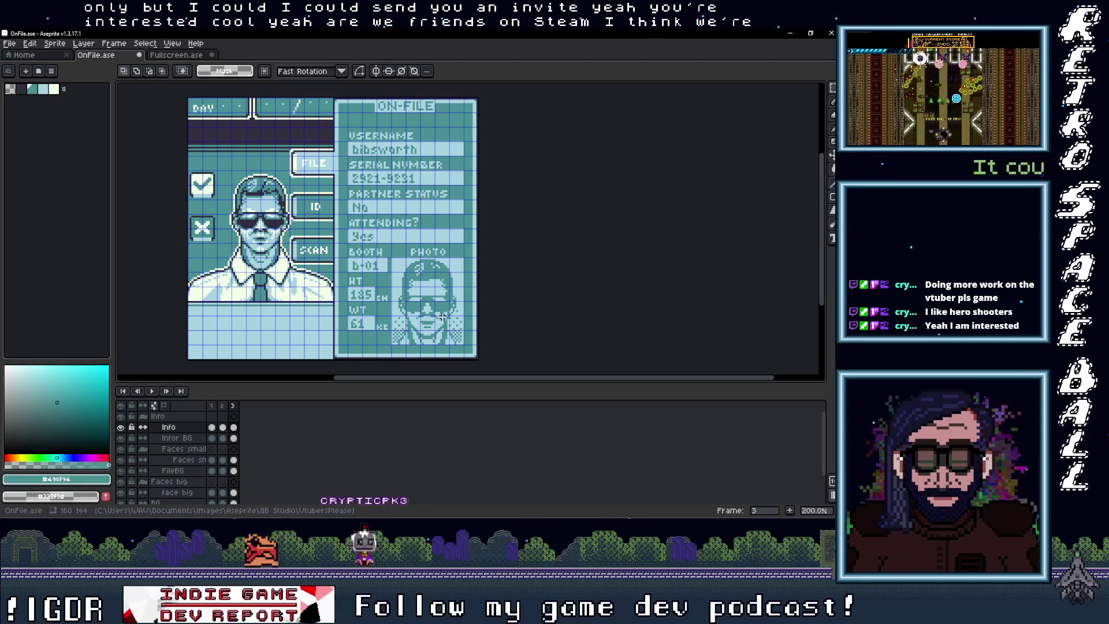
Step: Reveal the hidden taskbar tray icons and bring up the Steam library
left_click(811, 419)
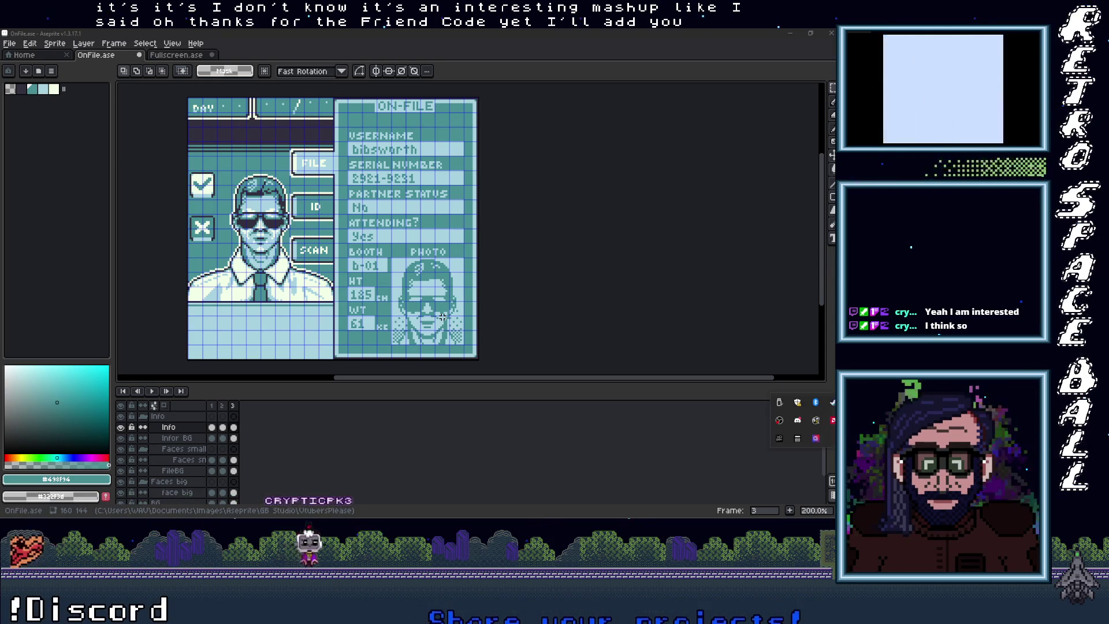
left_click(779, 420)
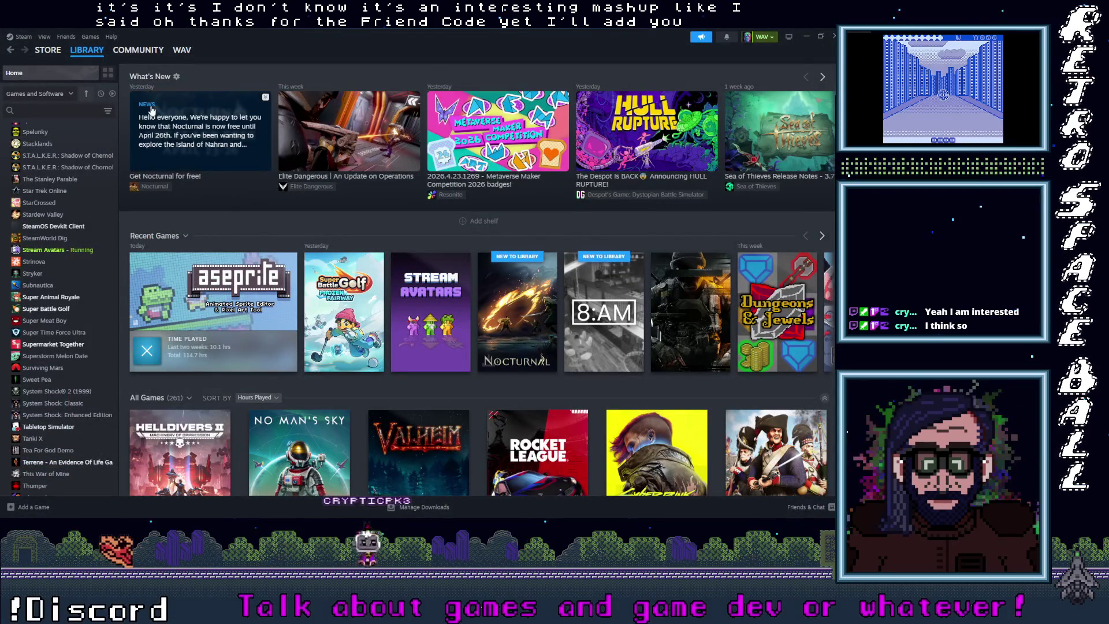
Step: Close the Steam library and open the context menu for frame 3 in Aseprite
key("alt+F4")
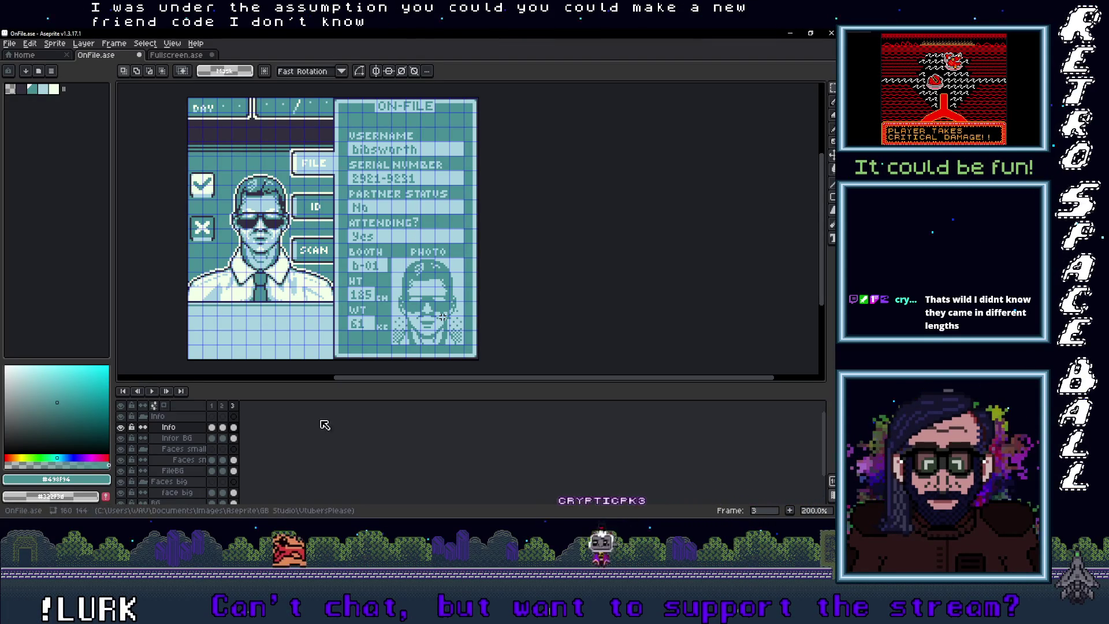
left_click(230, 409)
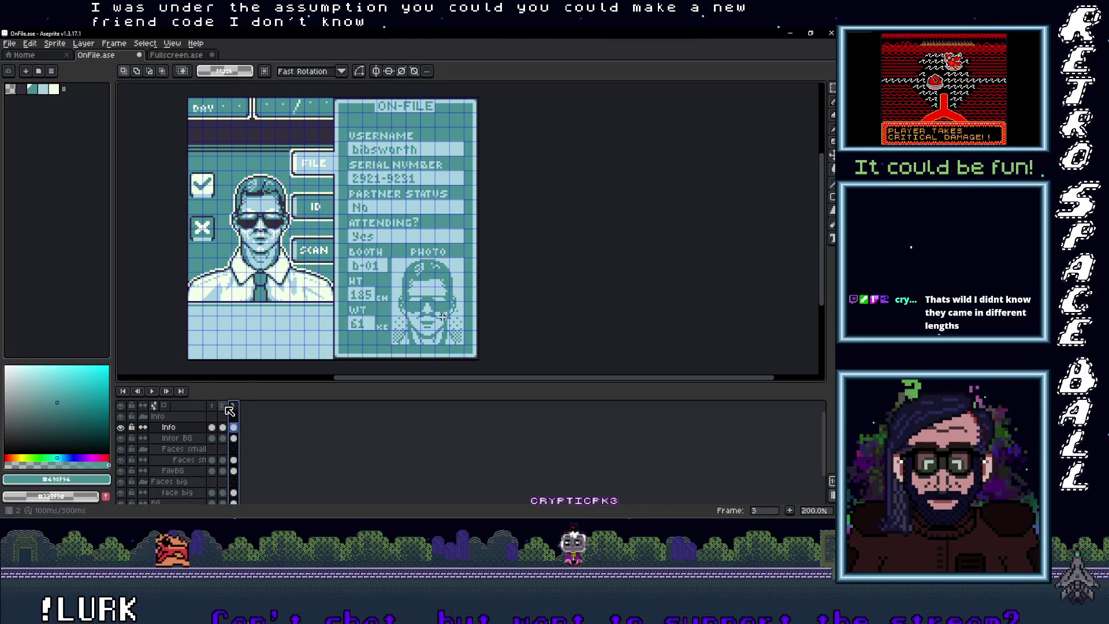
right_click(231, 407)
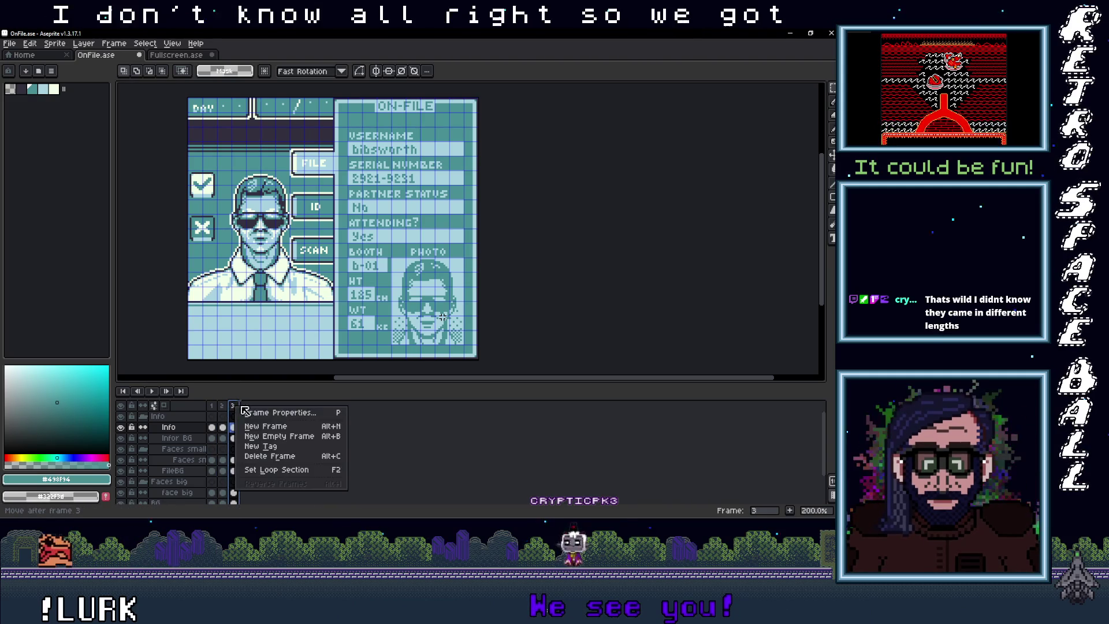
Step: Add frame 4 and delete its Info text, small photo face and big face cels
left_click(257, 427)
left_click(245, 427)
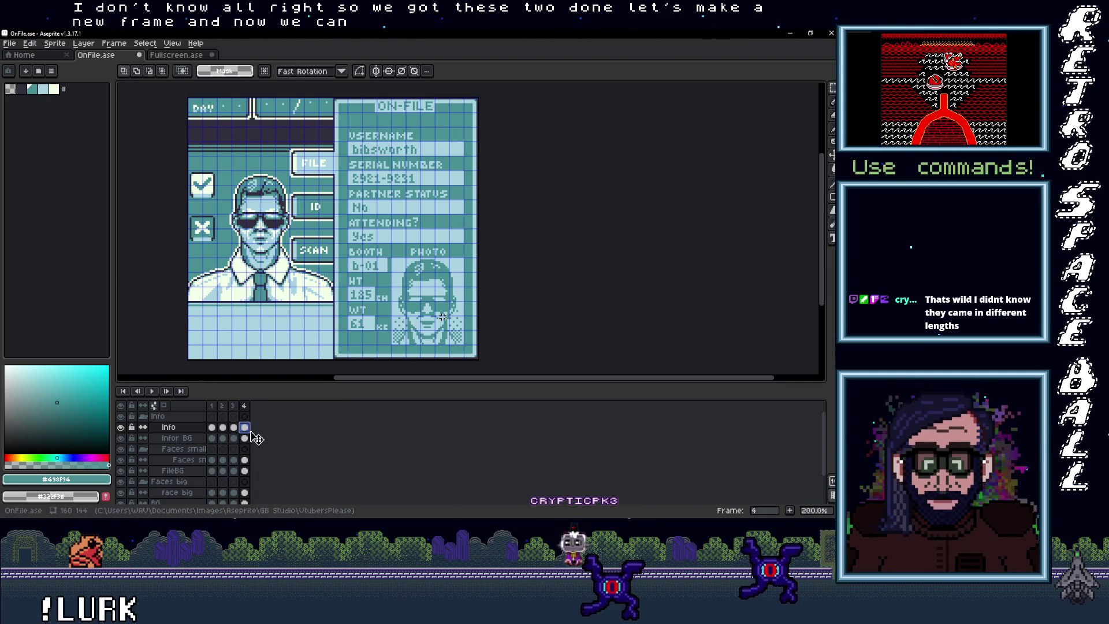
key("Delete")
left_click(244, 459)
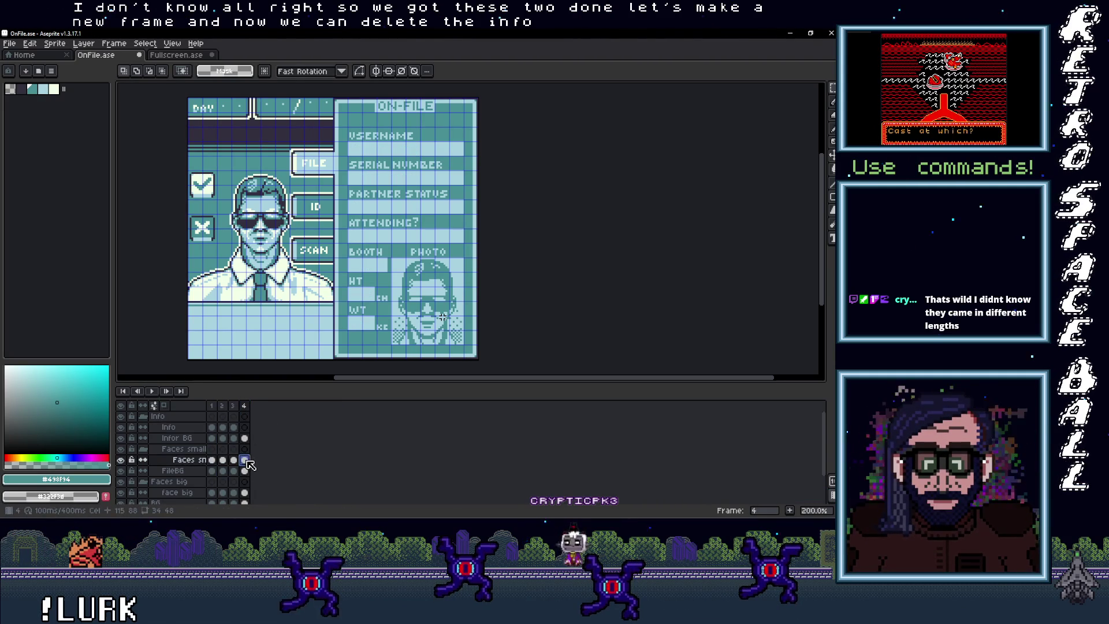
key("Delete")
scroll(248, 464, "down", 1)
left_click(243, 471)
key("Delete")
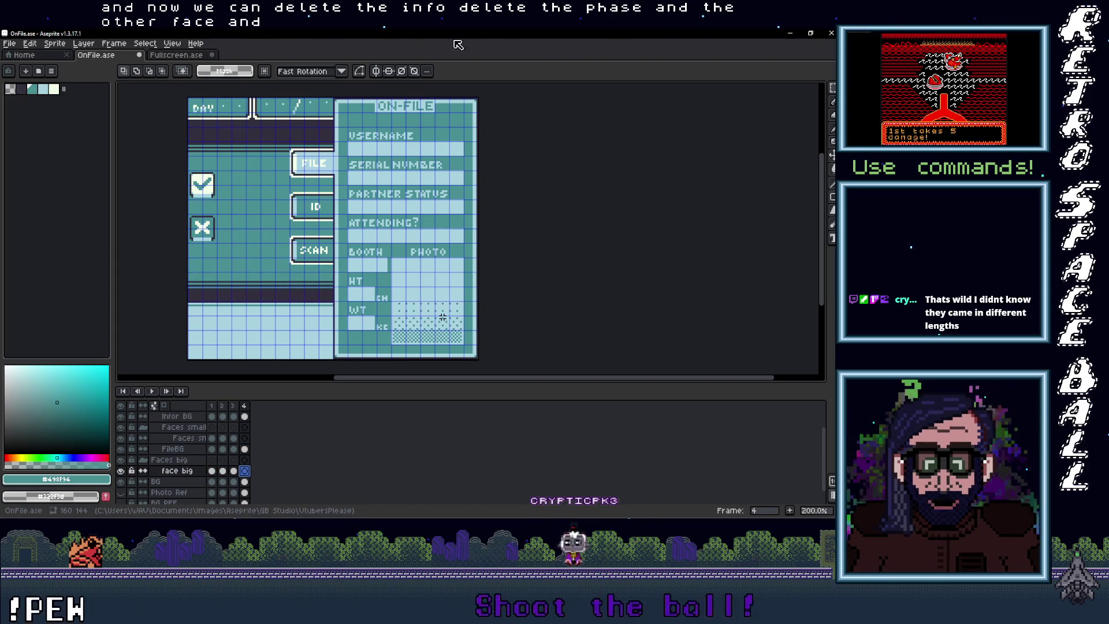
Step: Clear the cel selection, switch to the pencil, and bring the portraits folder window forward
mouse_move(499, 307)
left_mouse_down()
mouse_move(470, 297)
mouse_move(445, 302)
mouse_move(442, 317)
left_mouse_up()
left_click(442, 317)
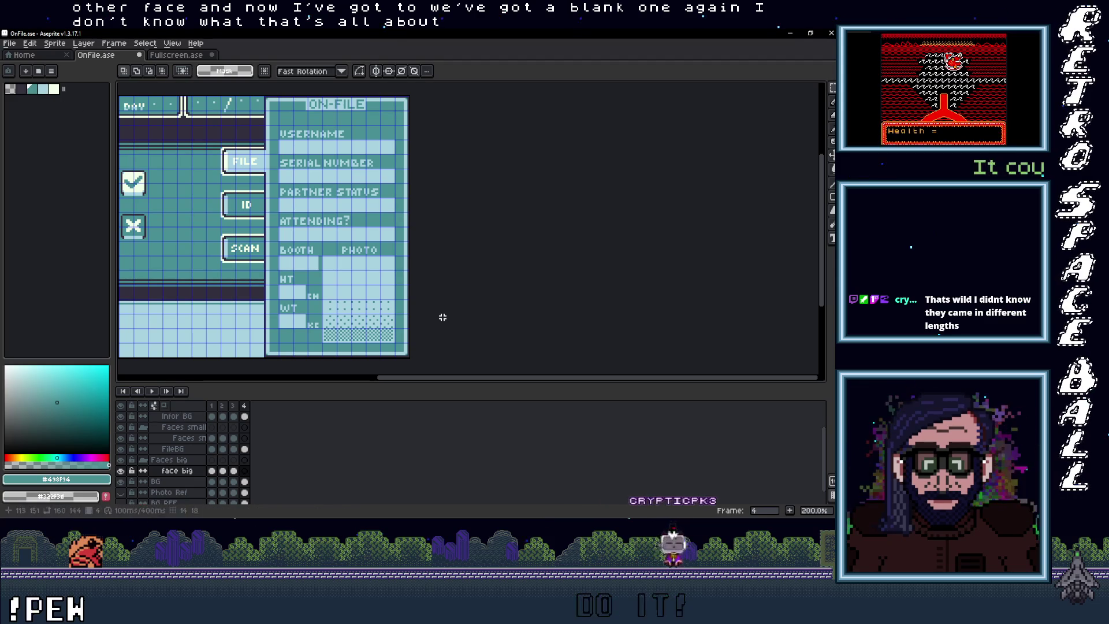
key("b")
scroll(438, 287, "left", 3)
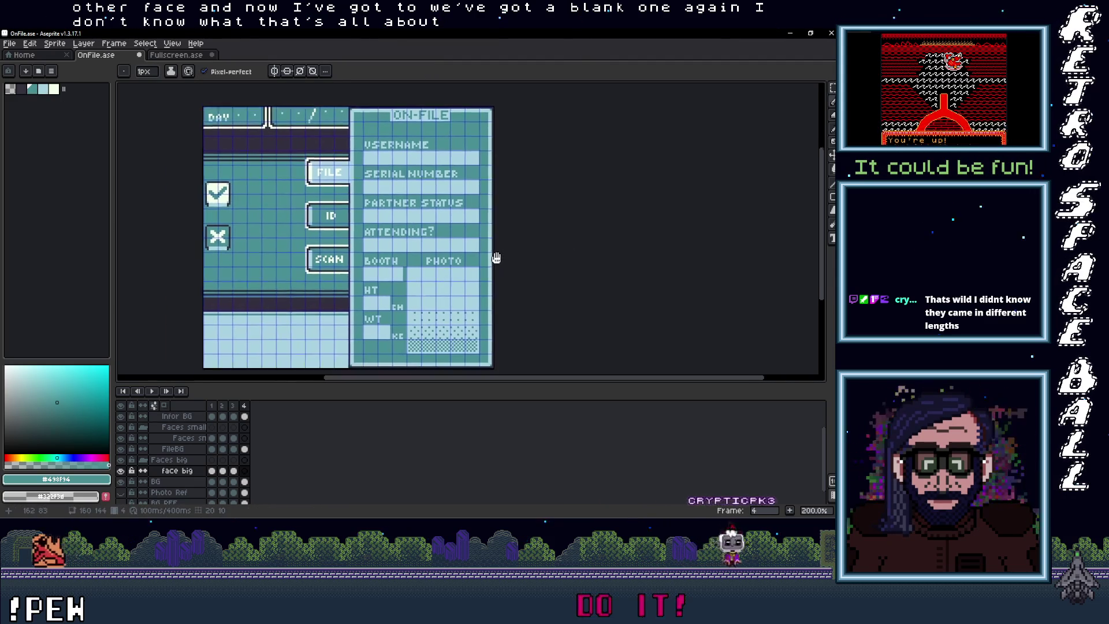
left_click(791, 18)
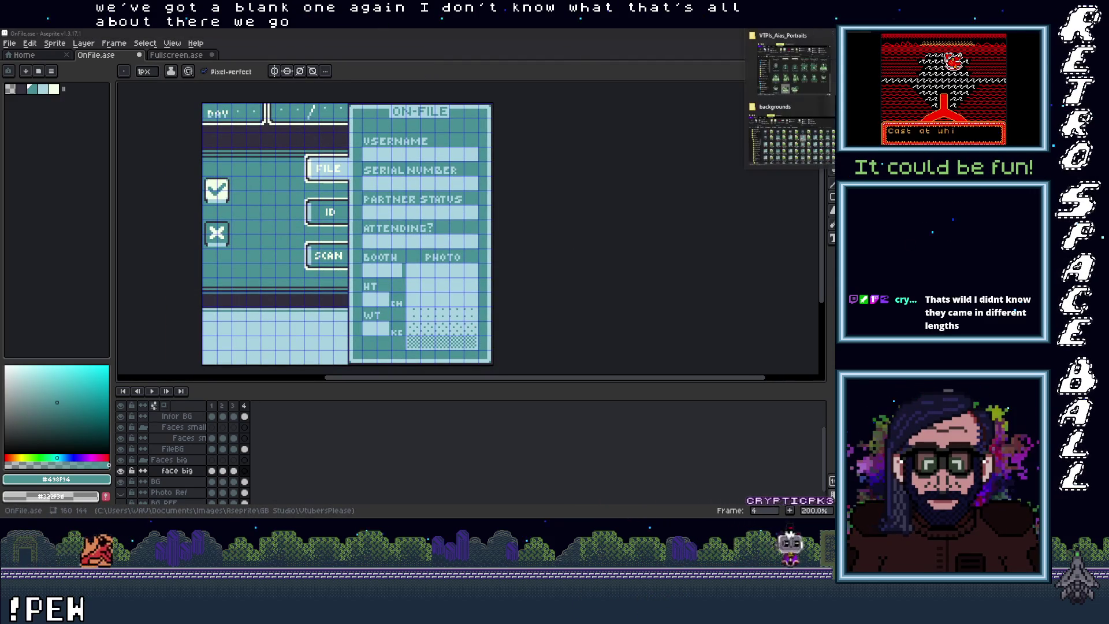
left_click(784, 49)
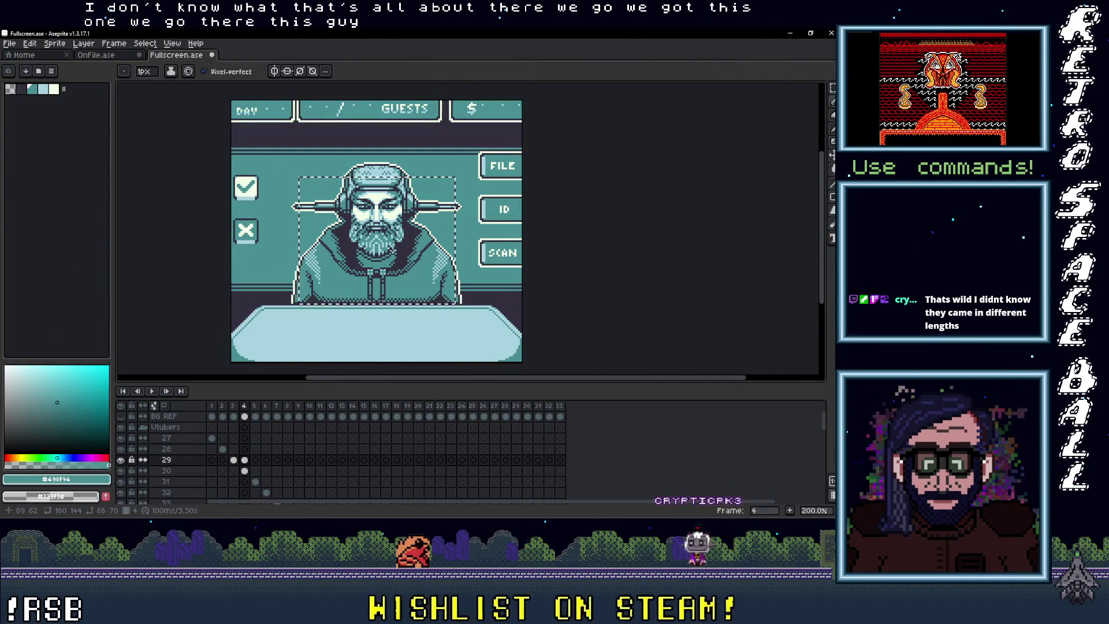
Step: Select the bearded headphone-wearing face on Fullscreen.ase frame 4, then return to OnFile.ase
left_click(245, 470)
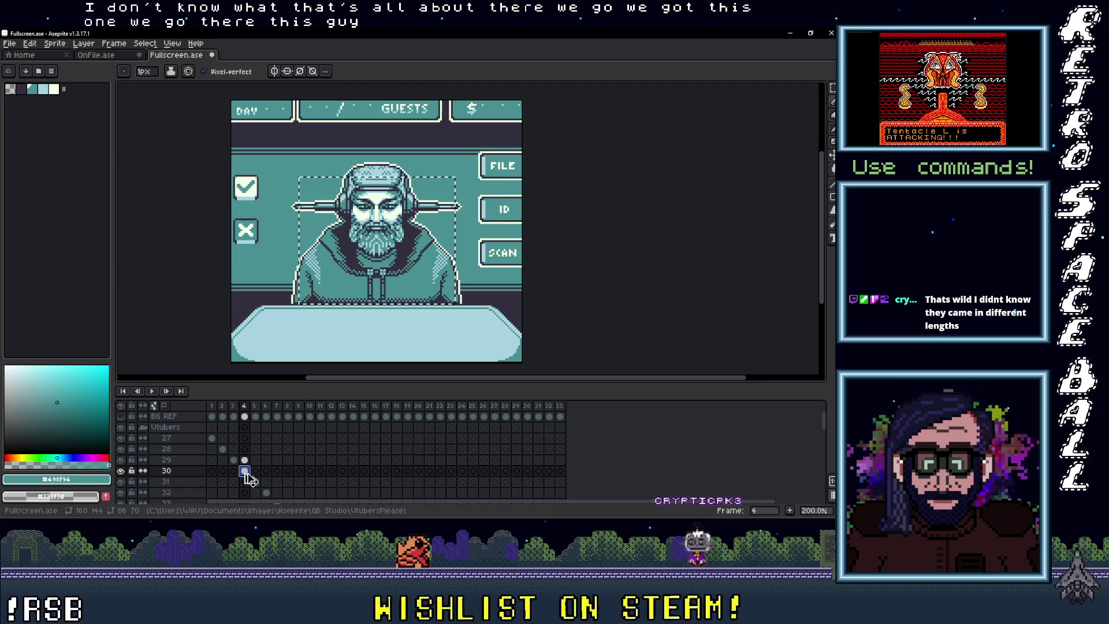
key("v")
left_click(381, 257)
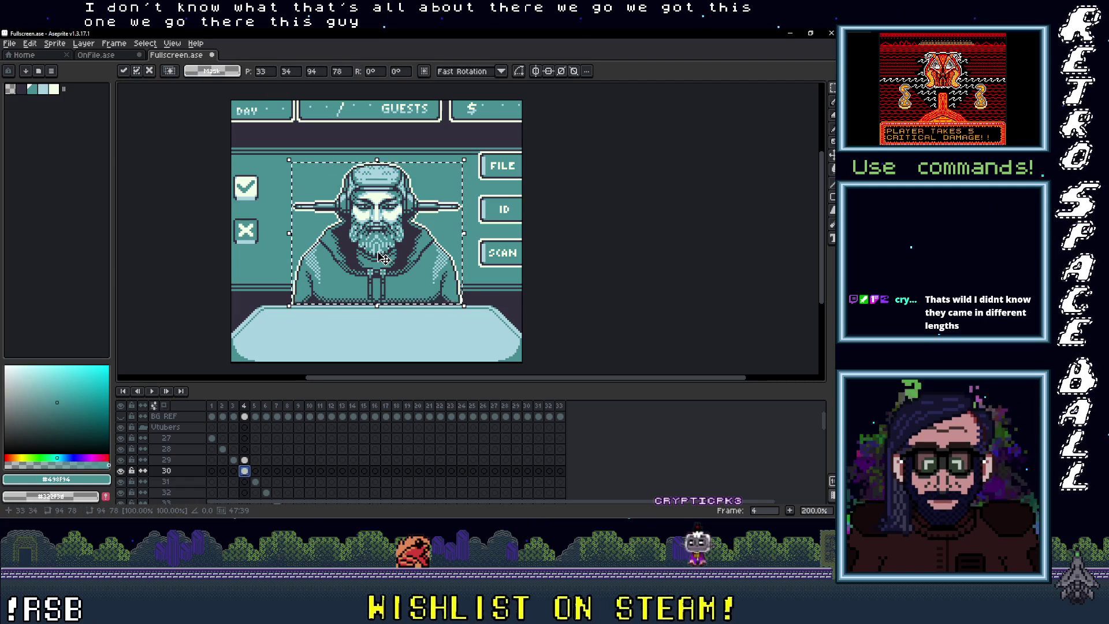
key("Return")
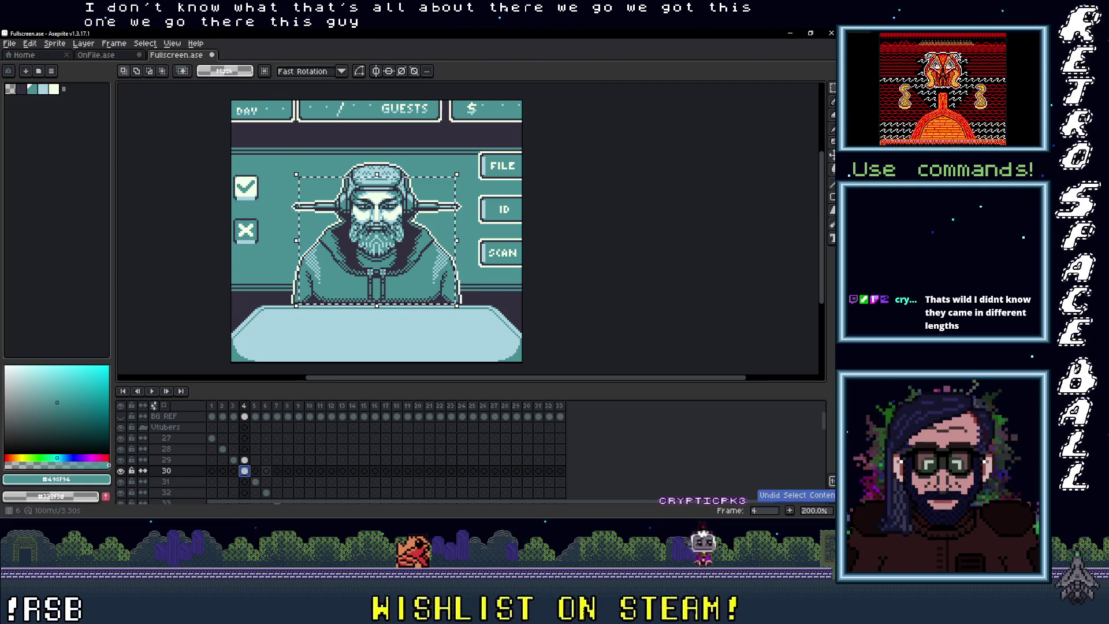
left_click(393, 230)
key("ctrl+z")
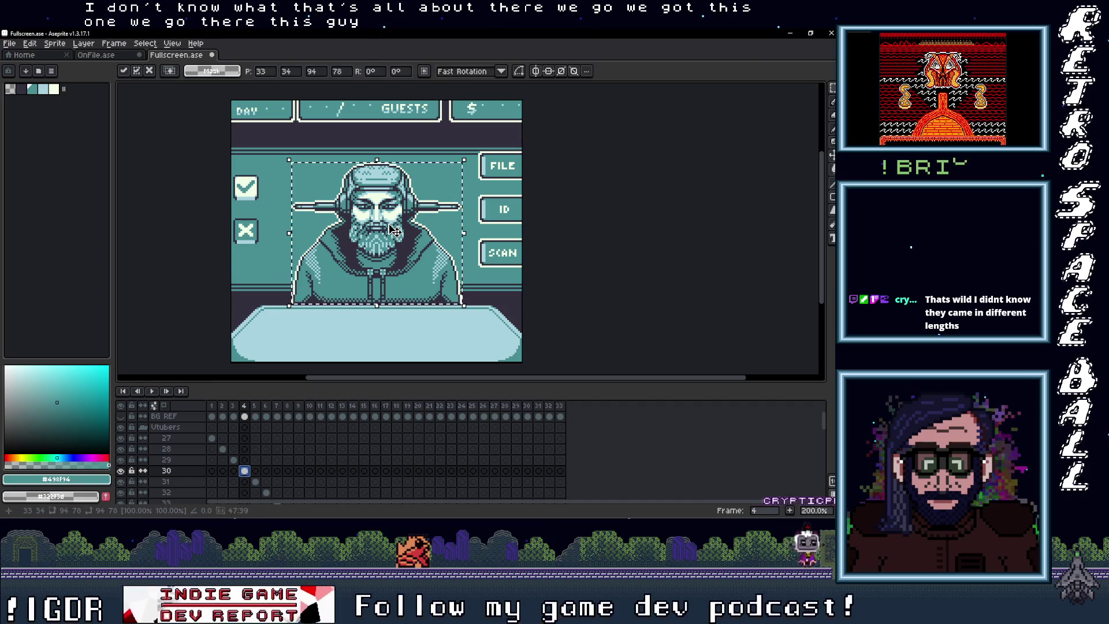
key("ctrl+shift+Tab")
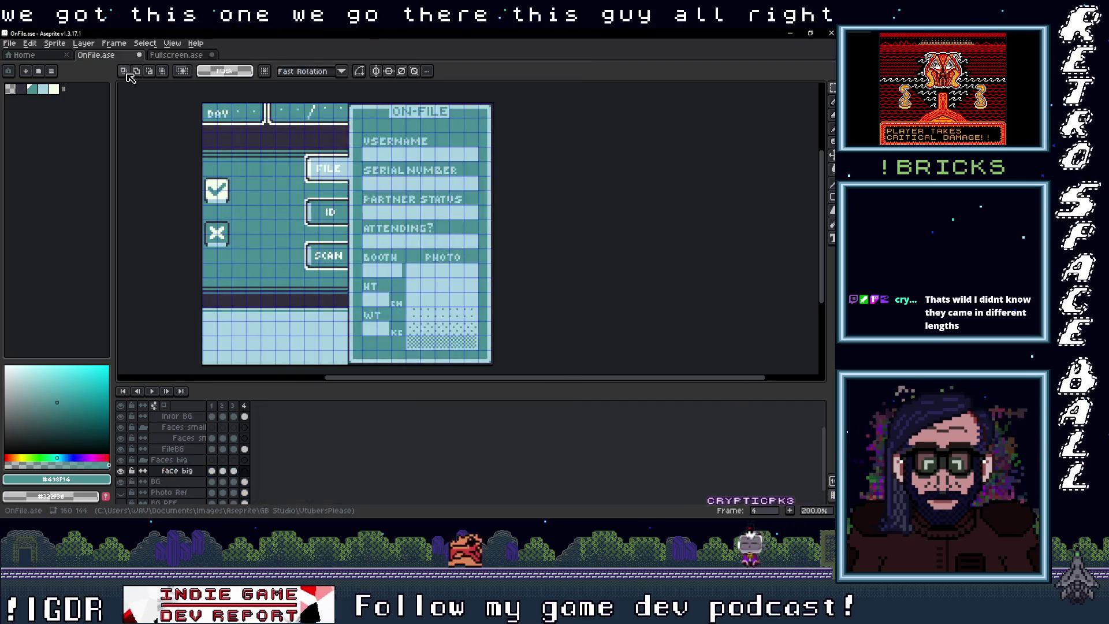
left_click(244, 471)
key("ctrl+v")
left_click_drag(327, 306, 248, 307)
scroll(253, 316, "up", 4)
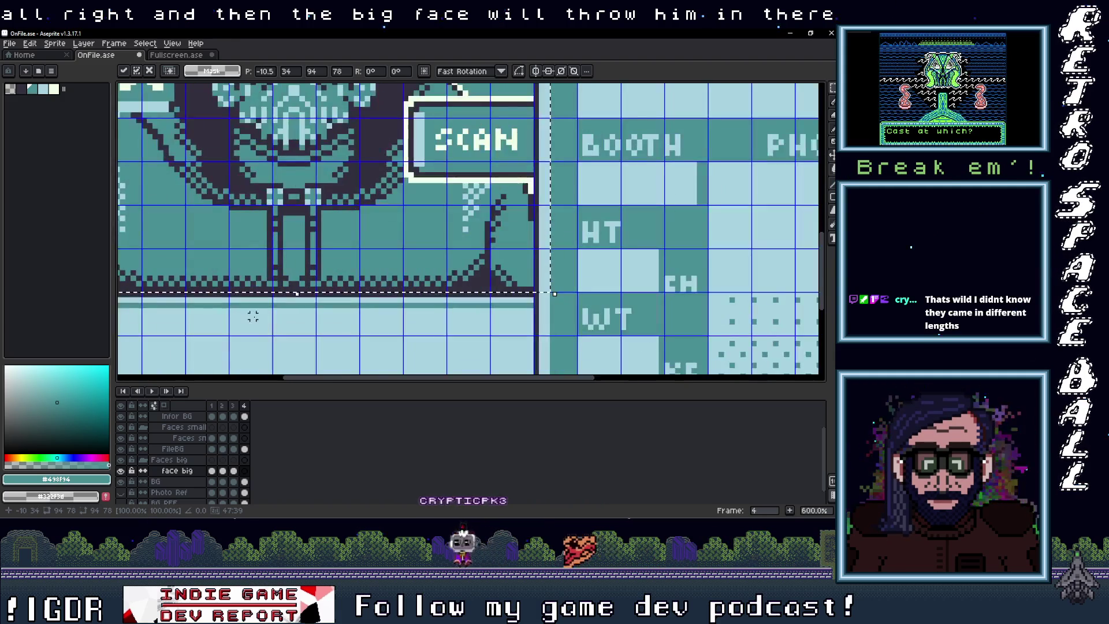
scroll(323, 304, "down", 3)
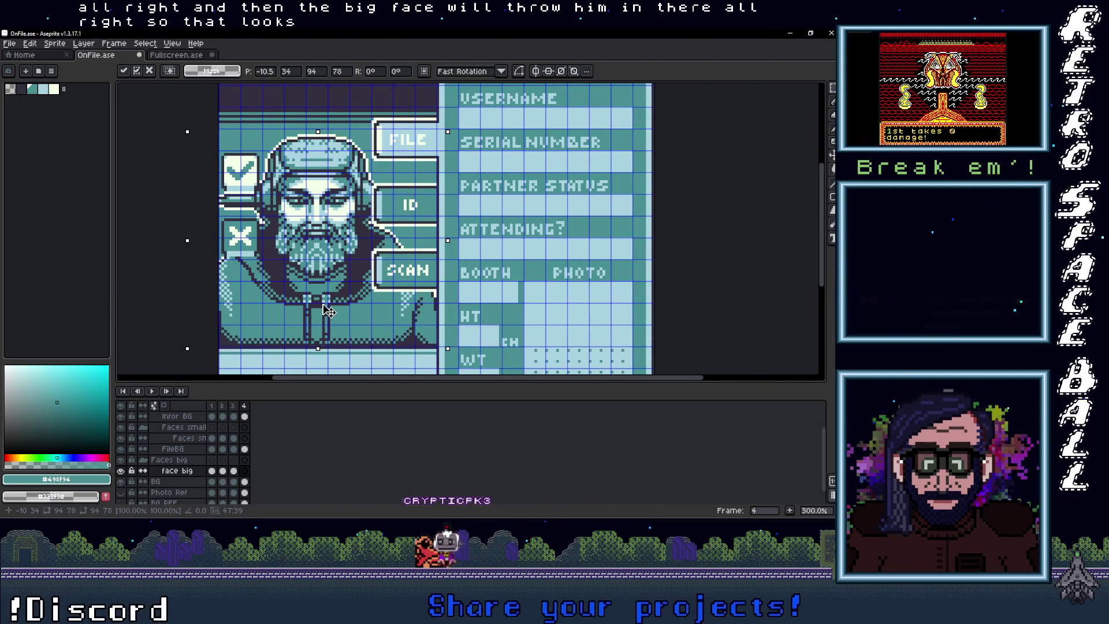
left_click_drag(328, 311, 339, 314)
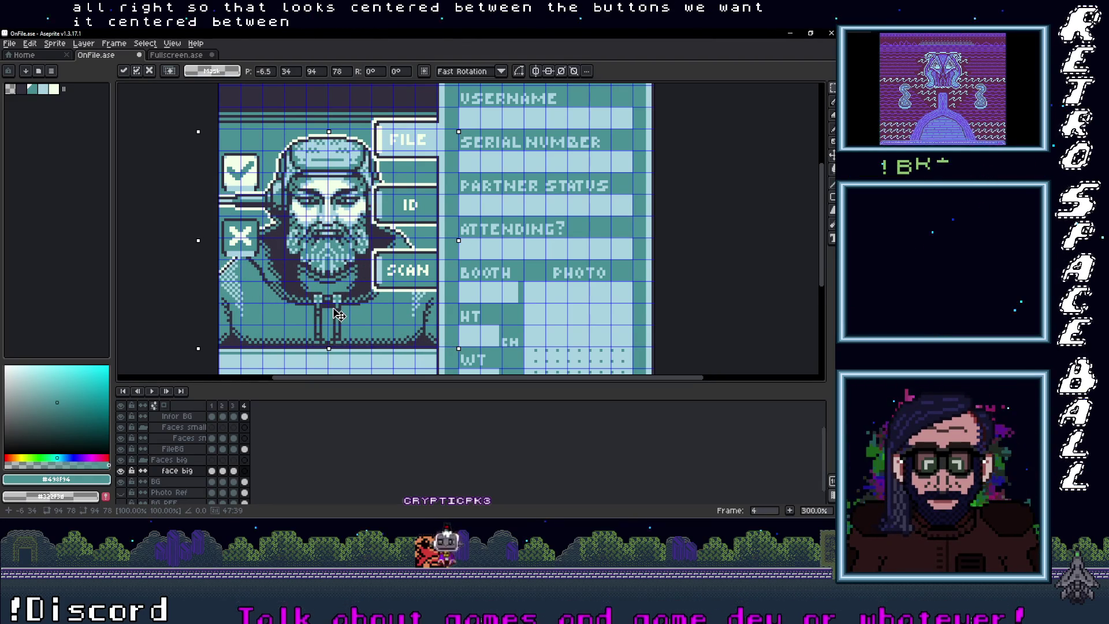
scroll(335, 311, "down", 2)
scroll(339, 316, "up", 1)
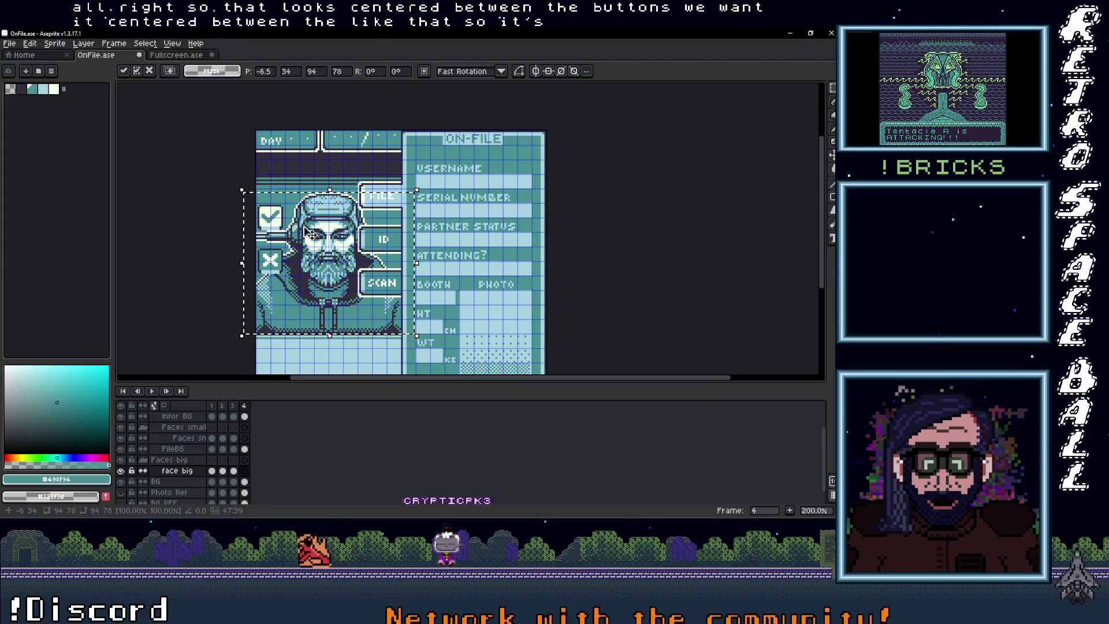
key("ctrl+d")
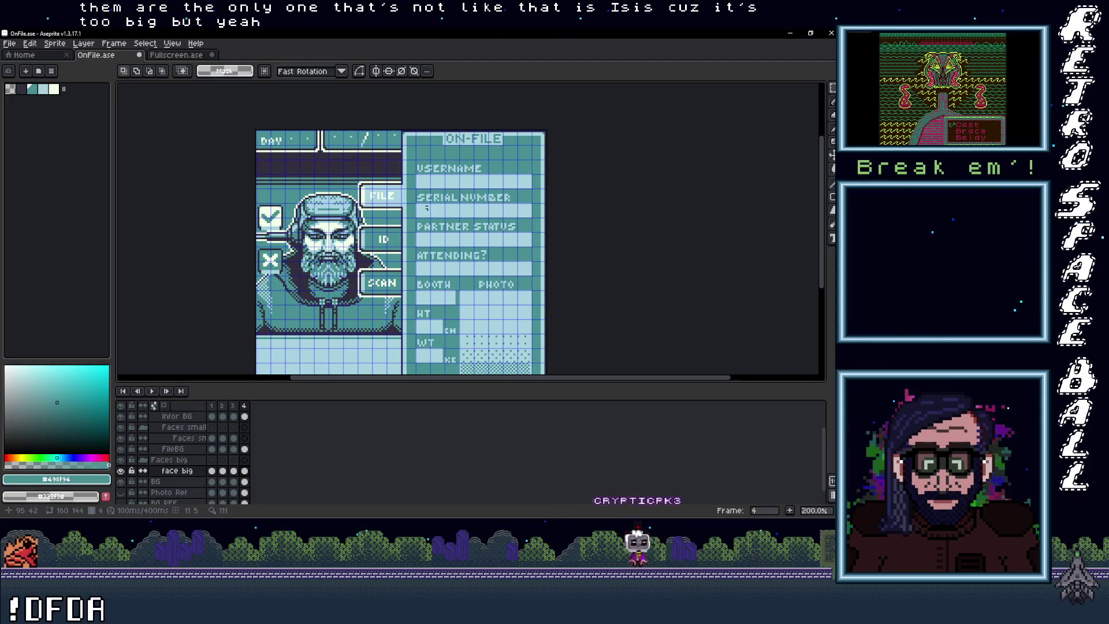
left_click_drag(462, 270, 449, 261)
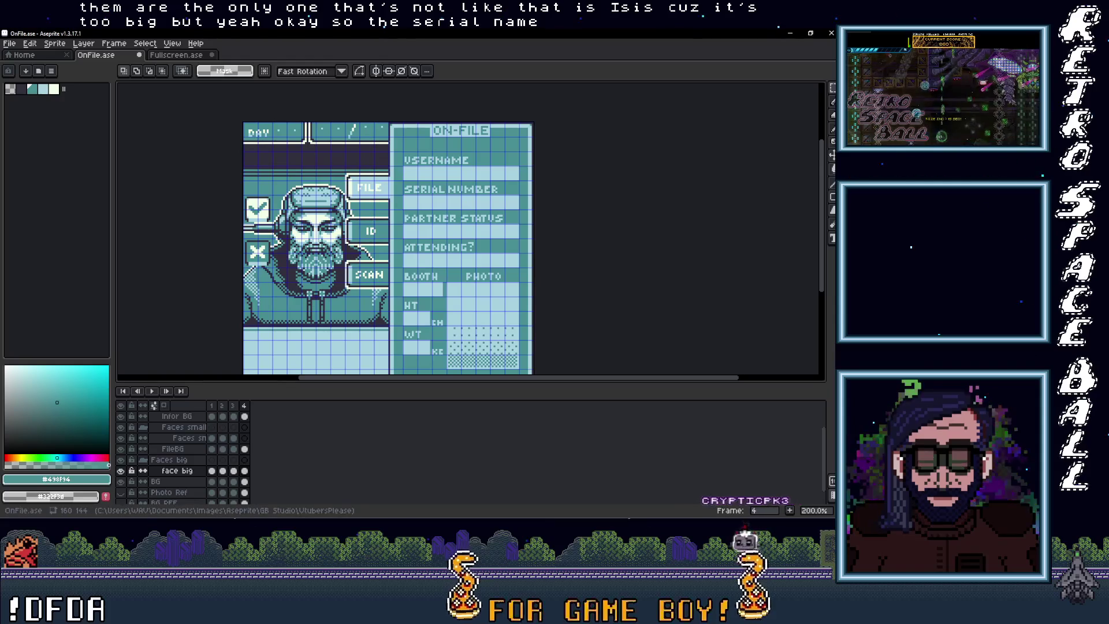
left_click(801, 87)
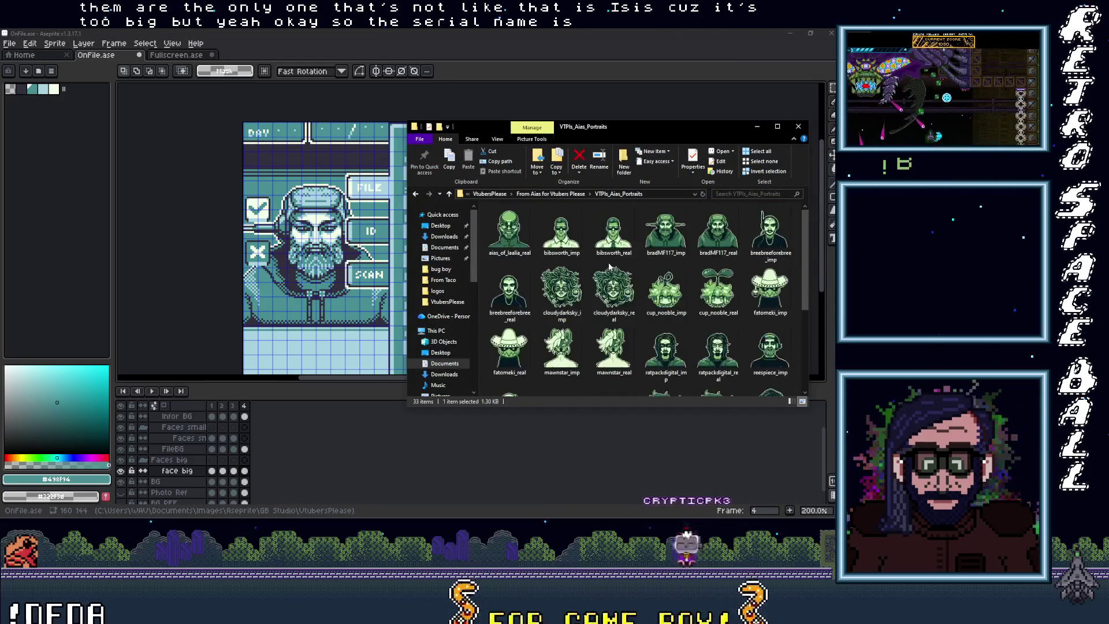
left_click(648, 252)
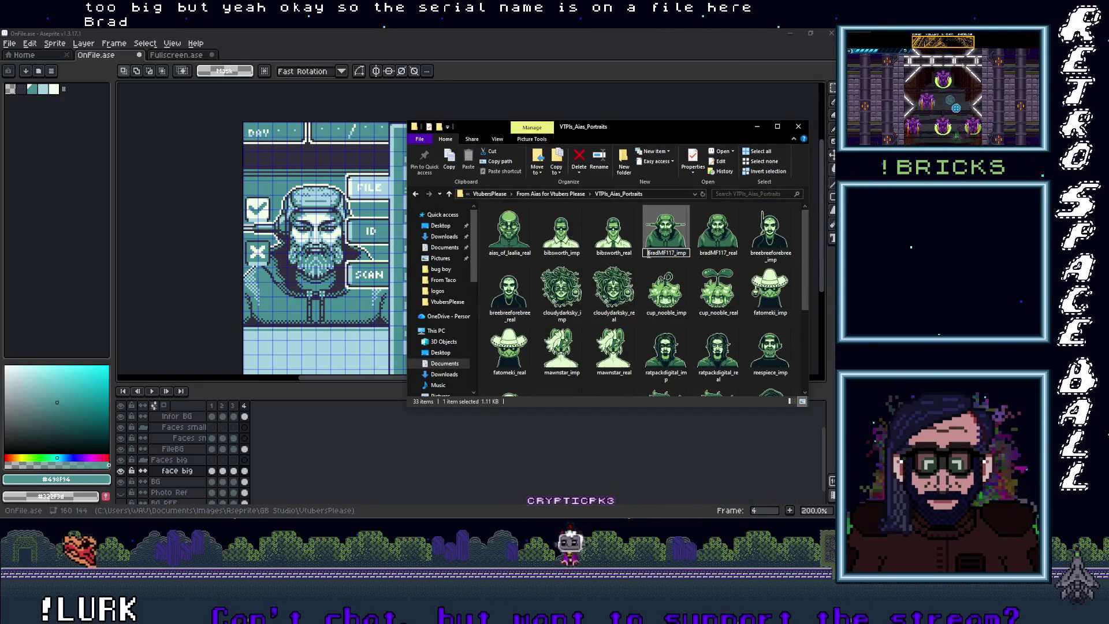
left_click_drag(664, 258, 674, 259)
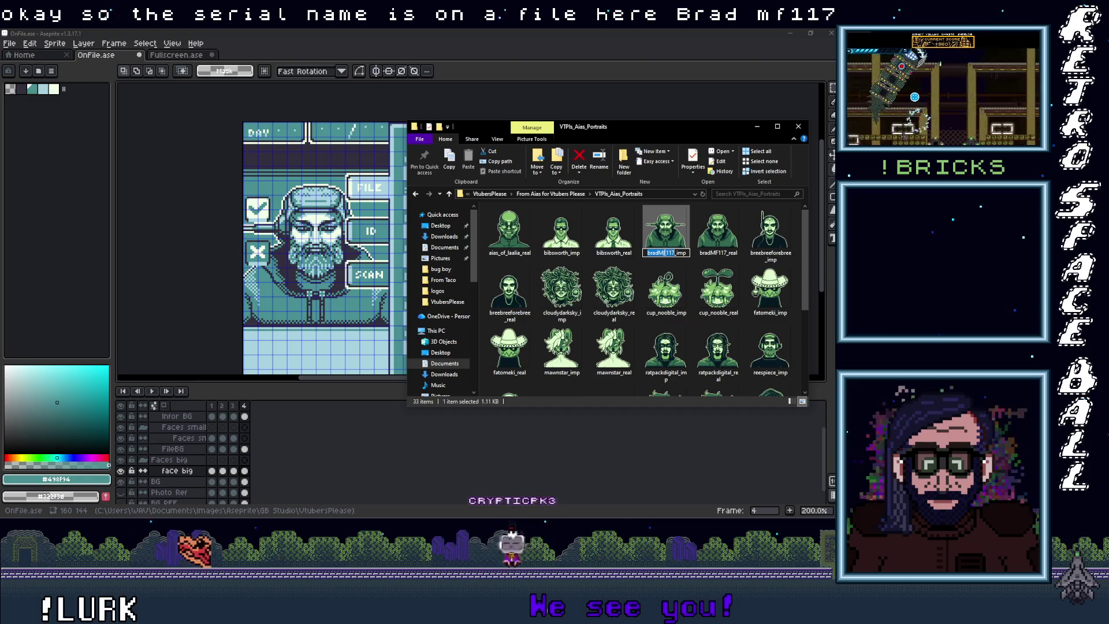
right_click(670, 259)
left_click(690, 297)
left_click(496, 93)
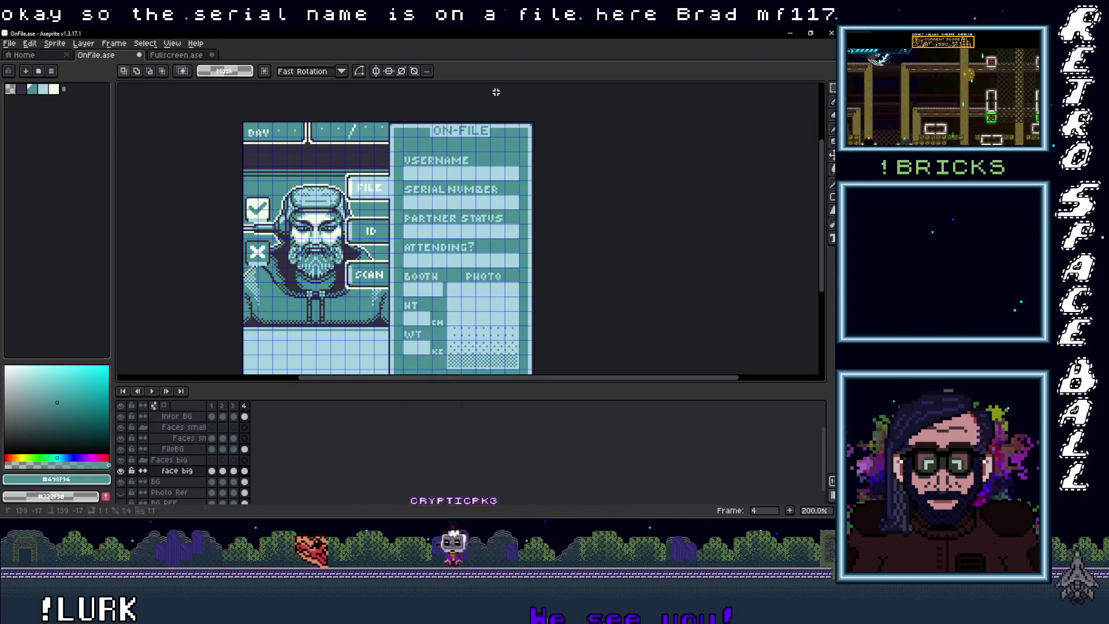
scroll(243, 439, "up", 1)
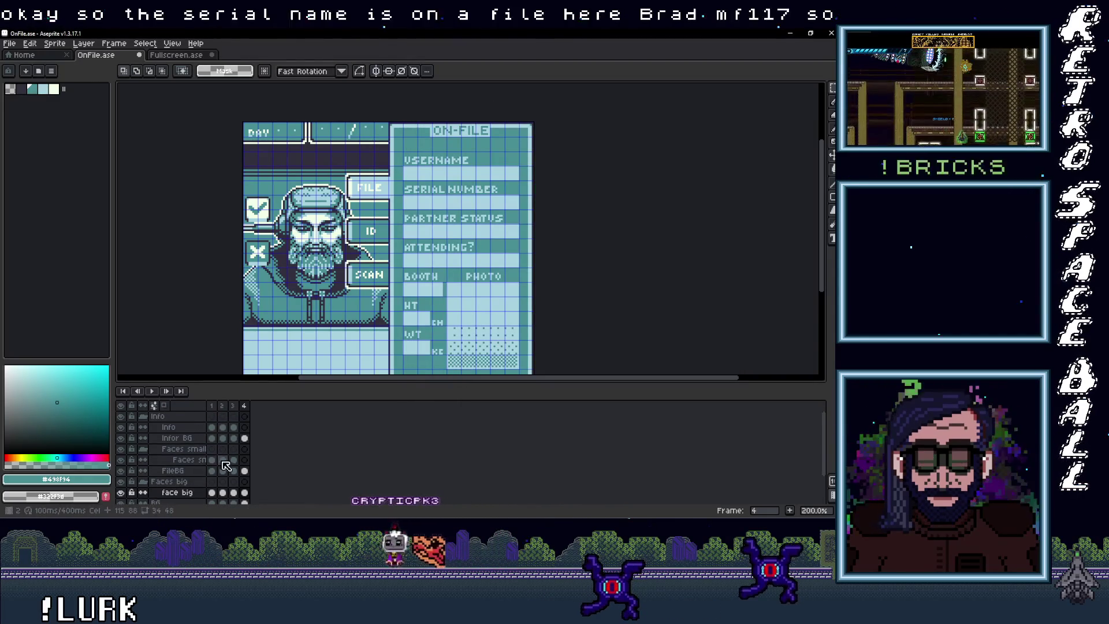
Step: Write 'bradMF117' into the USERNAME field on frame 4's Info layer and confirm its placement
left_click(245, 427)
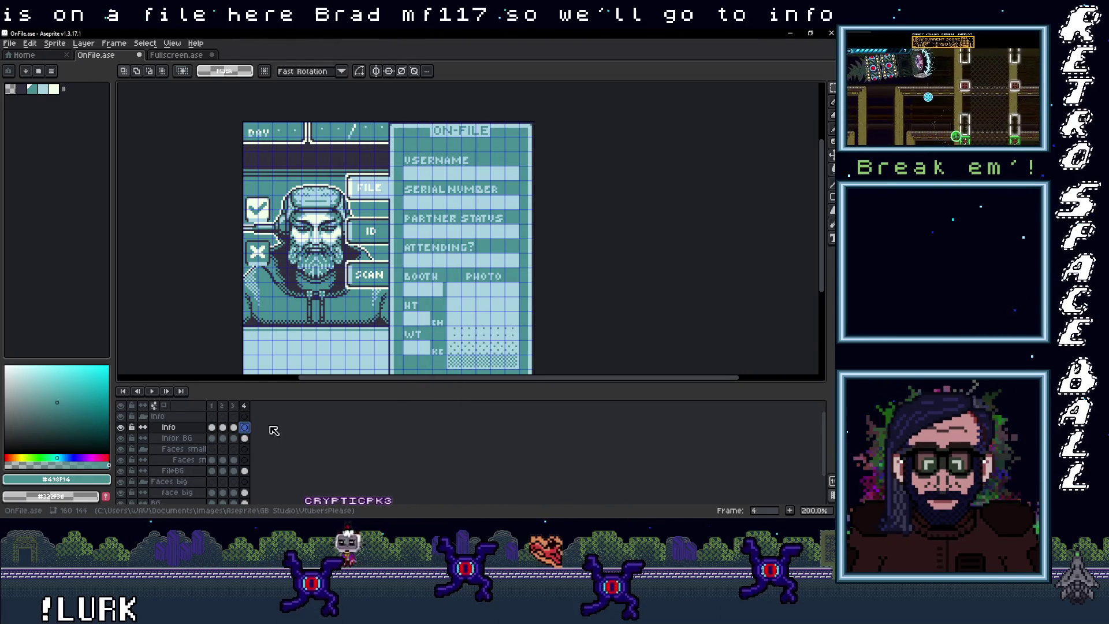
key("t")
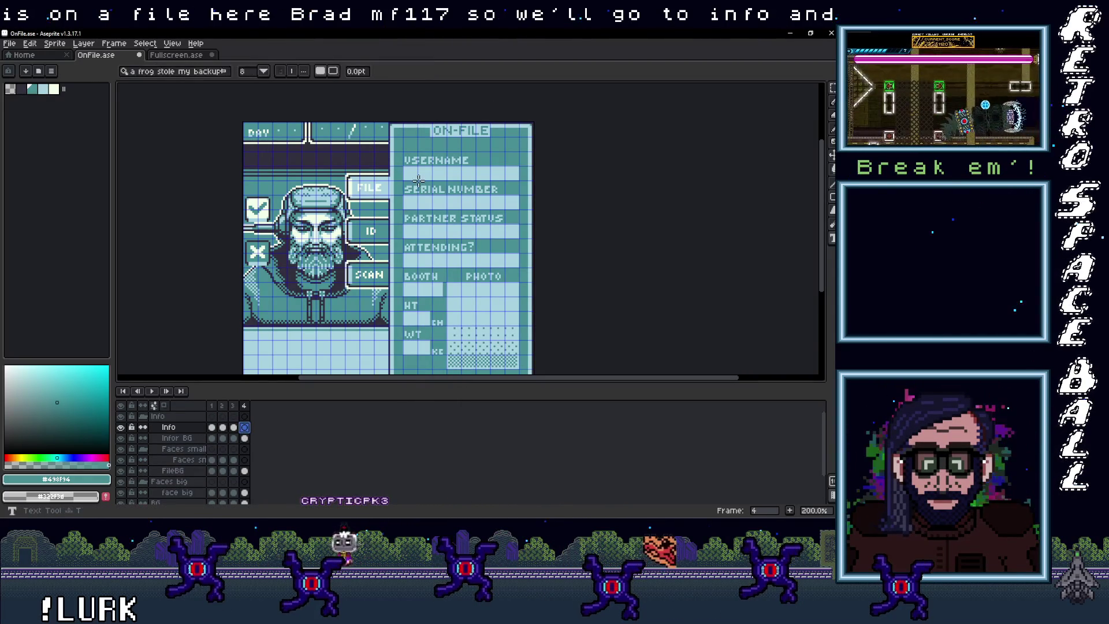
scroll(400, 165, "up", 3)
left_click_drag(402, 161, 676, 195)
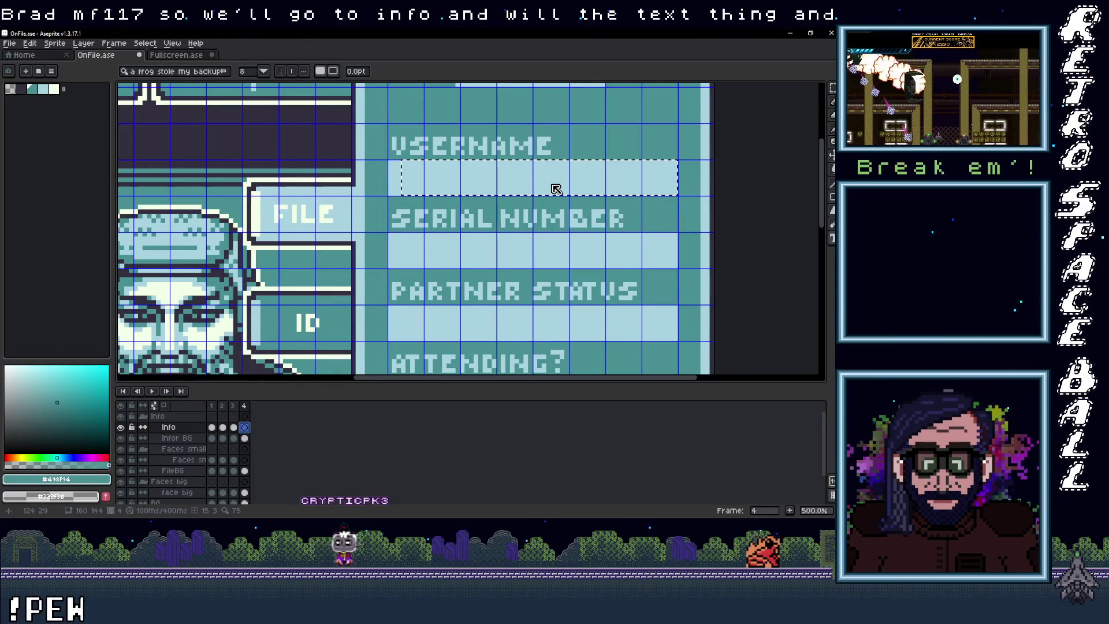
type("bradMF117")
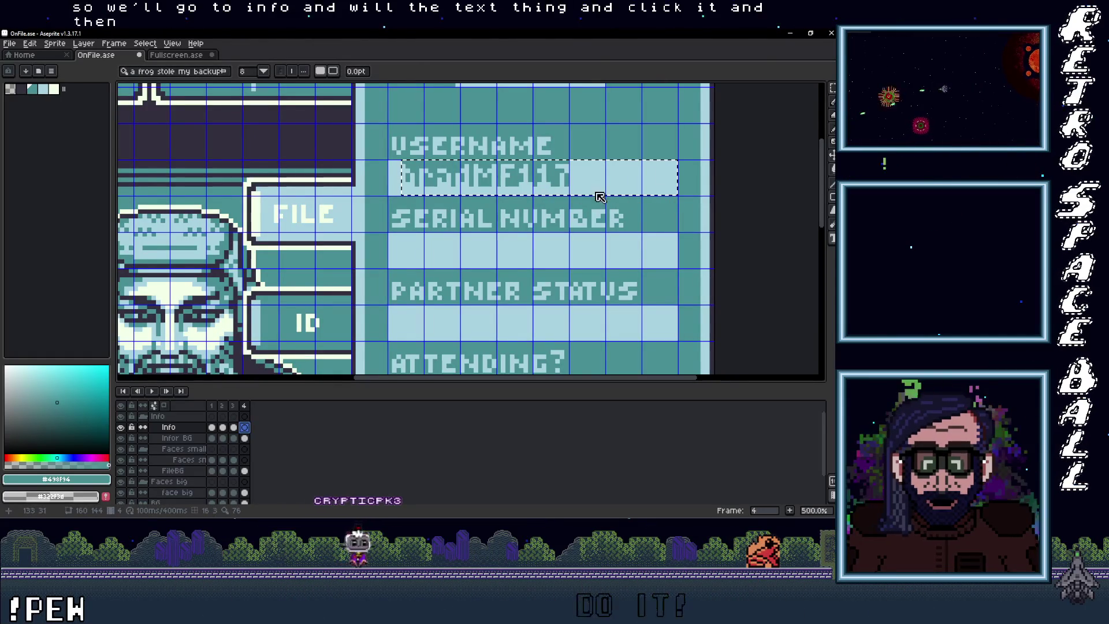
key("Return")
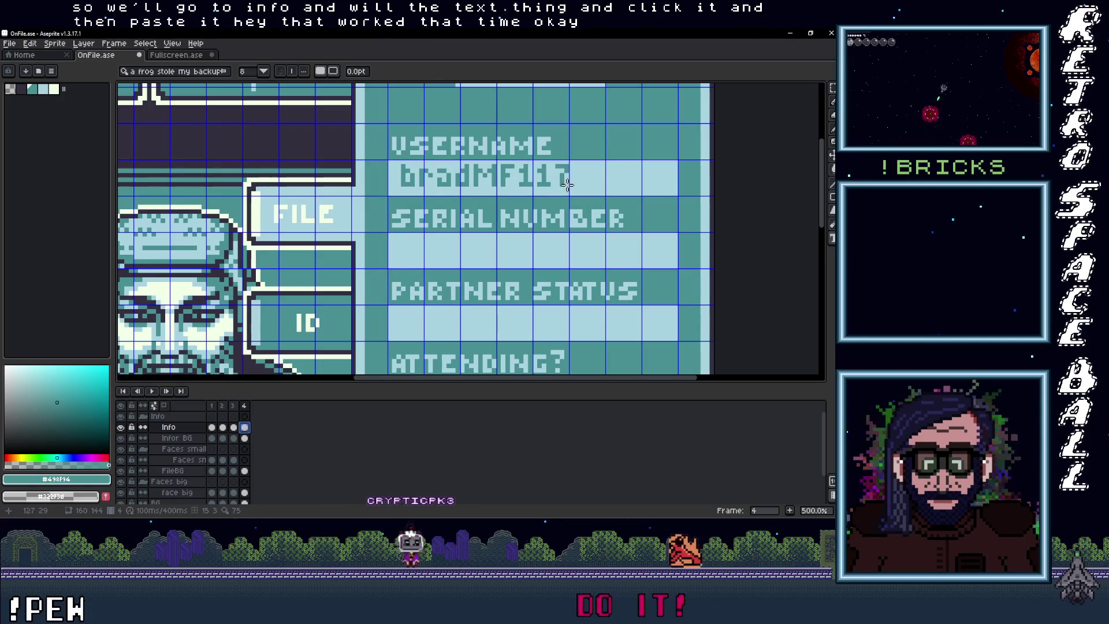
key("m")
left_click_drag(401, 164, 563, 189)
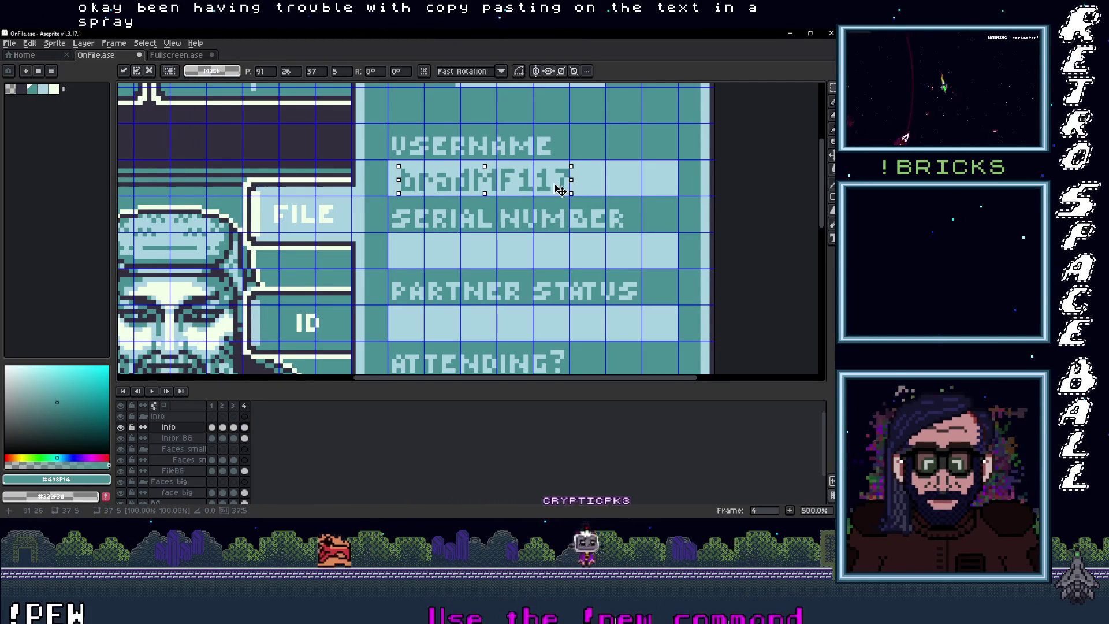
key("Return")
scroll(574, 227, "down", 3)
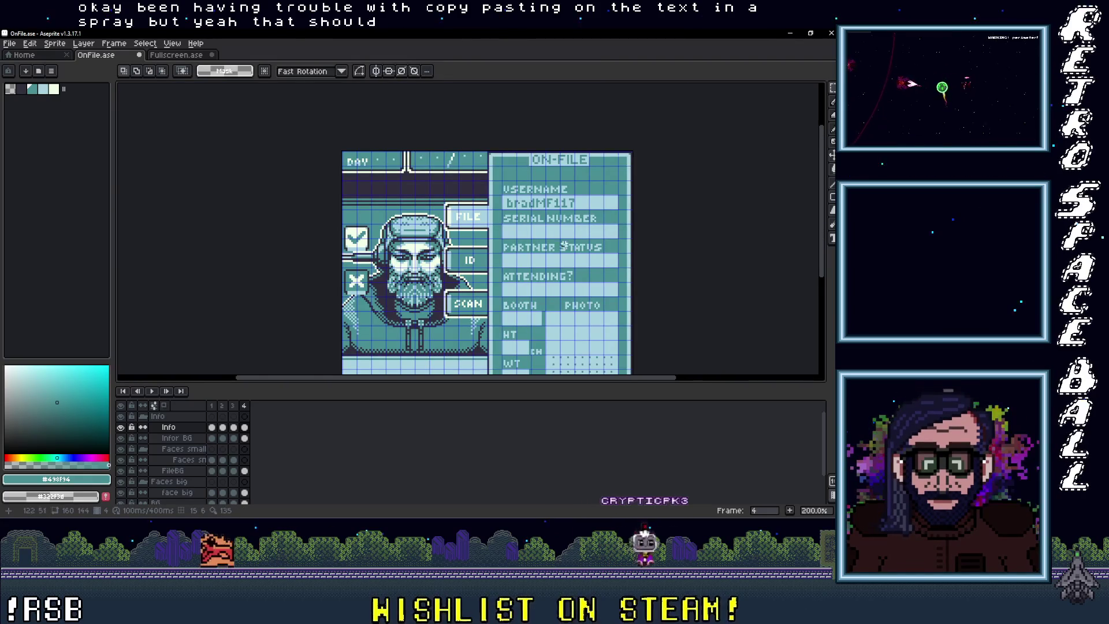
scroll(504, 229, "up", 1)
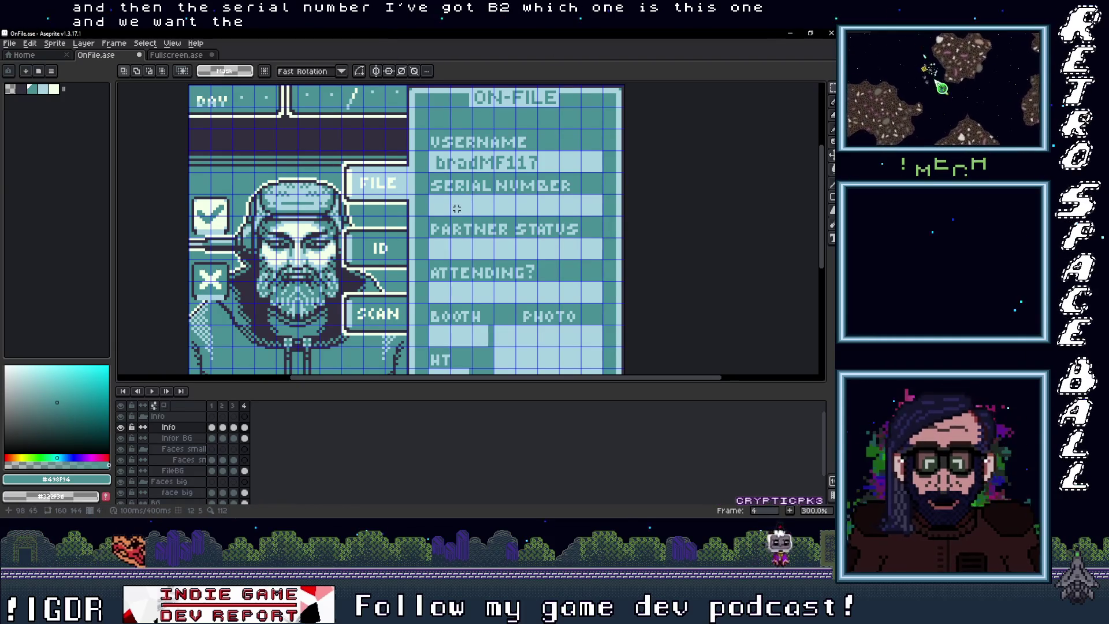
Step: Select the Info layer's frame 4 cel and clear the stray selection around the serial field
key("m")
left_click_drag(426, 192, 601, 219)
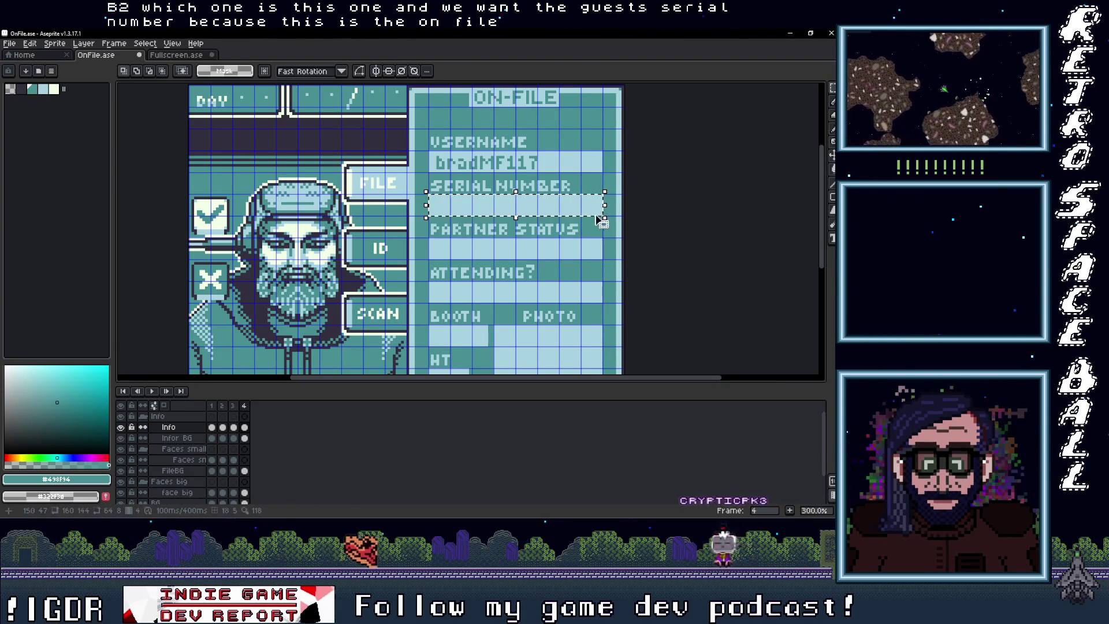
left_click(563, 210)
key("Return")
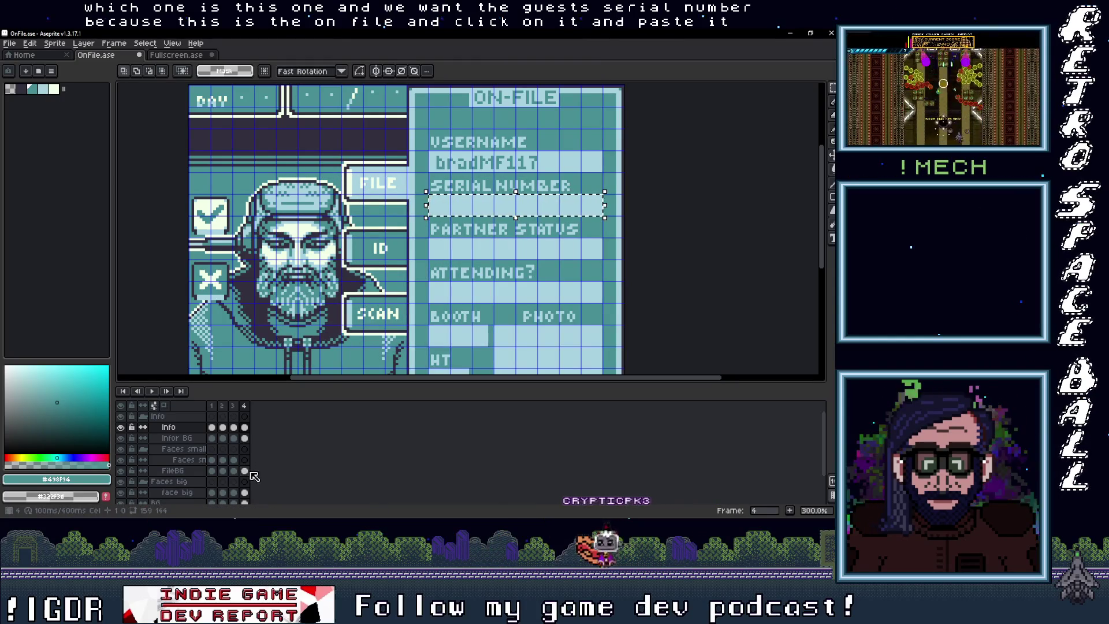
left_click(244, 427)
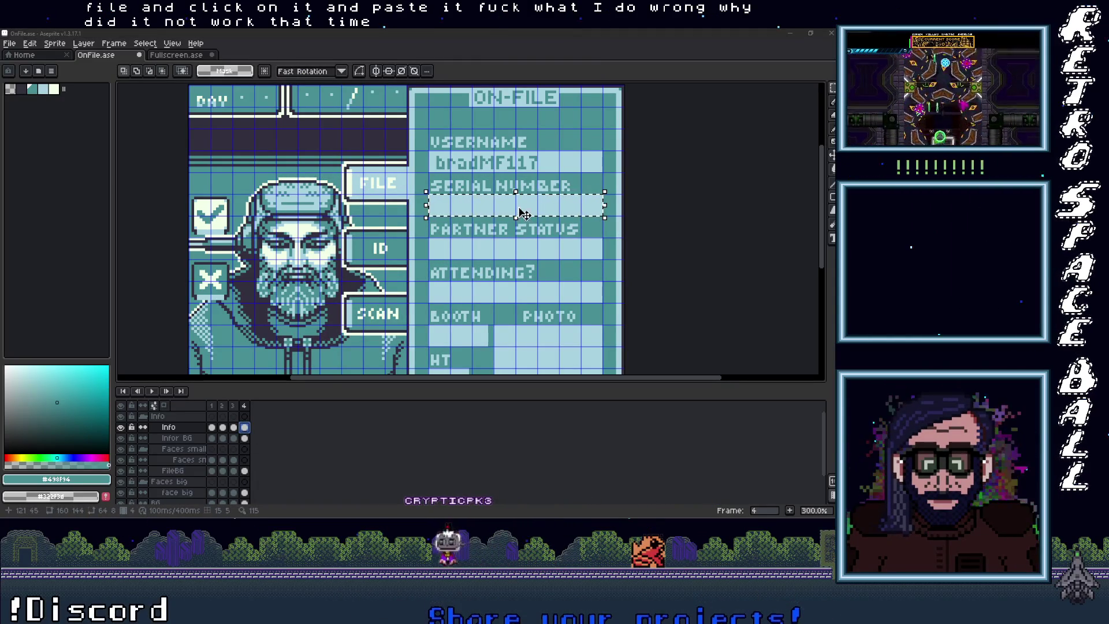
left_click(497, 206)
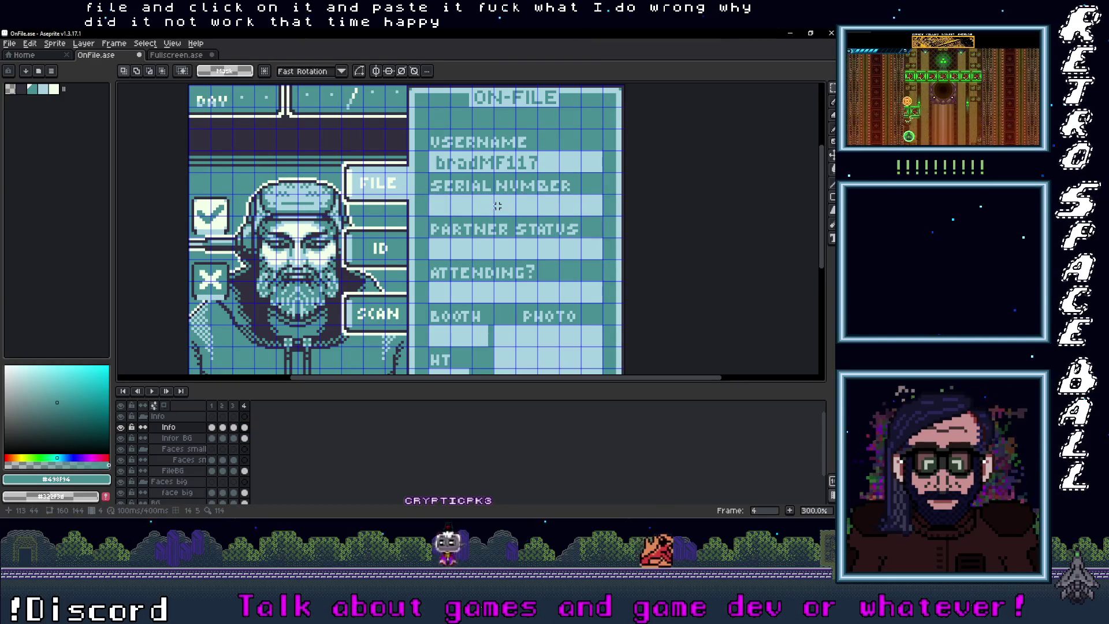
Step: Paste the serial number into SERIAL NUMBER and shift it right to align with the username
key("t")
mouse_move(429, 195)
left_mouse_down()
mouse_move(468, 214)
mouse_move(624, 217)
mouse_move(604, 217)
left_mouse_up()
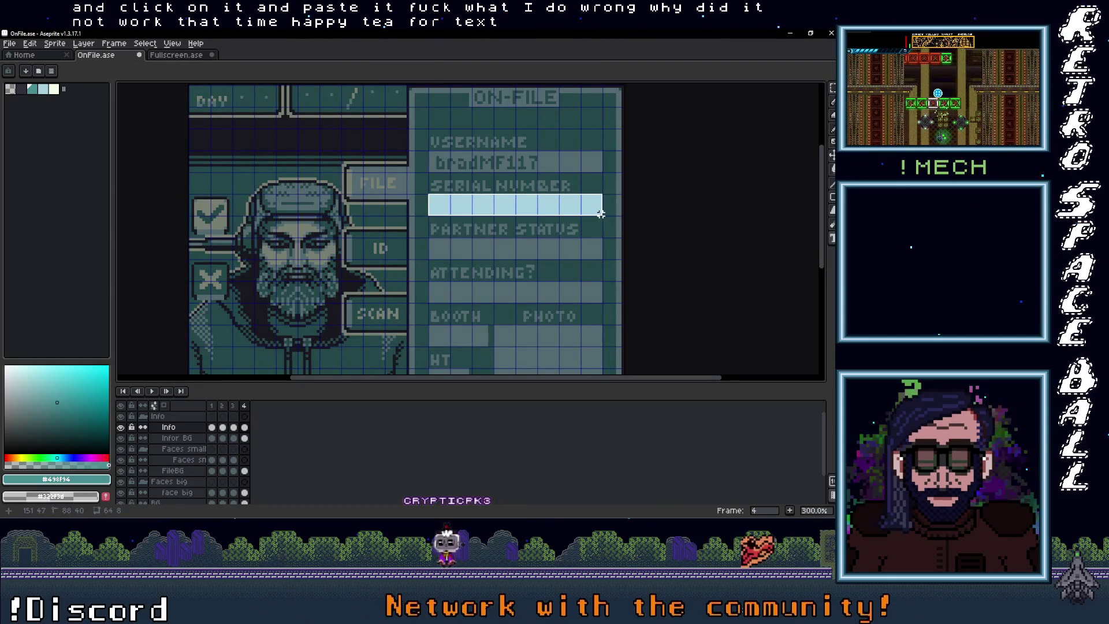
key("Escape")
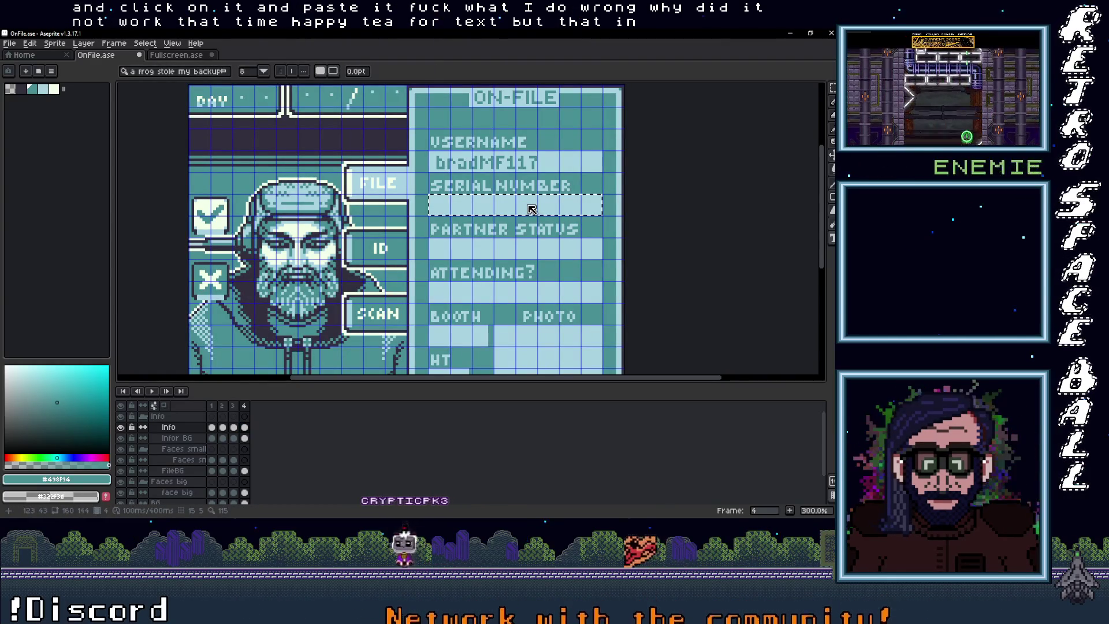
key("ctrl+v")
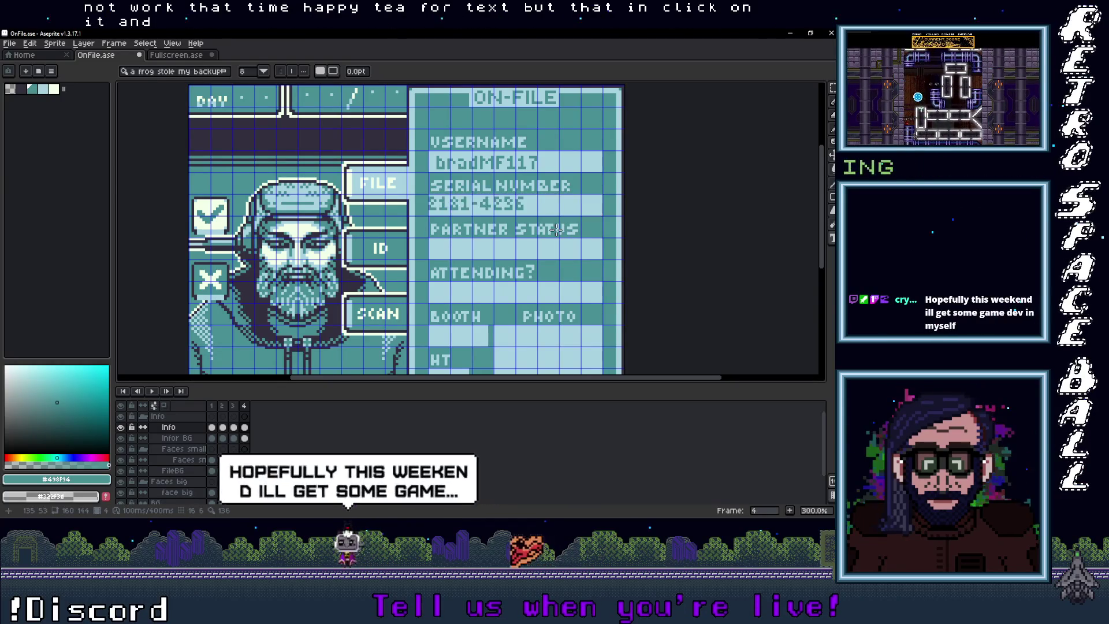
key("m")
scroll(523, 203, "up", 2)
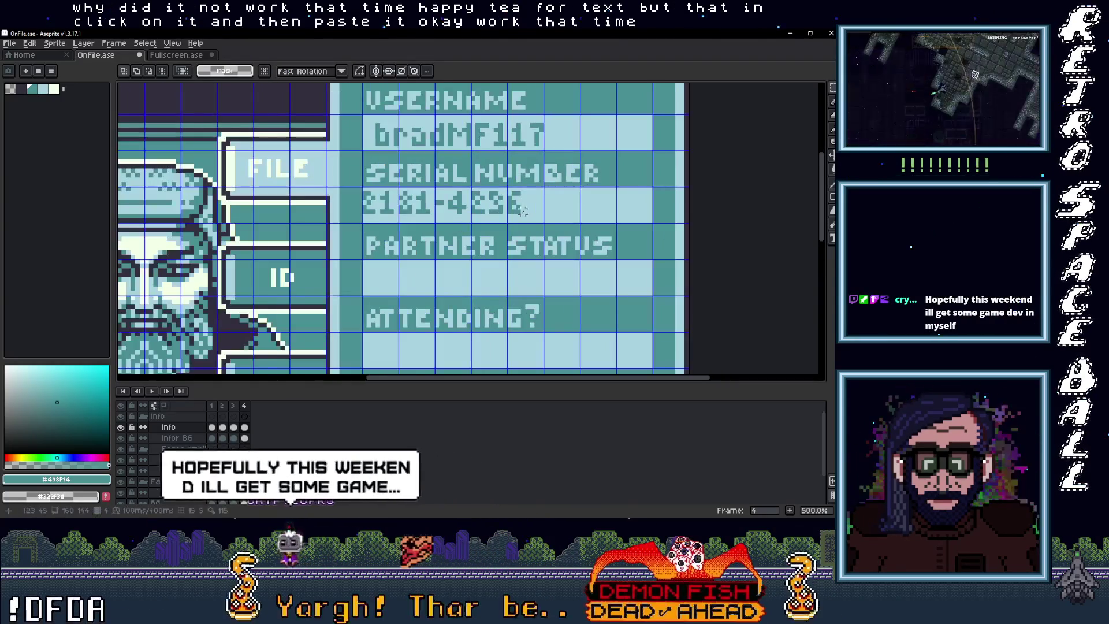
mouse_move(519, 212)
left_mouse_down()
mouse_move(369, 191)
mouse_move(523, 216)
left_mouse_up()
left_click_drag(418, 213, 435, 212)
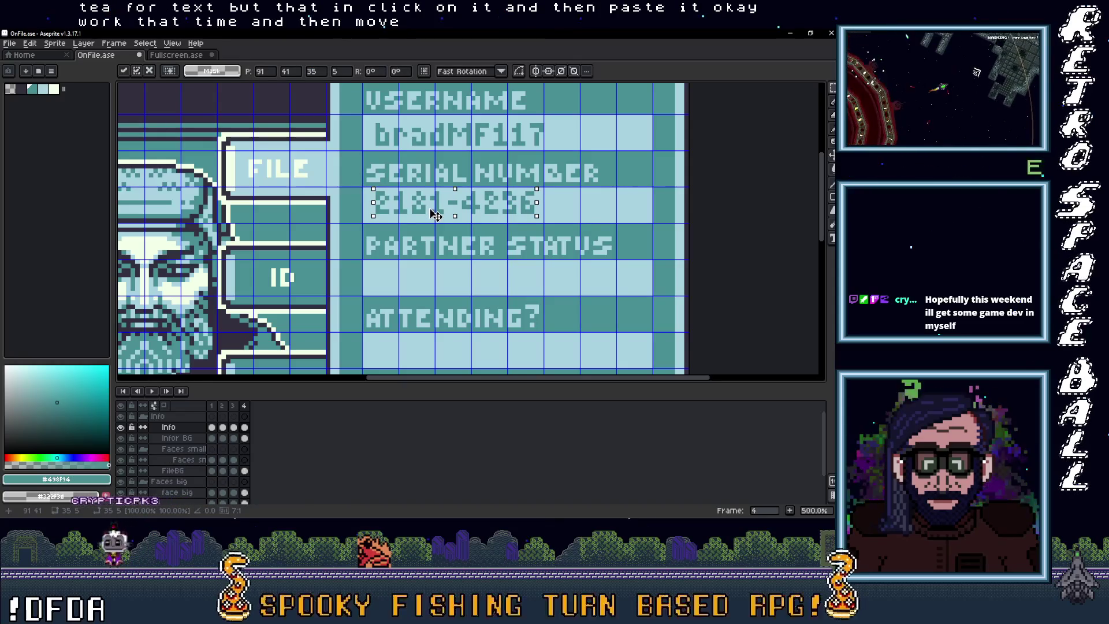
left_click(568, 206)
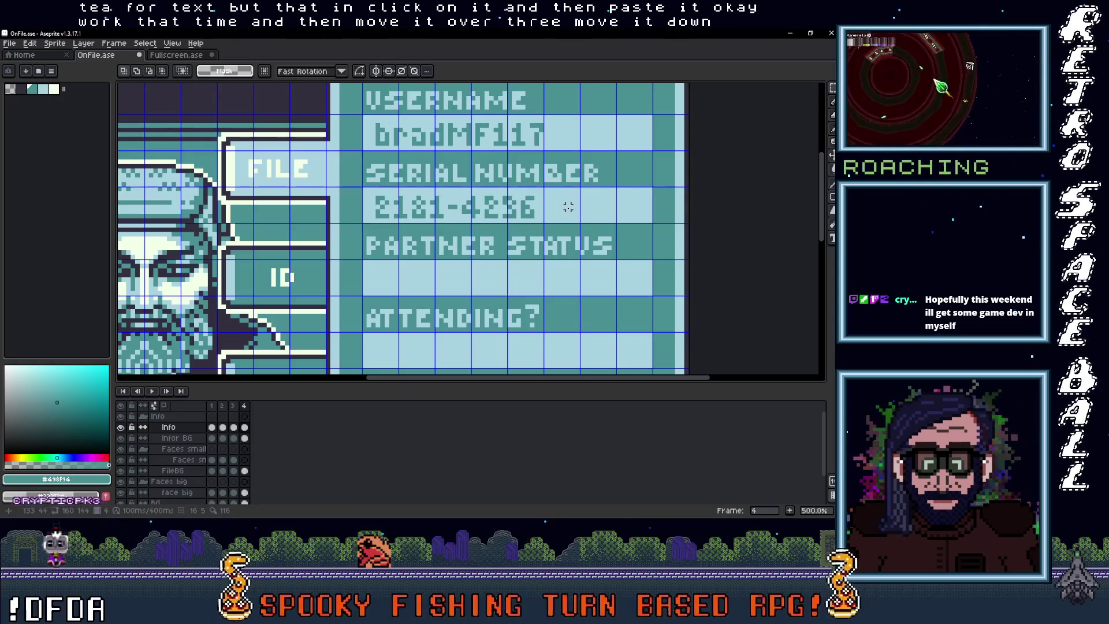
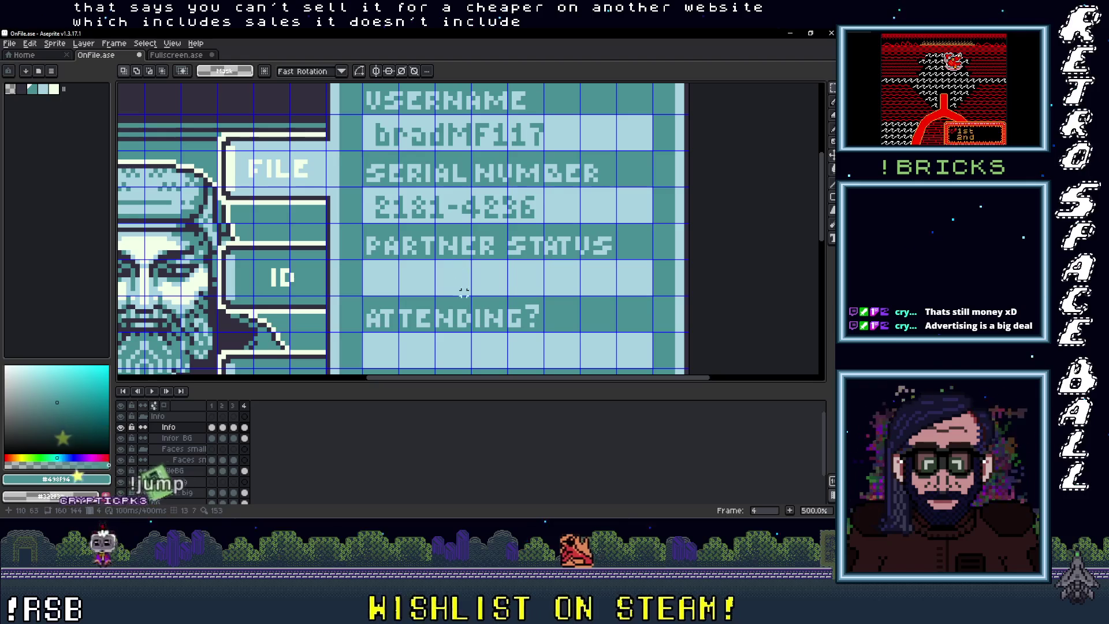
Step: On the Info layer's frame-4 cel, mark out a text area over the empty Partner Status field
scroll(479, 302, "down", 2)
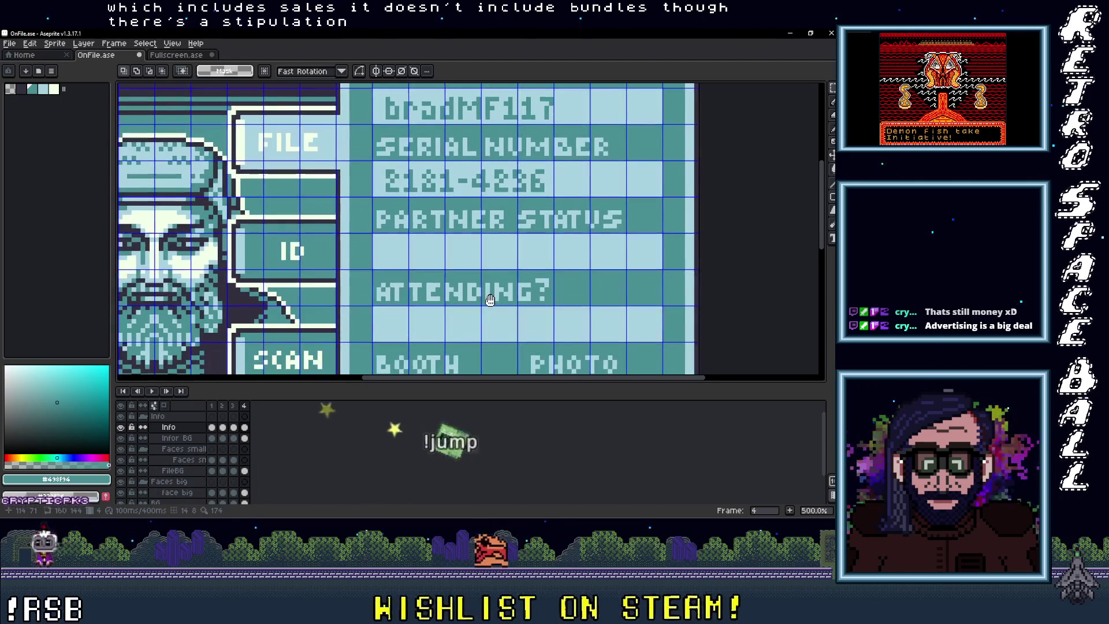
scroll(473, 299, "down", 3)
scroll(455, 294, "up", 1)
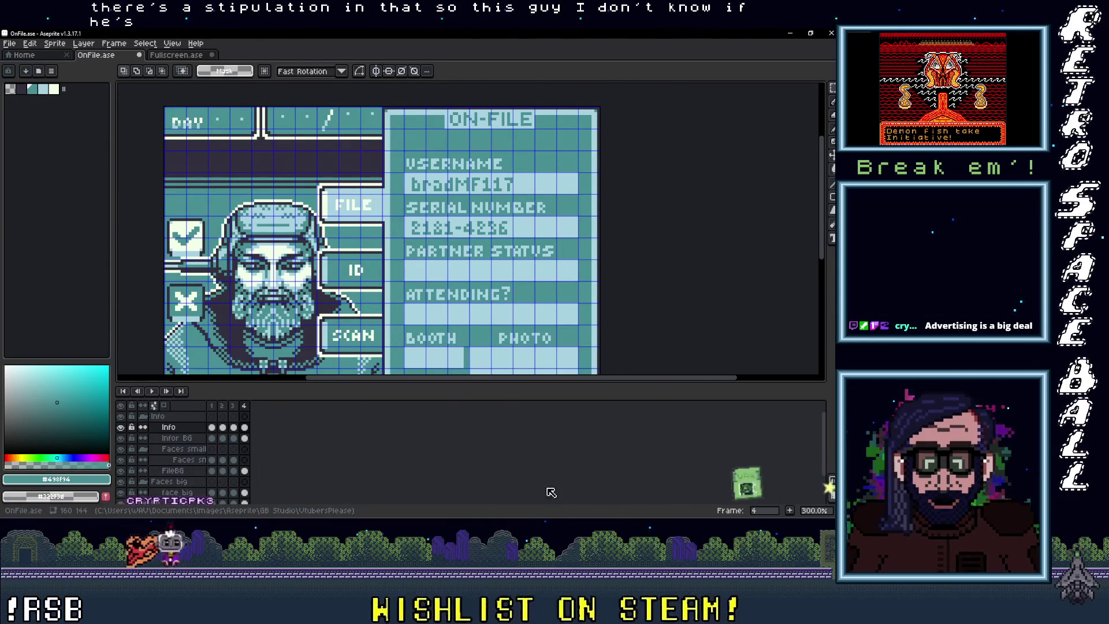
left_click(244, 427)
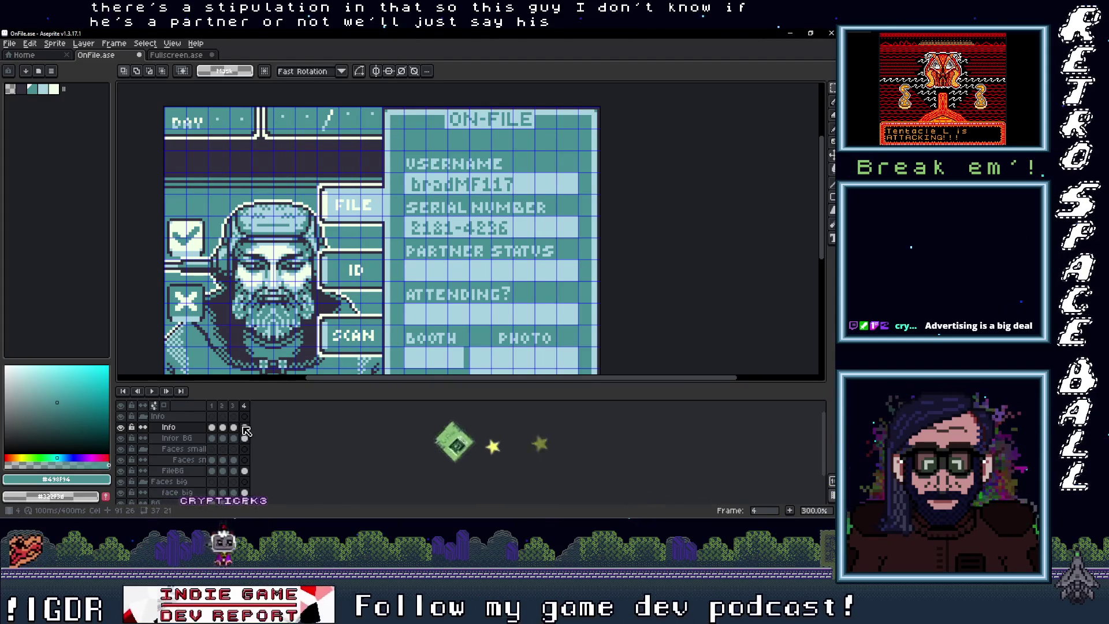
key("t")
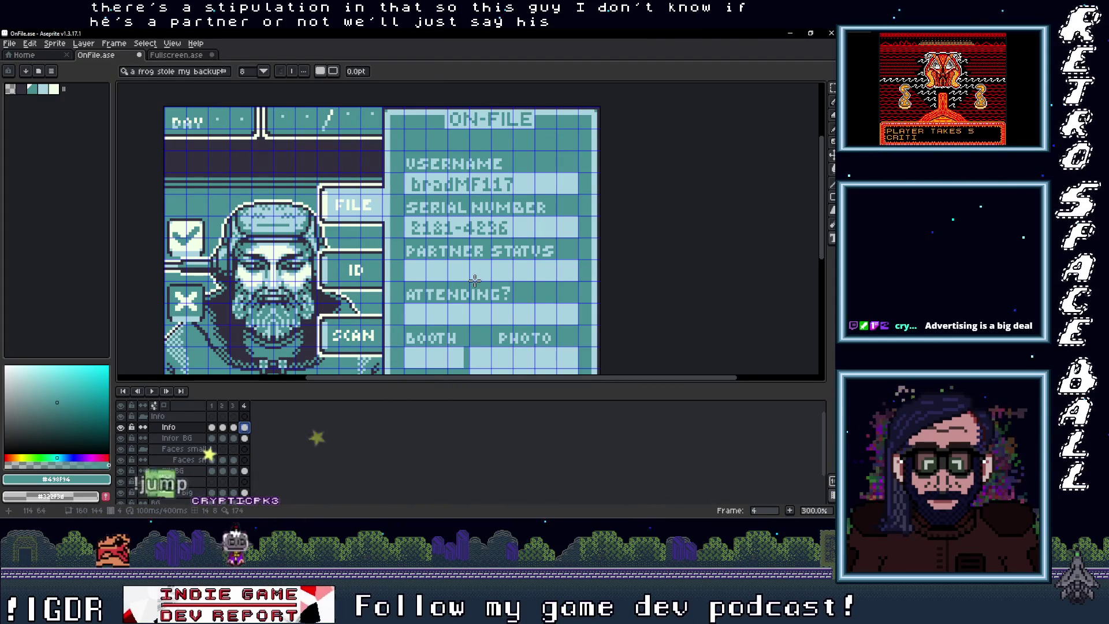
scroll(400, 258, "up", 2)
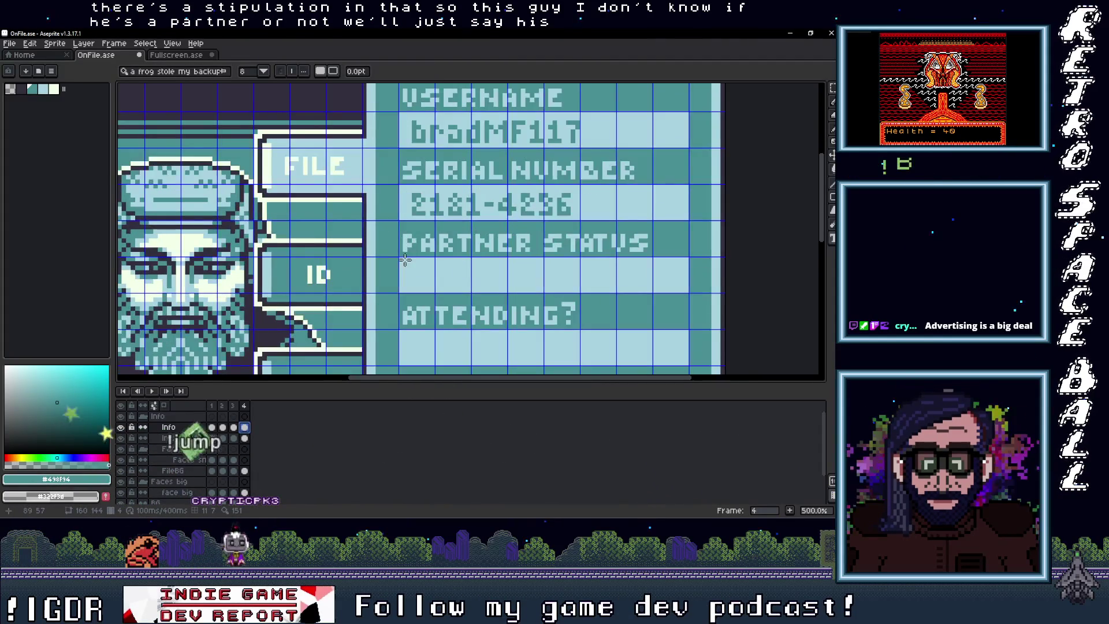
mouse_move(400, 257)
left_mouse_down()
mouse_move(507, 284)
mouse_move(638, 291)
left_mouse_up()
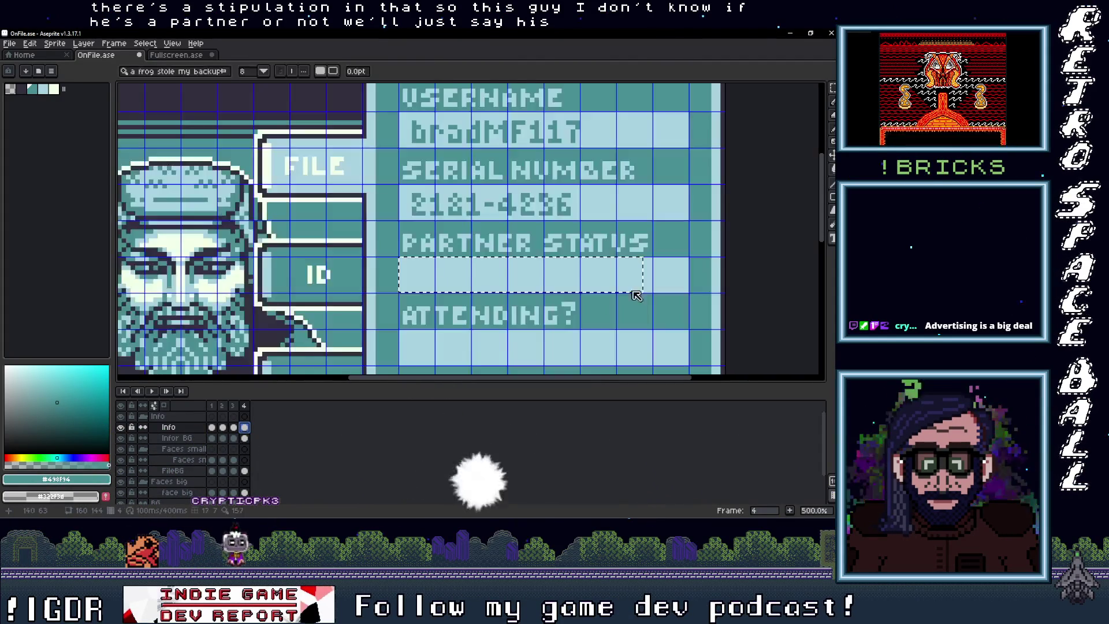
scroll(434, 347, "down", 1)
scroll(223, 470, "down", 2)
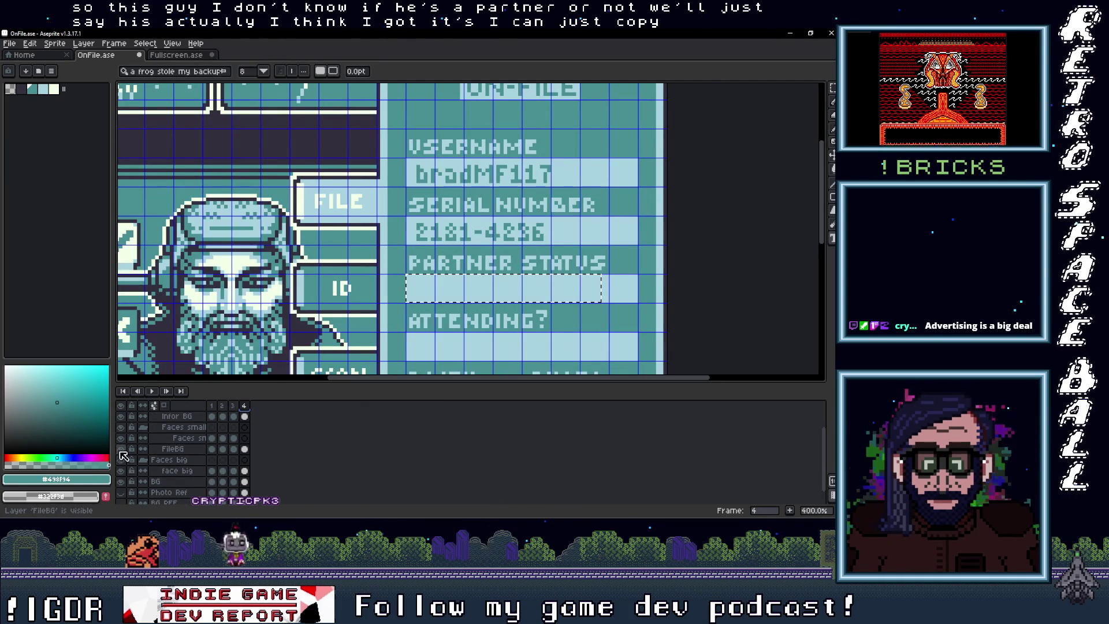
scroll(133, 483, "up", 1)
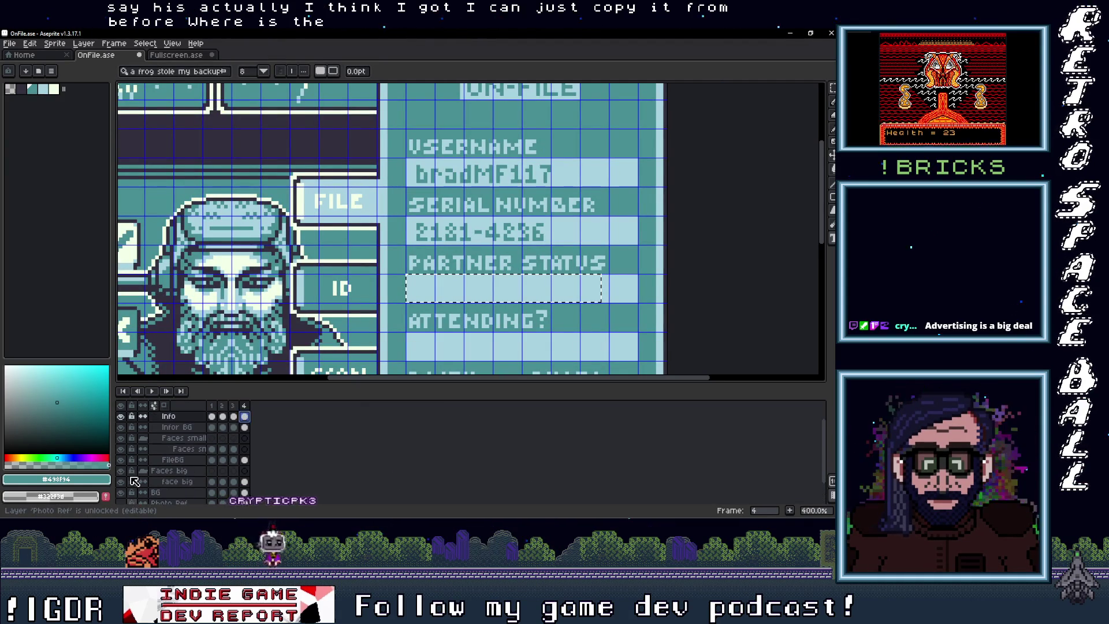
Step: Hide the current text and copy the word Partner from the earlier guest's card layer
left_click_drag(121, 416, 120, 427)
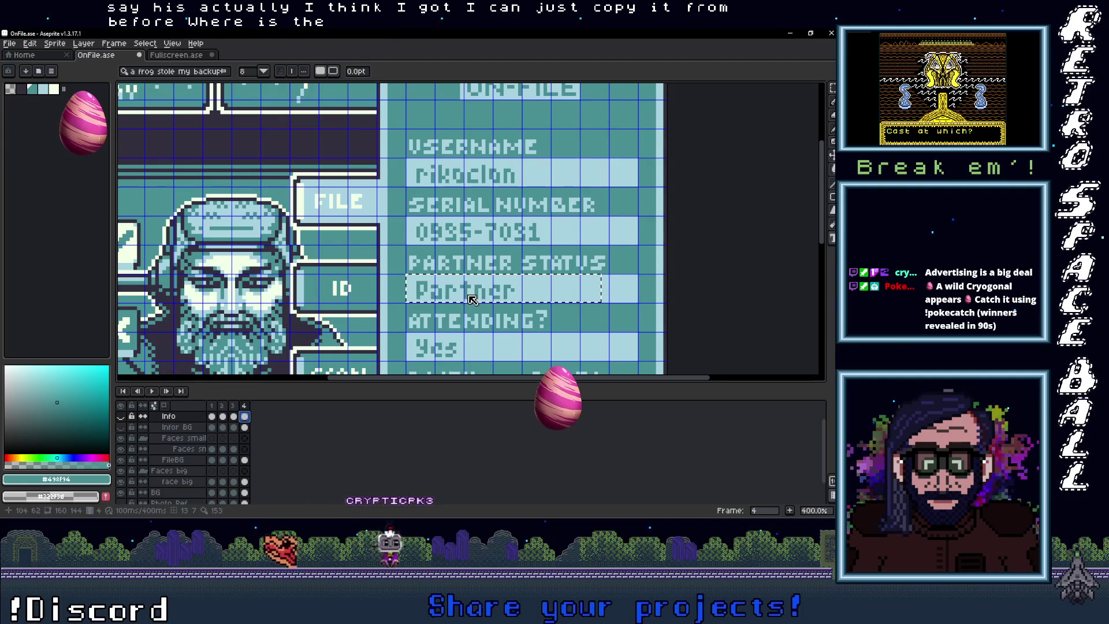
left_click(245, 460)
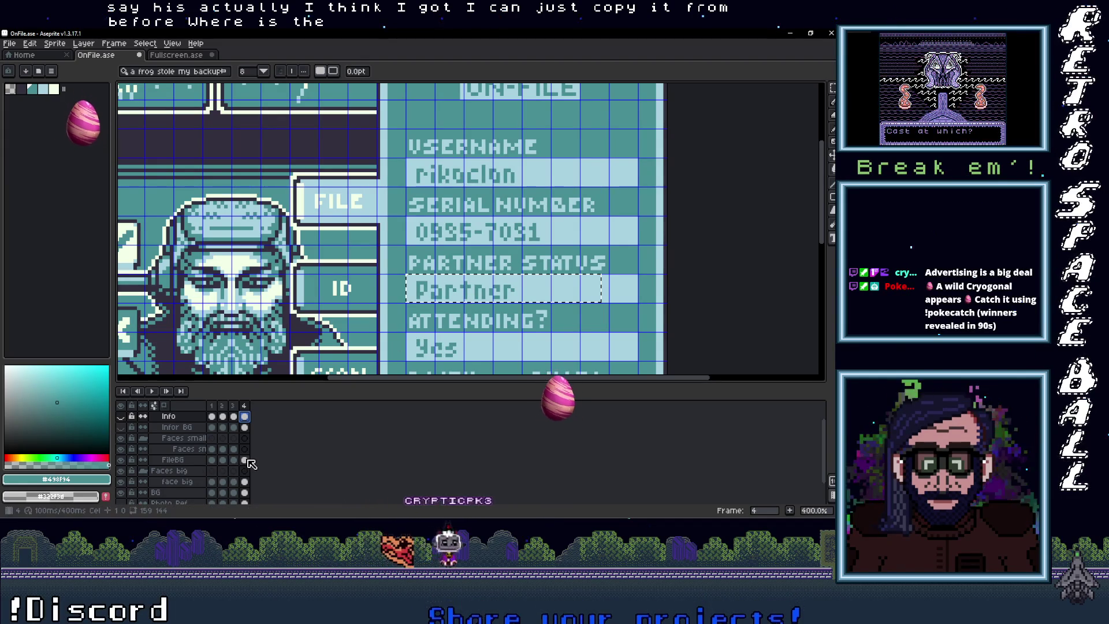
key("m")
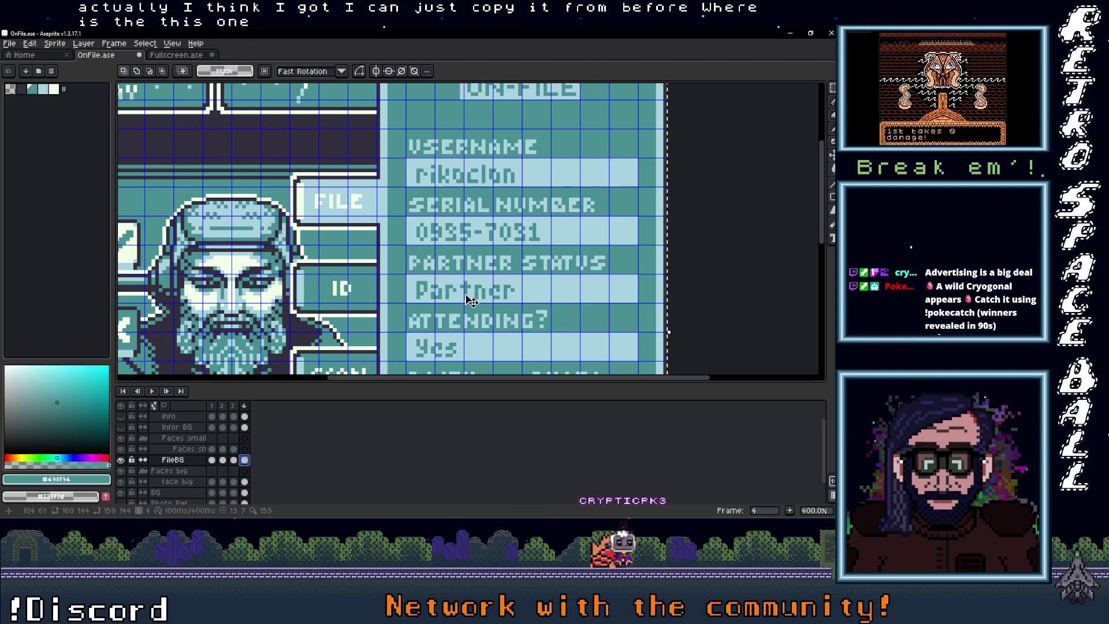
key("ctrl+v")
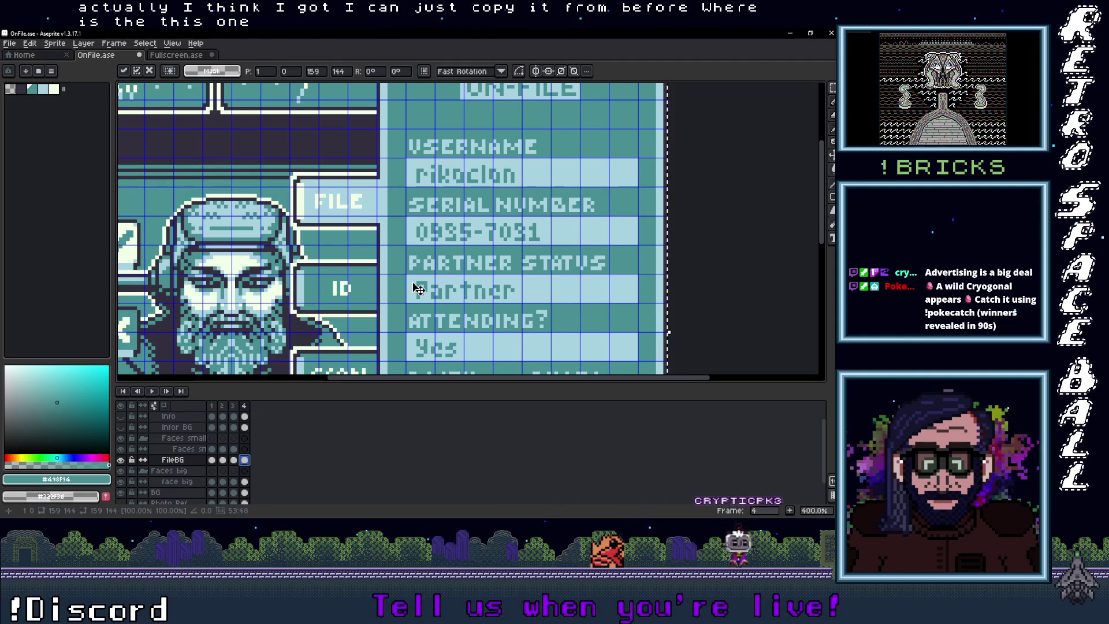
key("Return")
left_click_drag(403, 271, 495, 305)
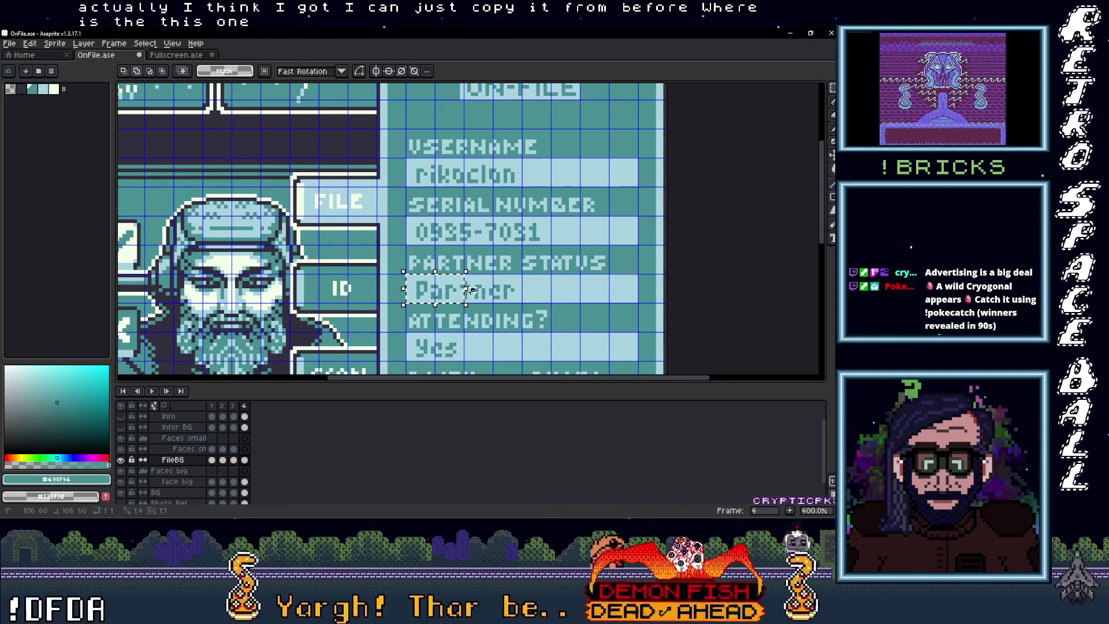
left_click_drag(404, 271, 524, 304)
key("ctrl+c")
key("ctrl+v")
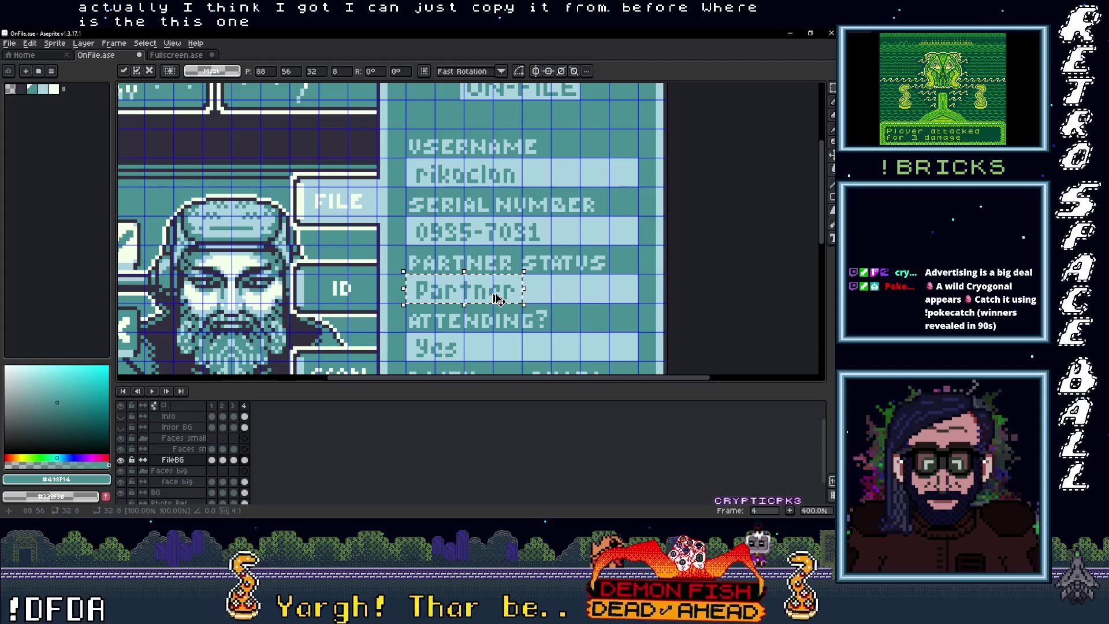
Step: Paste Partner into the Partner Status field on the Info cel and fix it in place
left_click(245, 416)
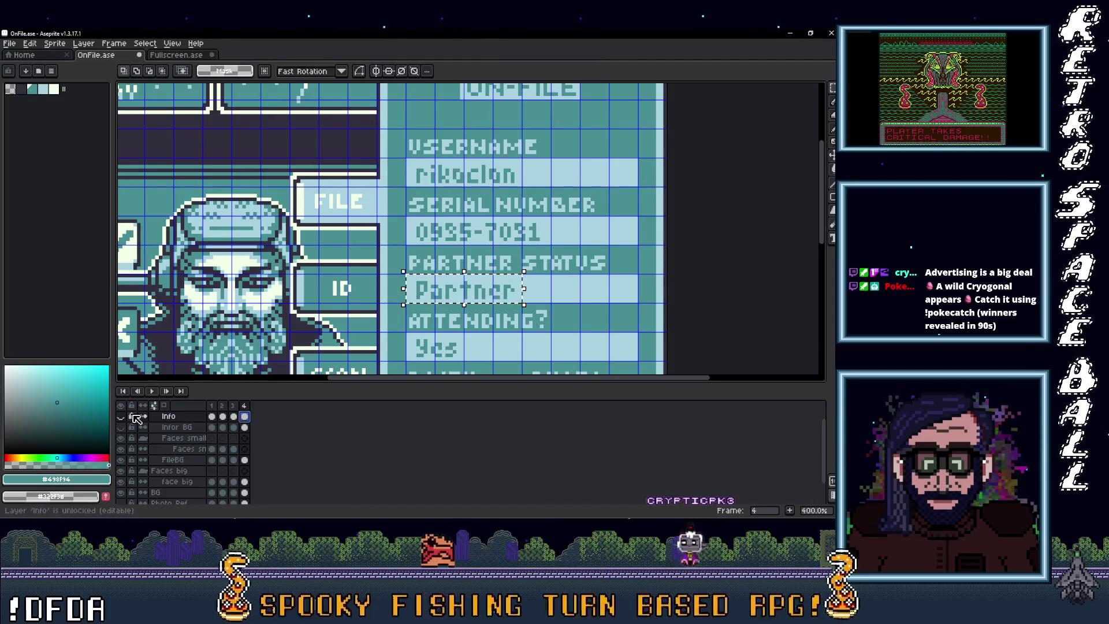
key("Delete")
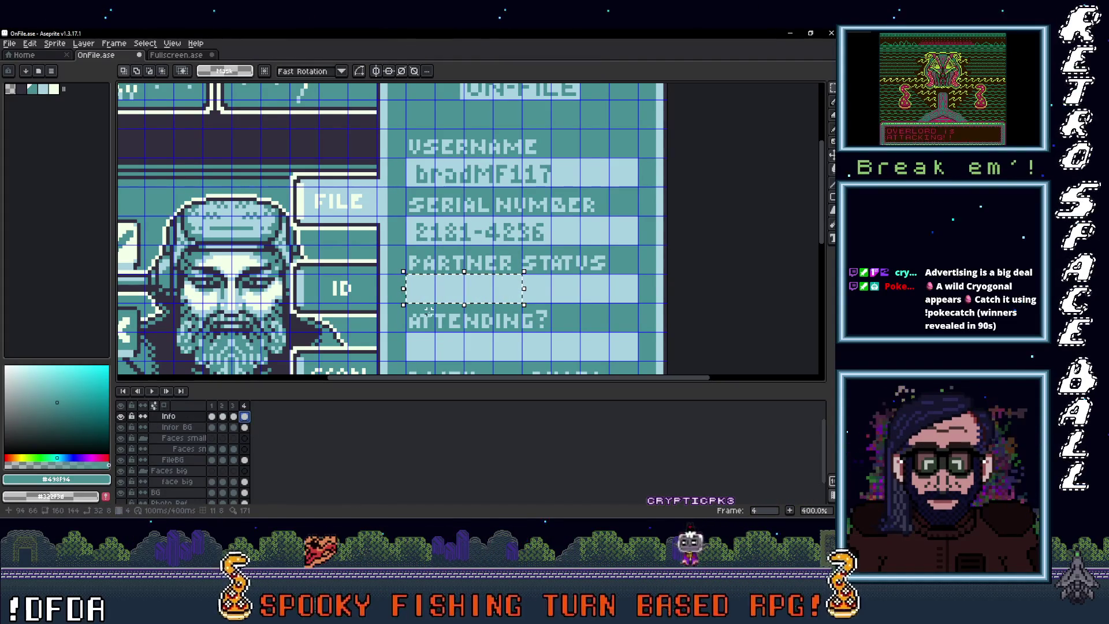
key("ctrl+v")
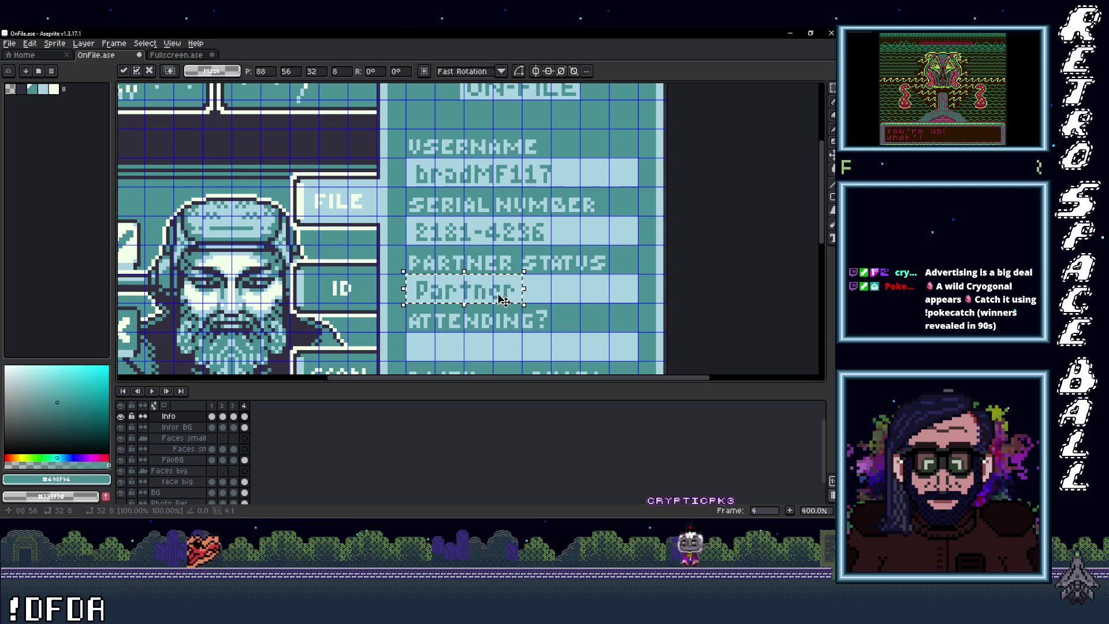
left_click(556, 293)
scroll(519, 289, "down", 2)
scroll(467, 282, "up", 2)
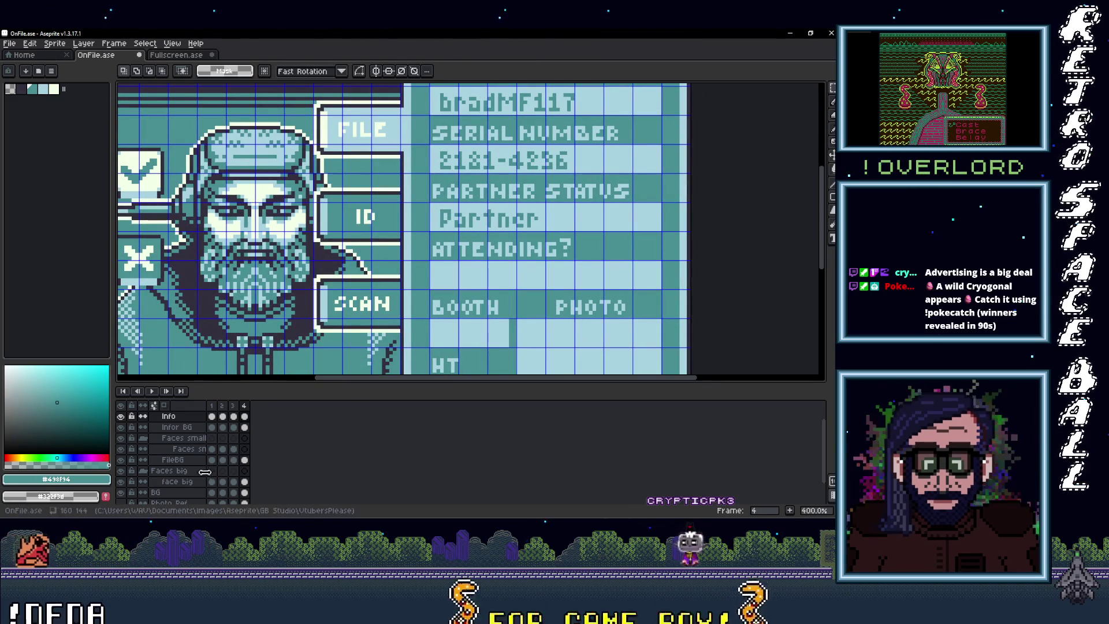
scroll(454, 260, "down", 1)
scroll(454, 260, "down", 1)
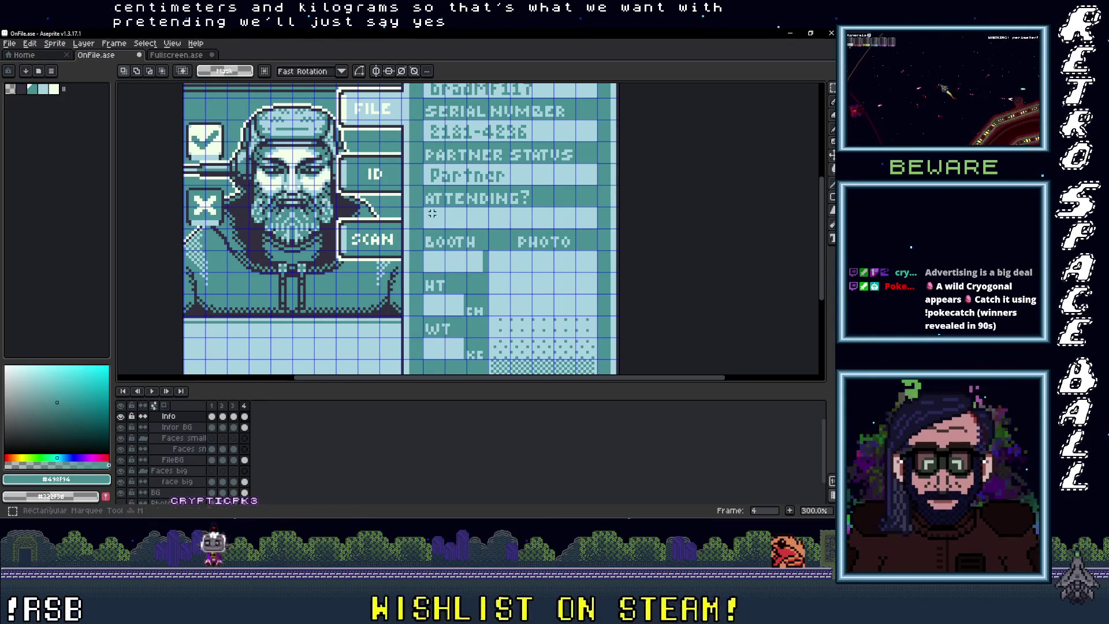
Step: Write Yes in a text box in the Attending field
key("m")
left_click_drag(425, 210, 521, 224)
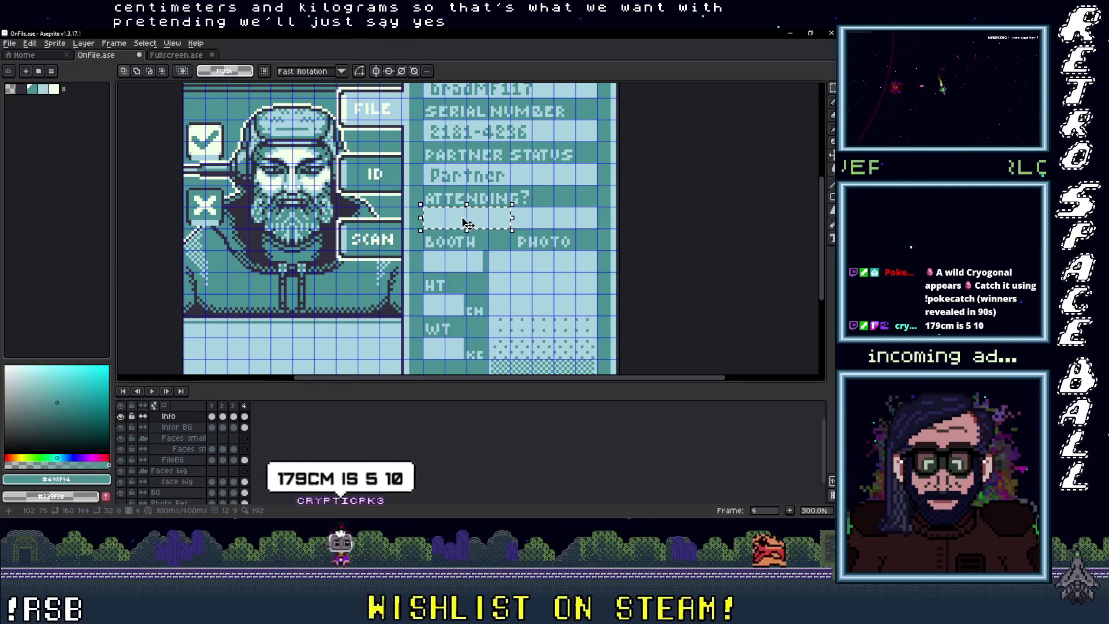
left_click(425, 207)
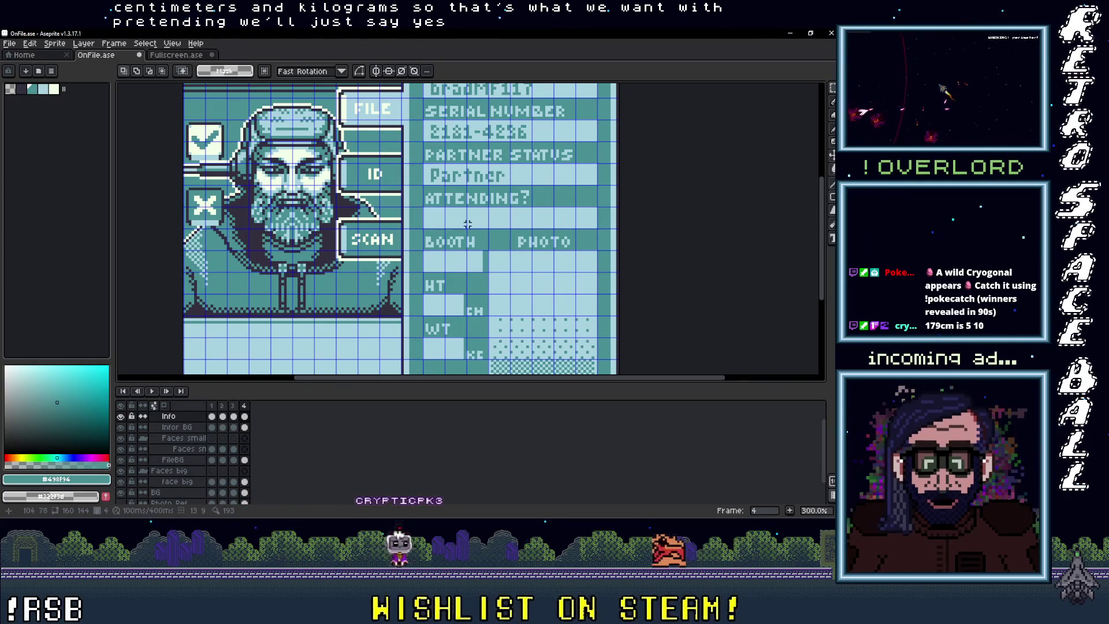
key("t")
mouse_move(424, 207)
left_mouse_down()
mouse_move(442, 220)
mouse_move(531, 228)
left_mouse_up()
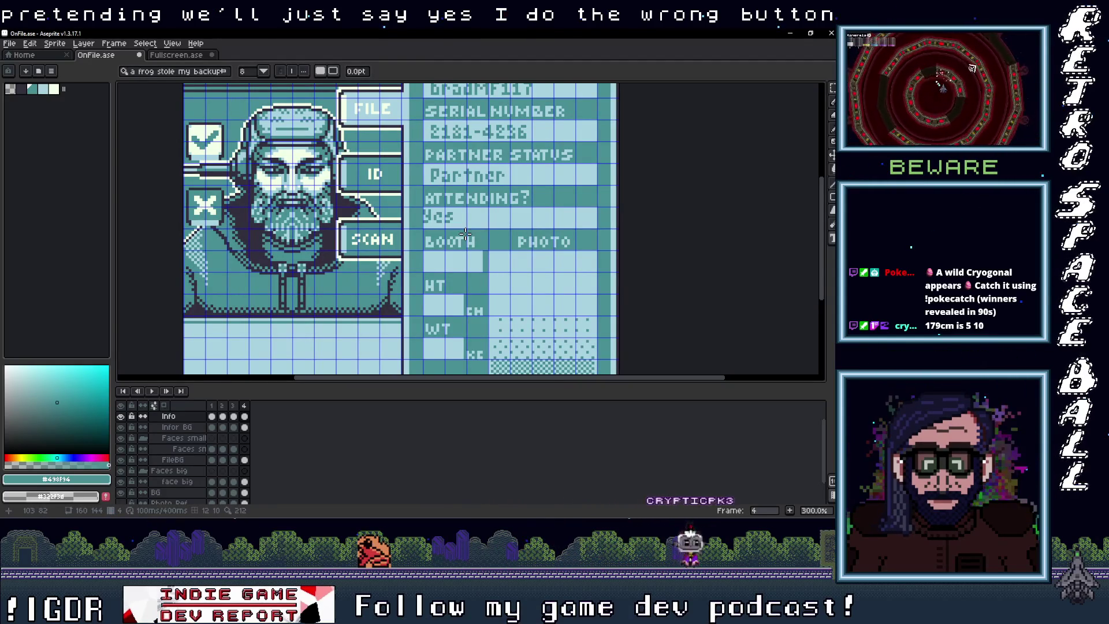
key("Return")
Step: Nudge Yes into line with the Partner entry above and fix it in place
scroll(431, 209, "up", 3)
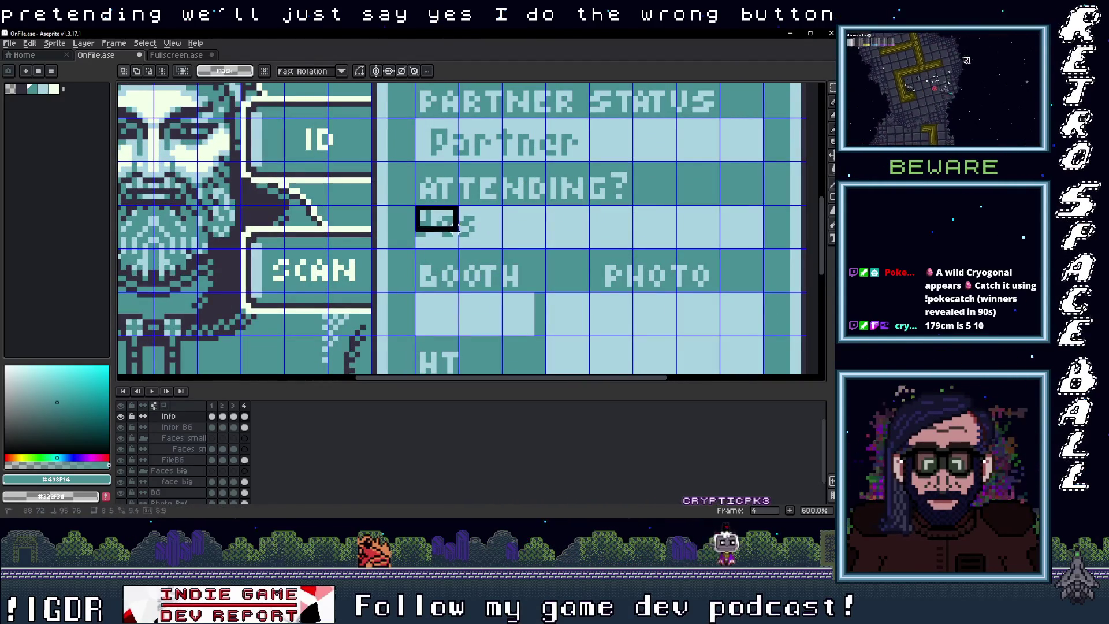
left_click_drag(473, 238, 485, 238)
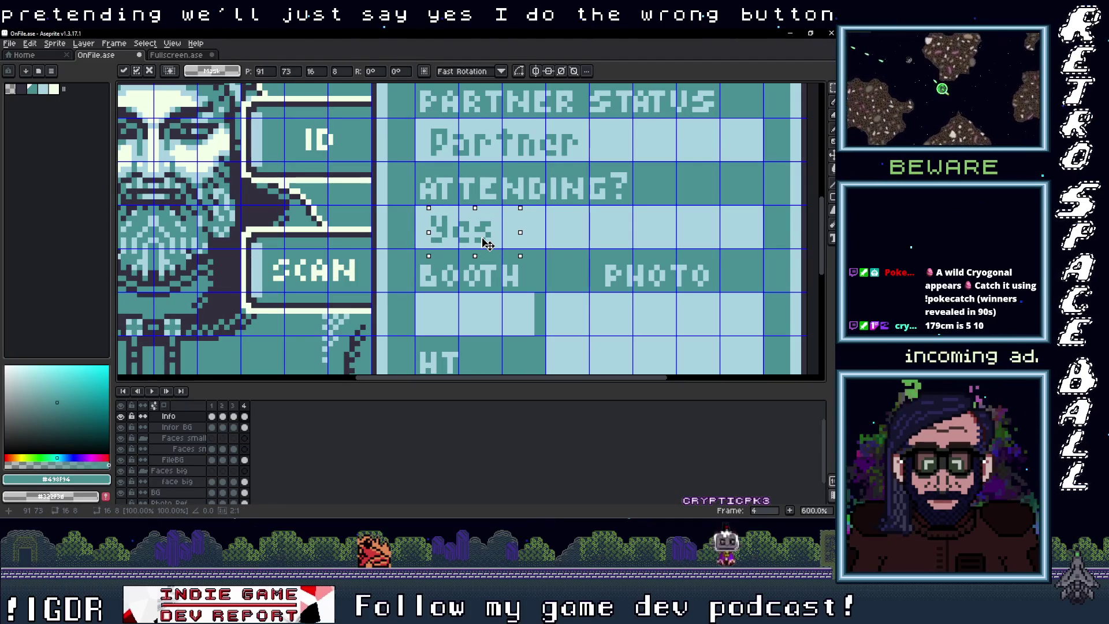
left_click(559, 250)
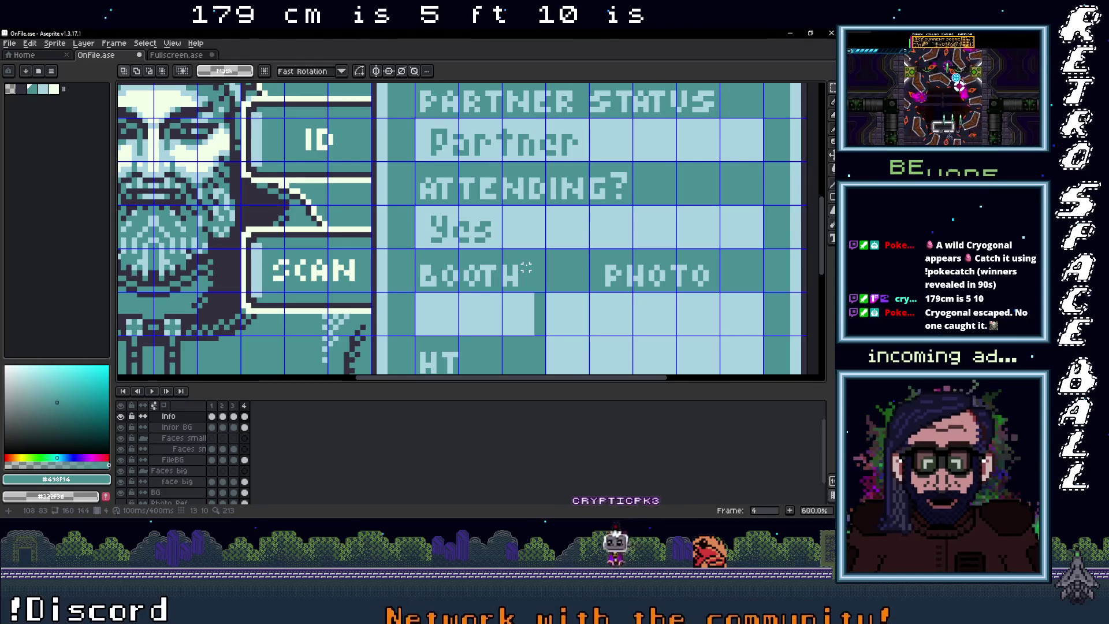
scroll(525, 267, "down", 3)
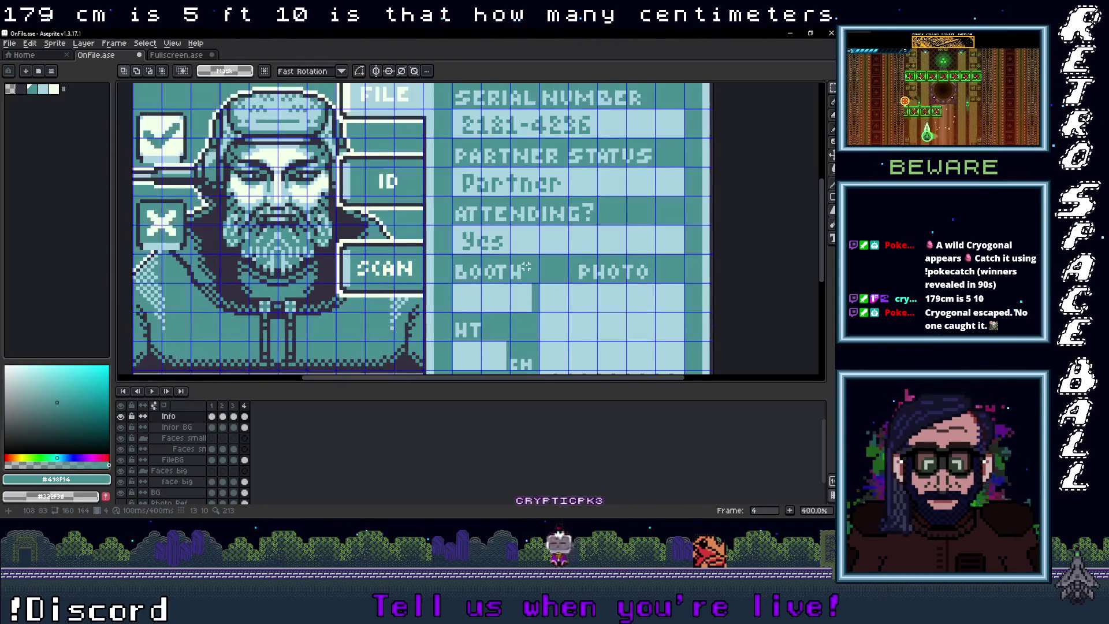
scroll(522, 288, "up", 1)
left_click_drag(519, 338, 520, 245)
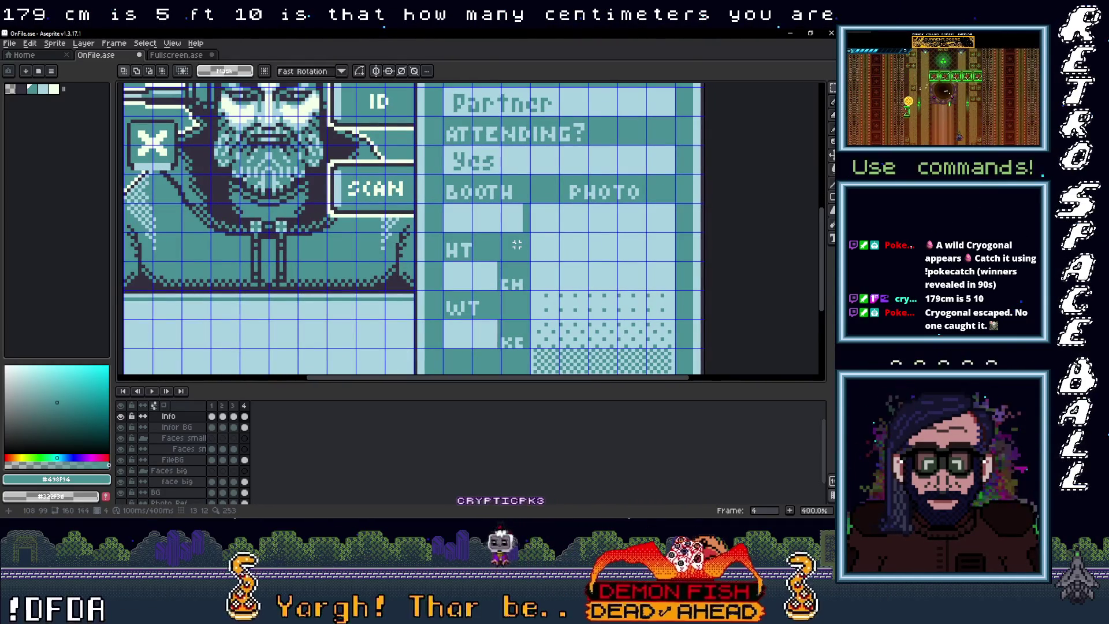
left_click_drag(513, 194, 504, 217)
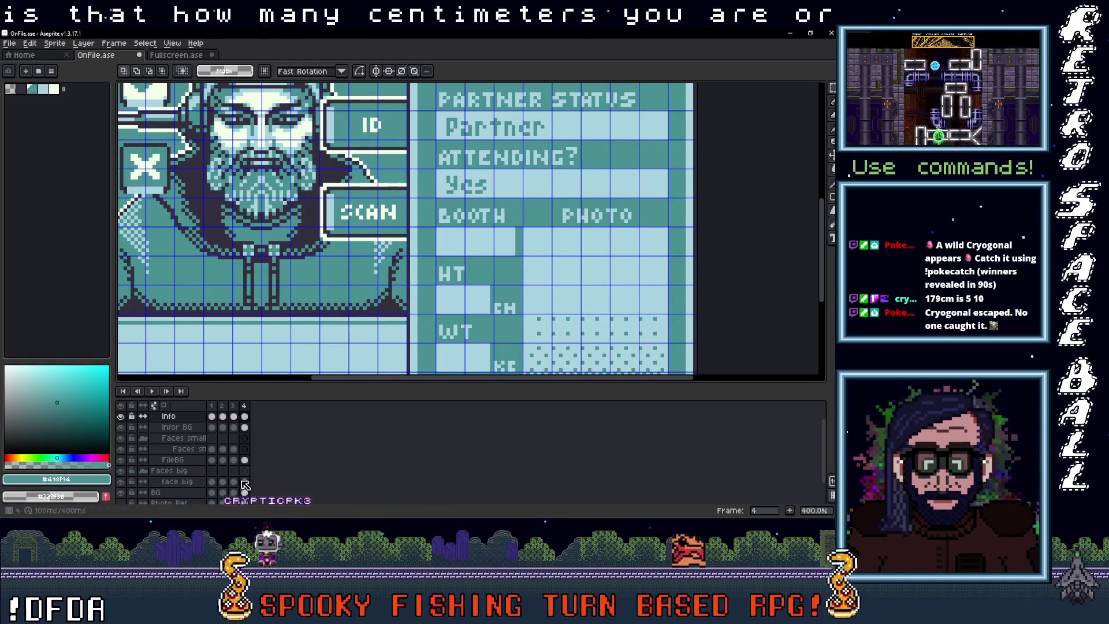
left_click(121, 416)
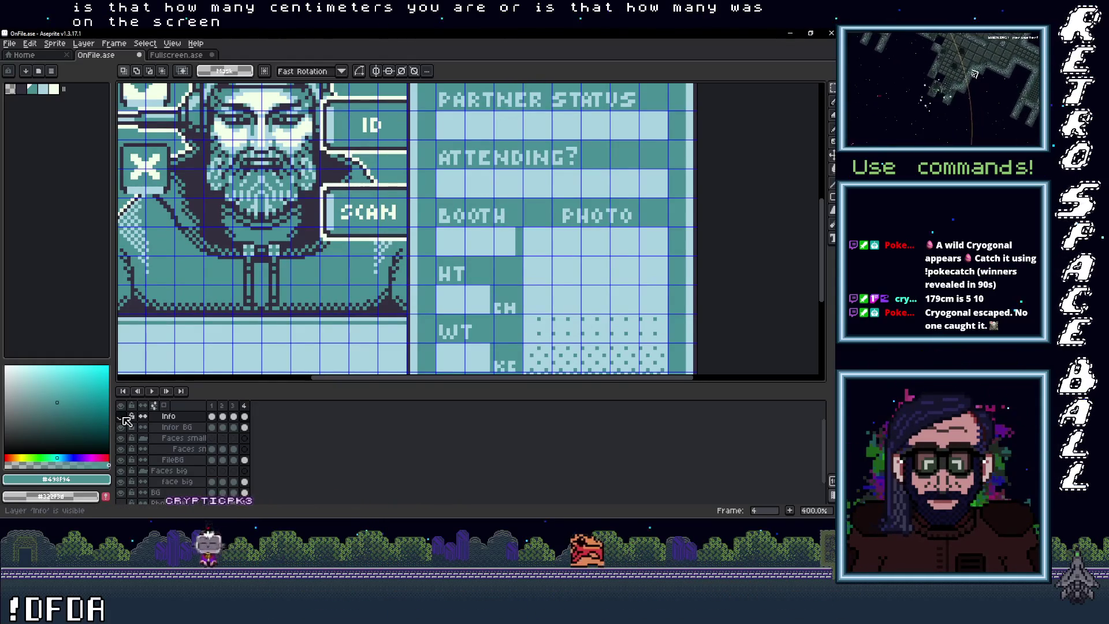
left_click(124, 426)
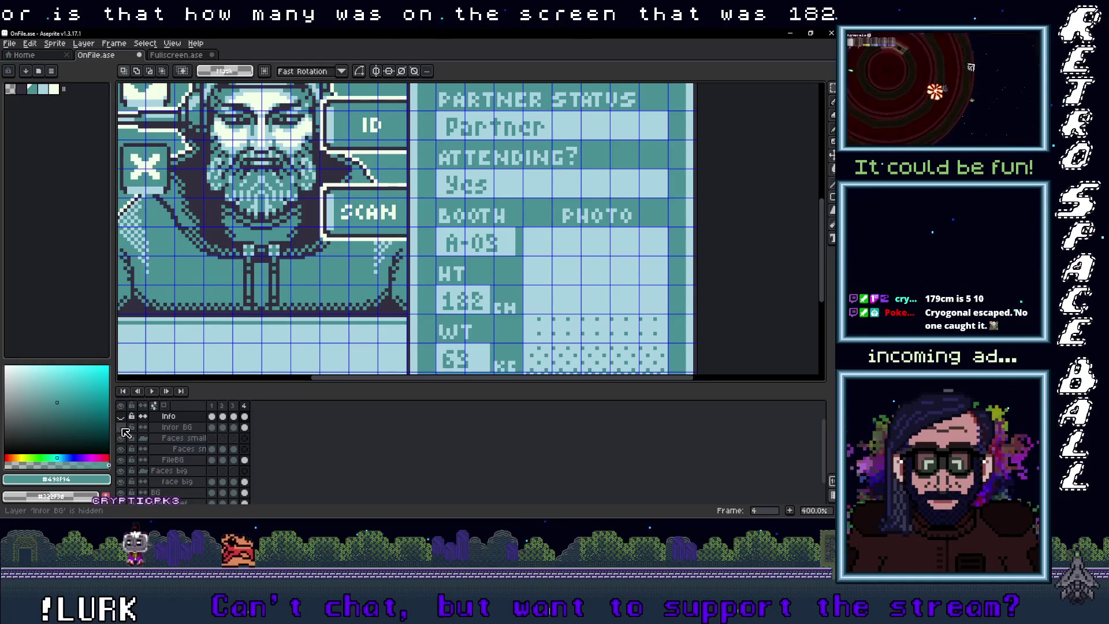
left_click(122, 428)
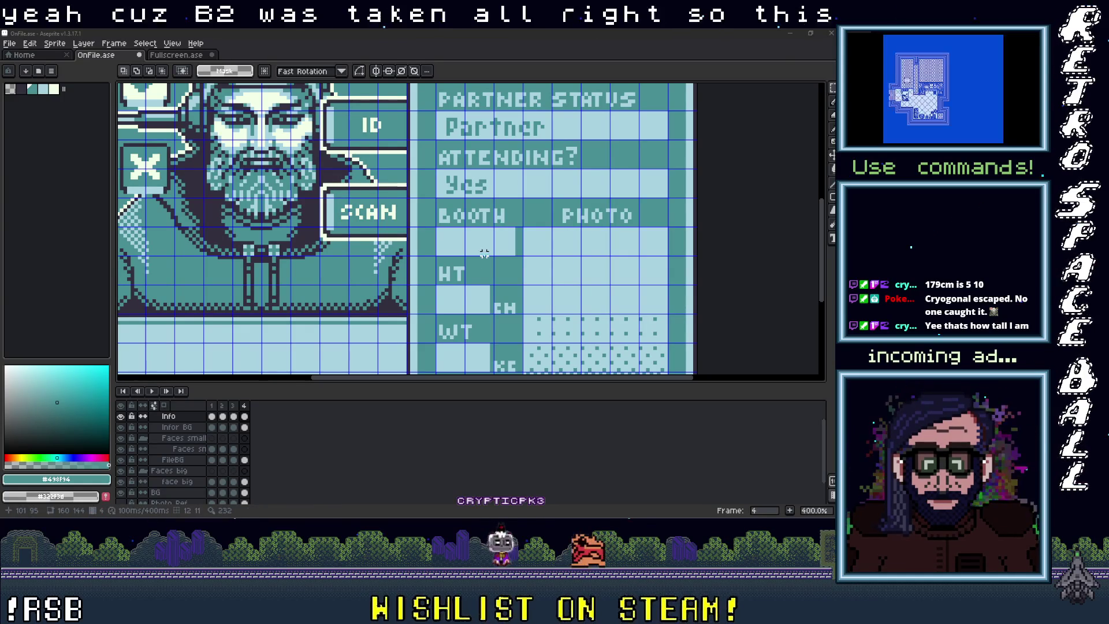
key("t")
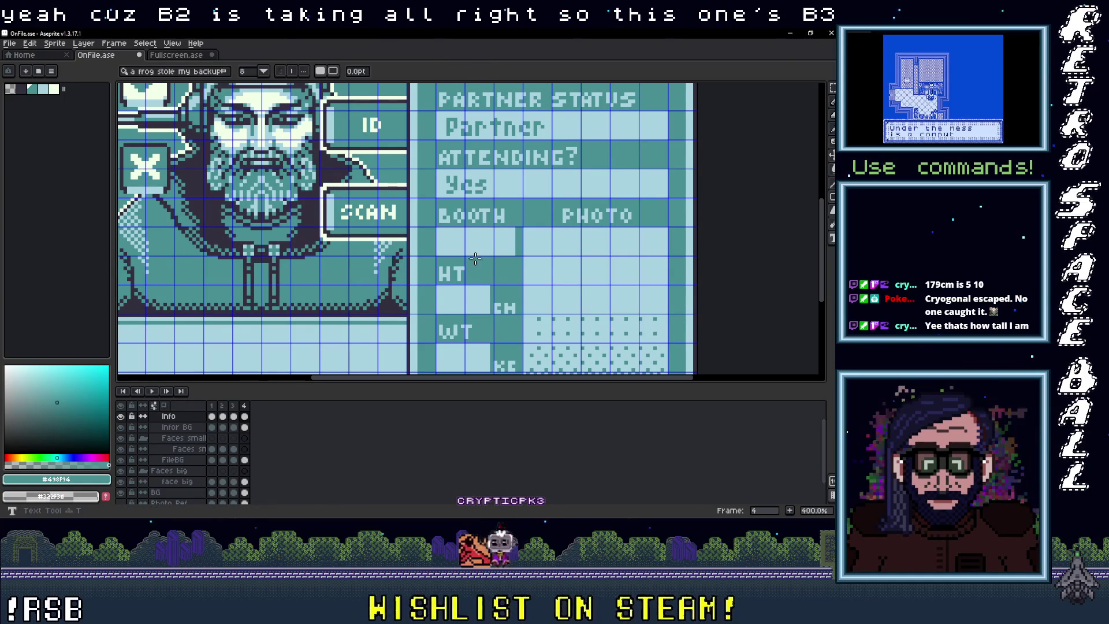
Step: Type B-03 into a text box in the BOOTH field, position it and commit
left_click_drag(436, 228, 515, 254)
type("B")
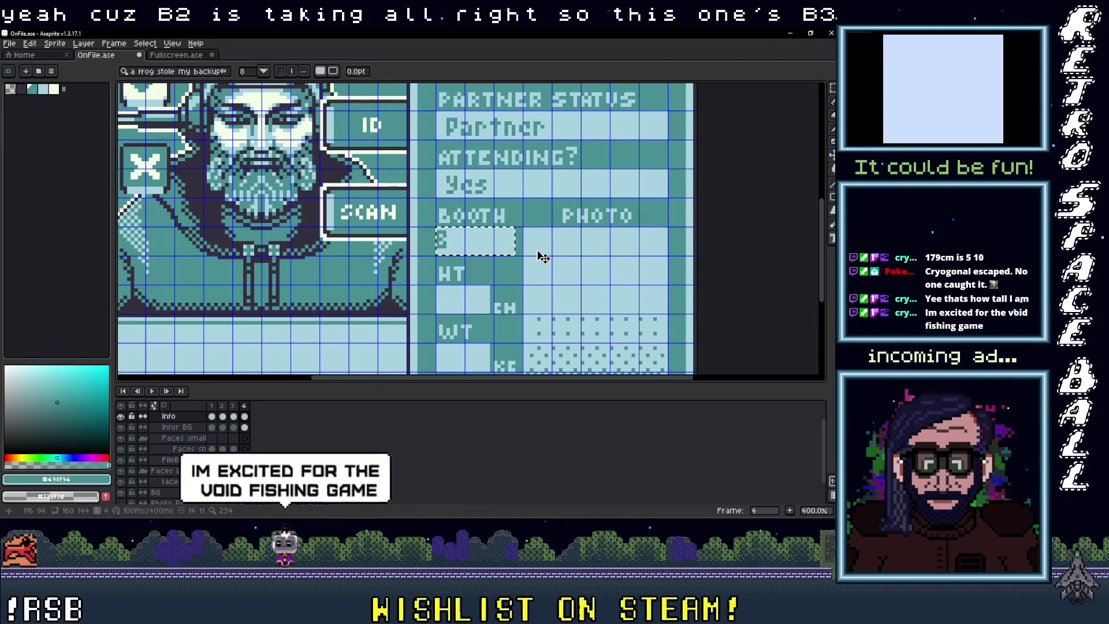
type("-")
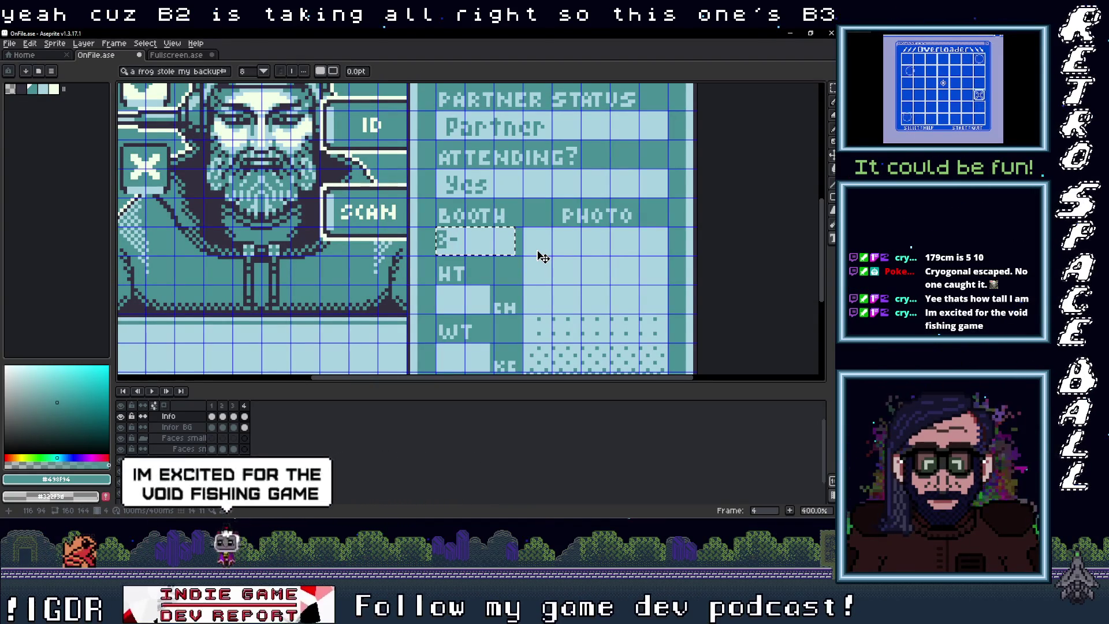
type("03")
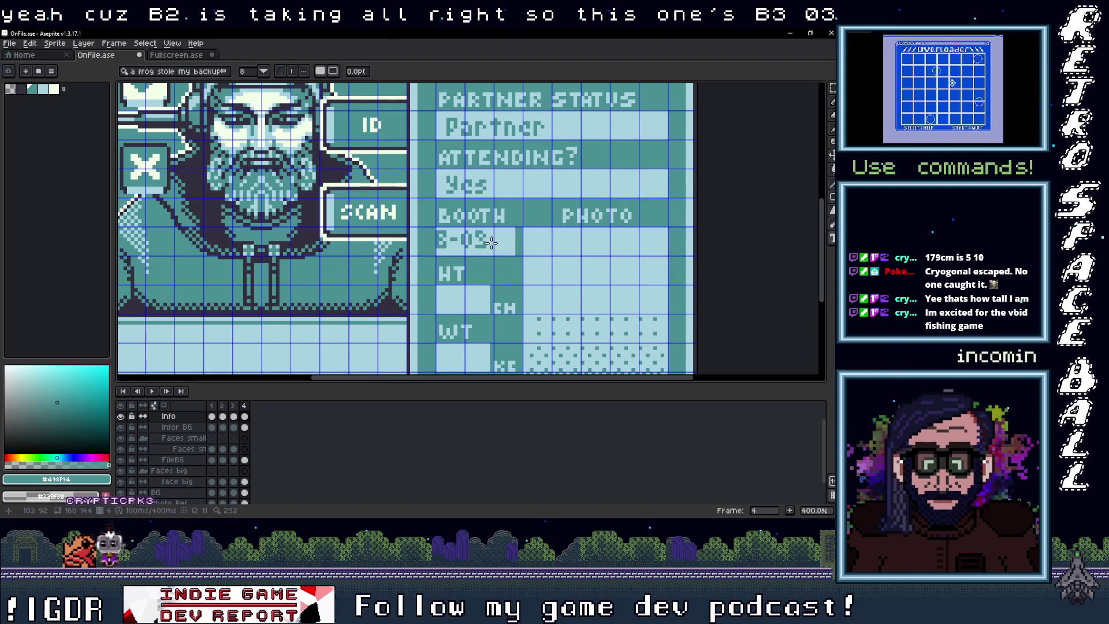
type("m")
scroll(490, 242, "up", 2)
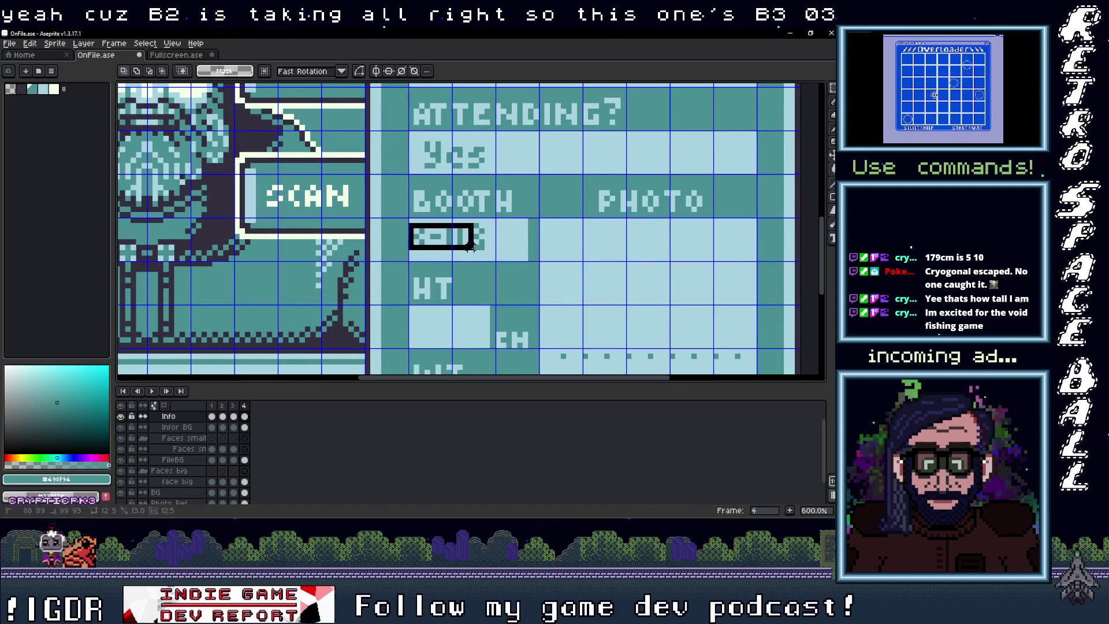
key("ctrl+v")
left_click_drag(465, 245, 474, 252)
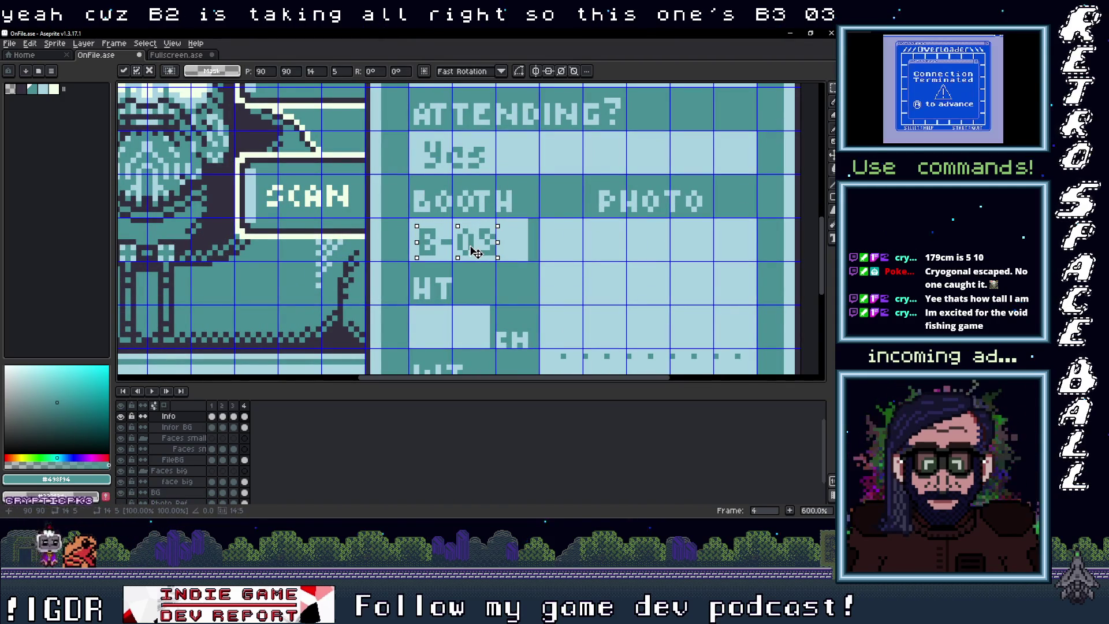
key("Return")
scroll(527, 254, "down", 3)
scroll(527, 264, "up", 1)
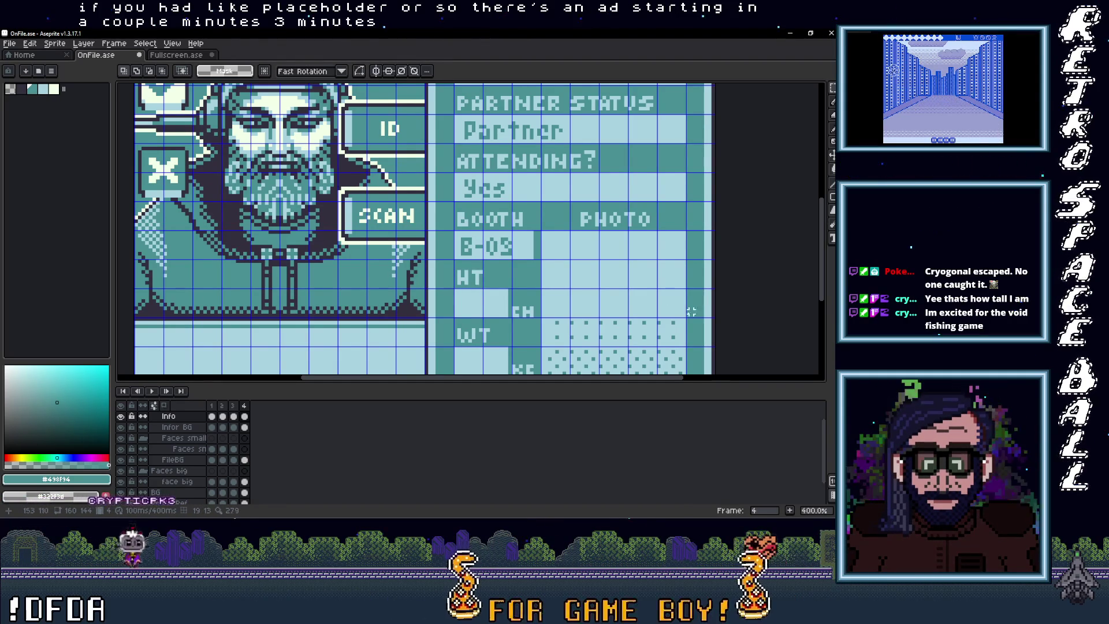
scroll(386, 253, "down", 4)
scroll(507, 248, "up", 2)
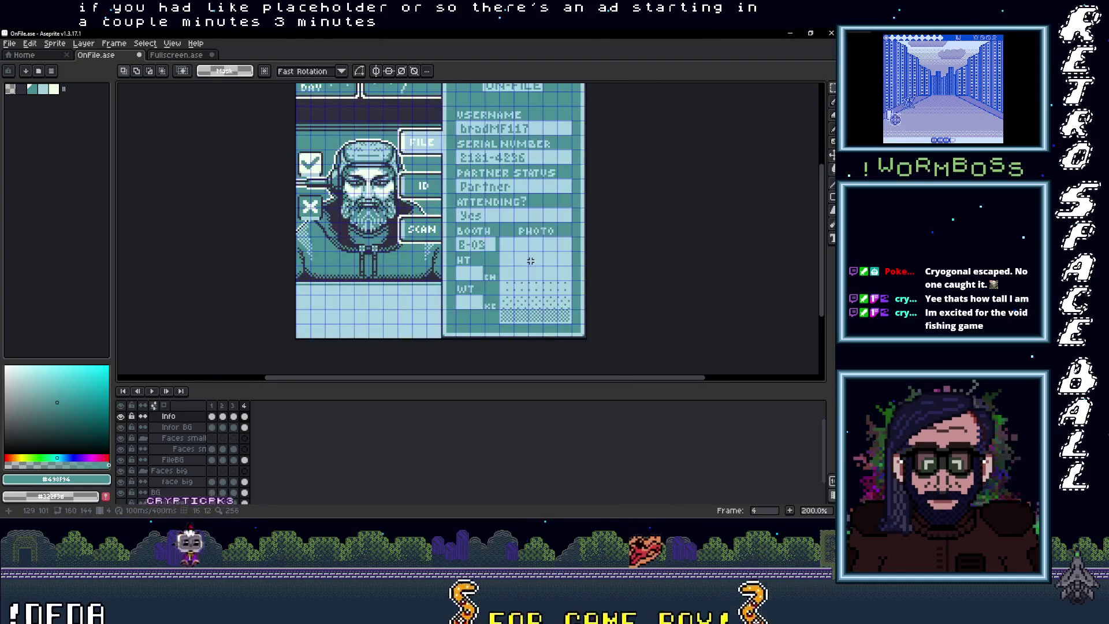
left_click_drag(506, 248, 491, 257)
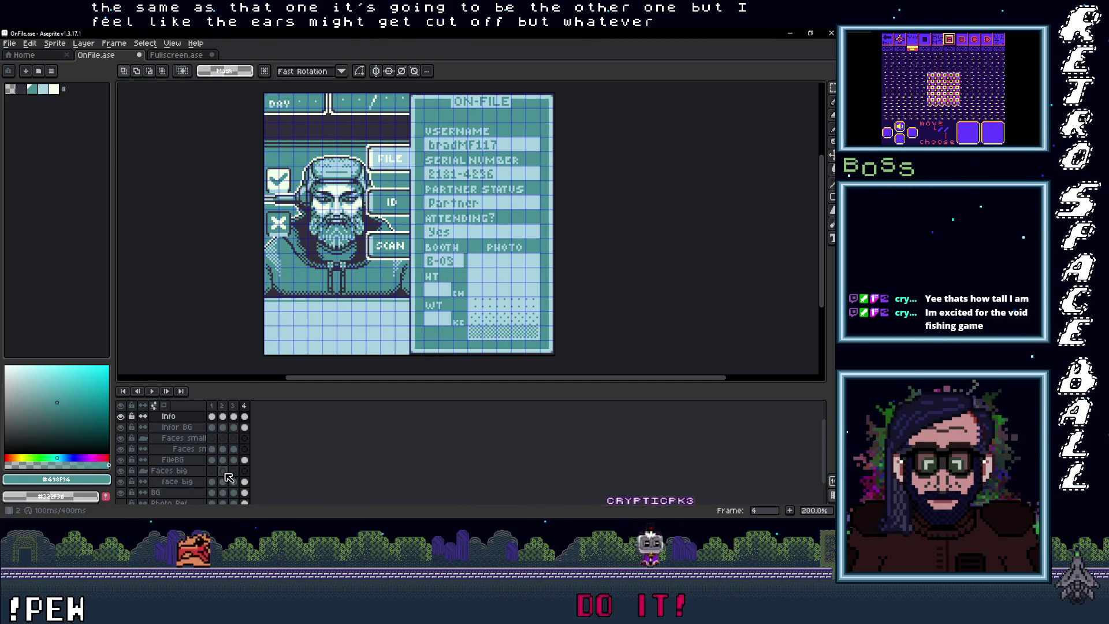
scroll(229, 477, "down", 1)
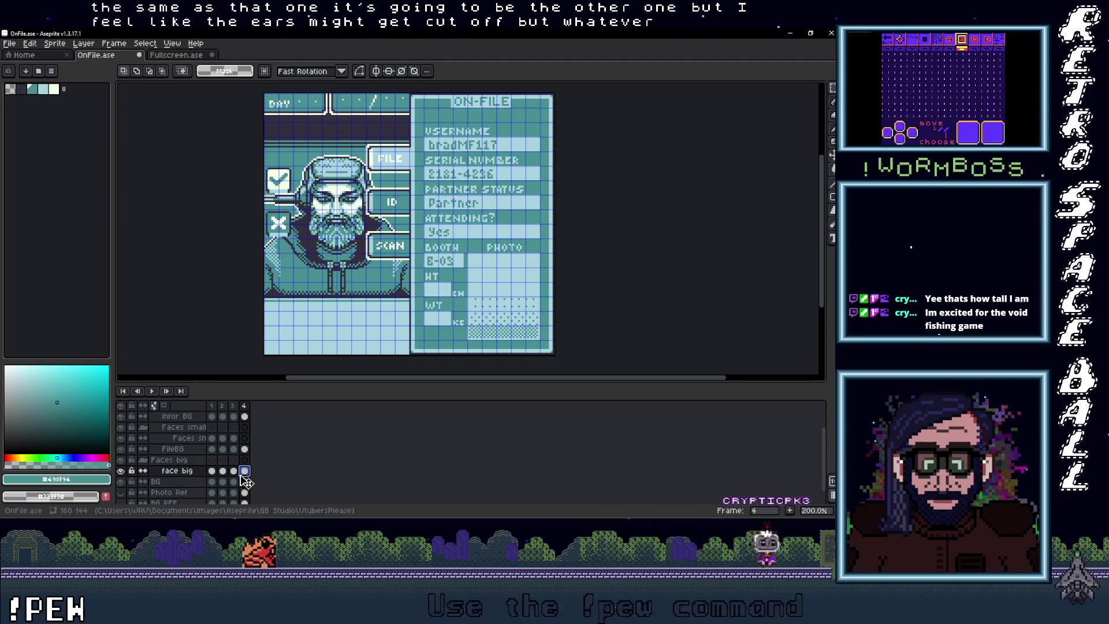
left_click(244, 471, "ctrl")
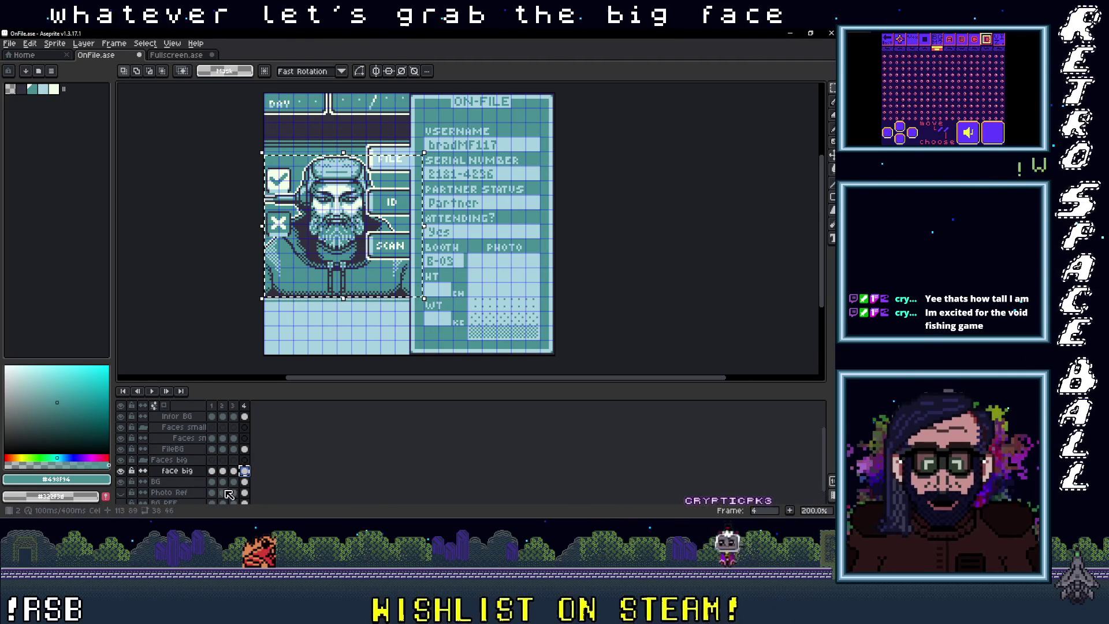
Step: Paste the large portrait onto the small-face layer and nudge it over the PHOTO box
key("ctrl+c")
left_click(244, 438)
key("ctrl+v")
mouse_move(343, 252)
left_mouse_down()
mouse_move(471, 288)
mouse_move(493, 326)
left_mouse_up()
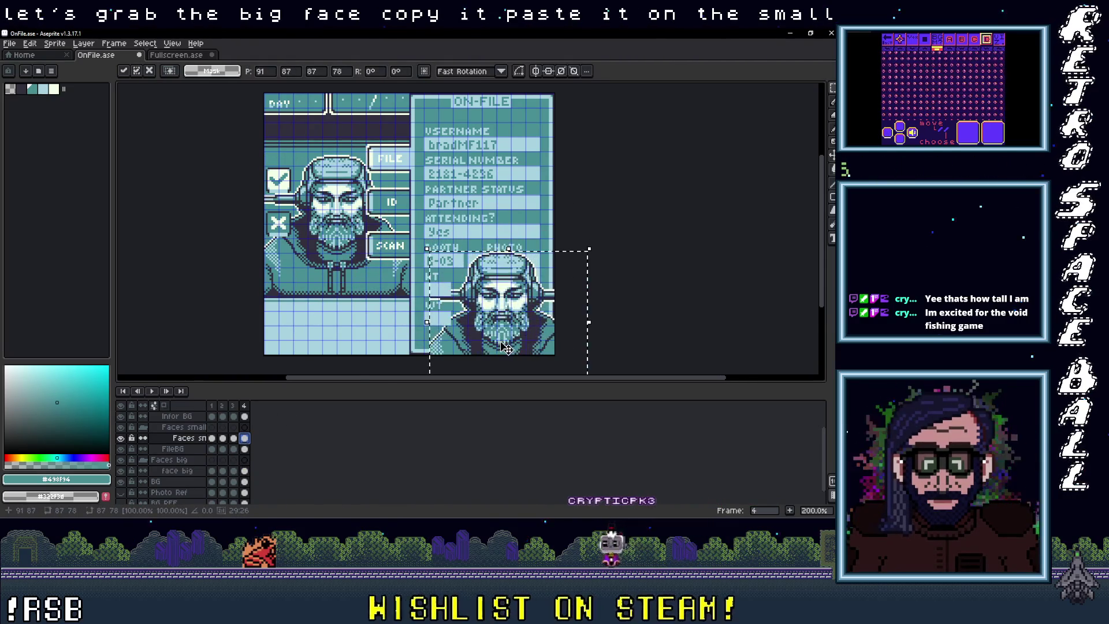
scroll(491, 324, "up", 3)
key("Right")
key("Down")
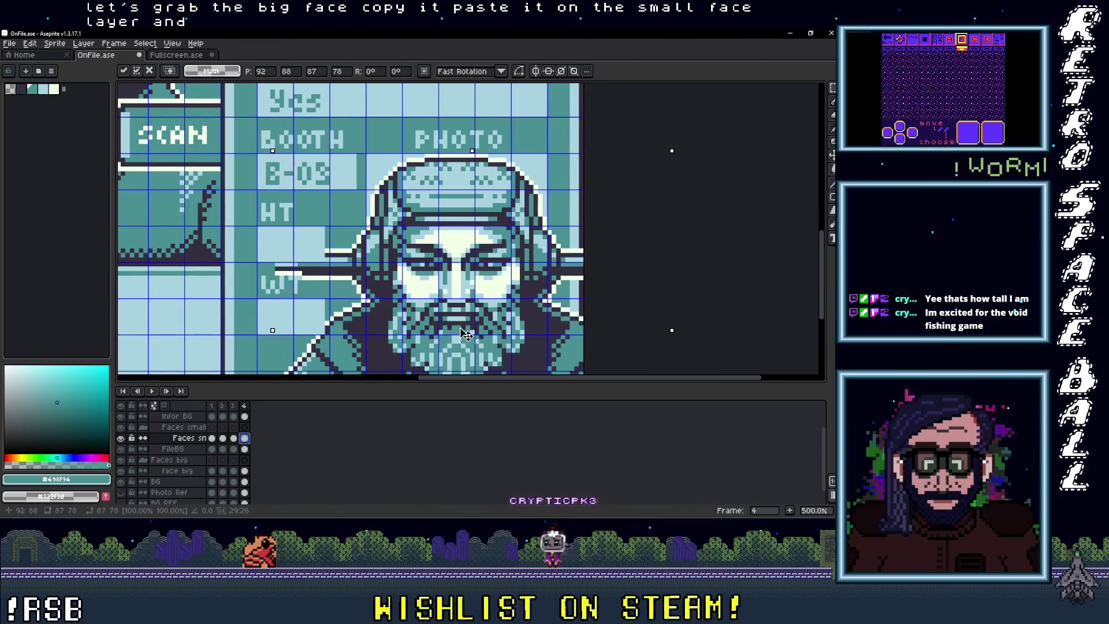
scroll(445, 254, "down", 2)
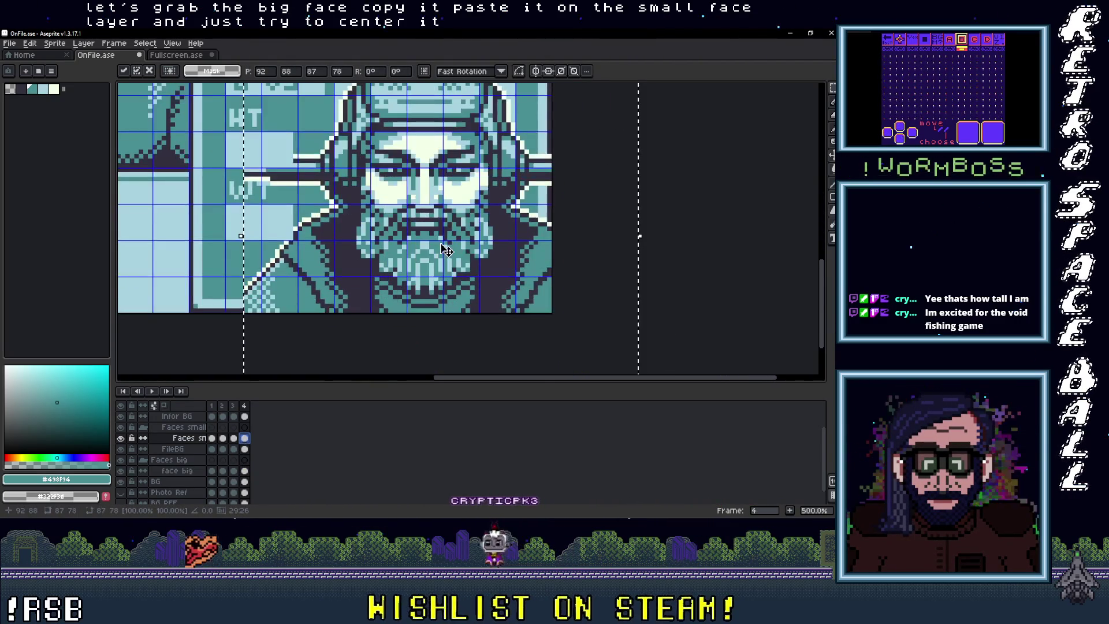
scroll(444, 254, "down", 1)
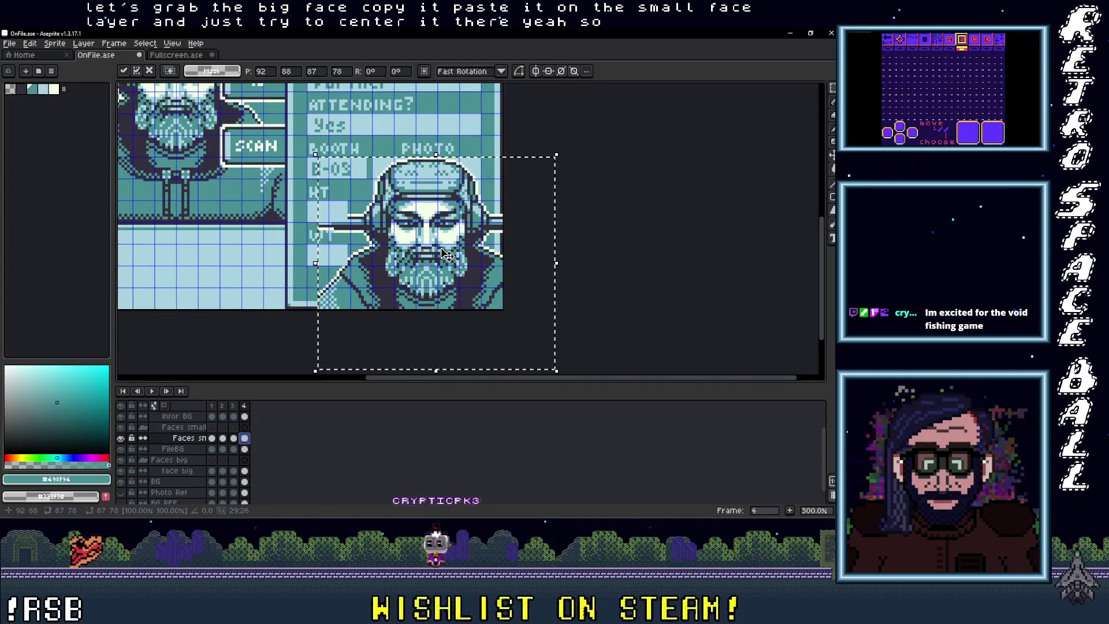
scroll(448, 232, "up", 1)
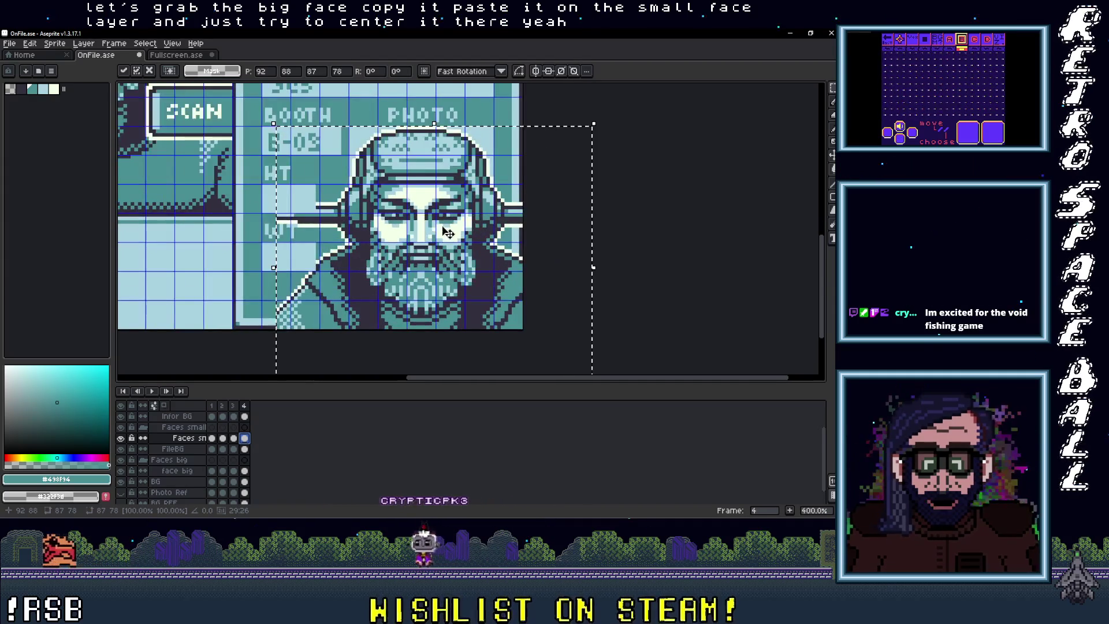
left_click(643, 293)
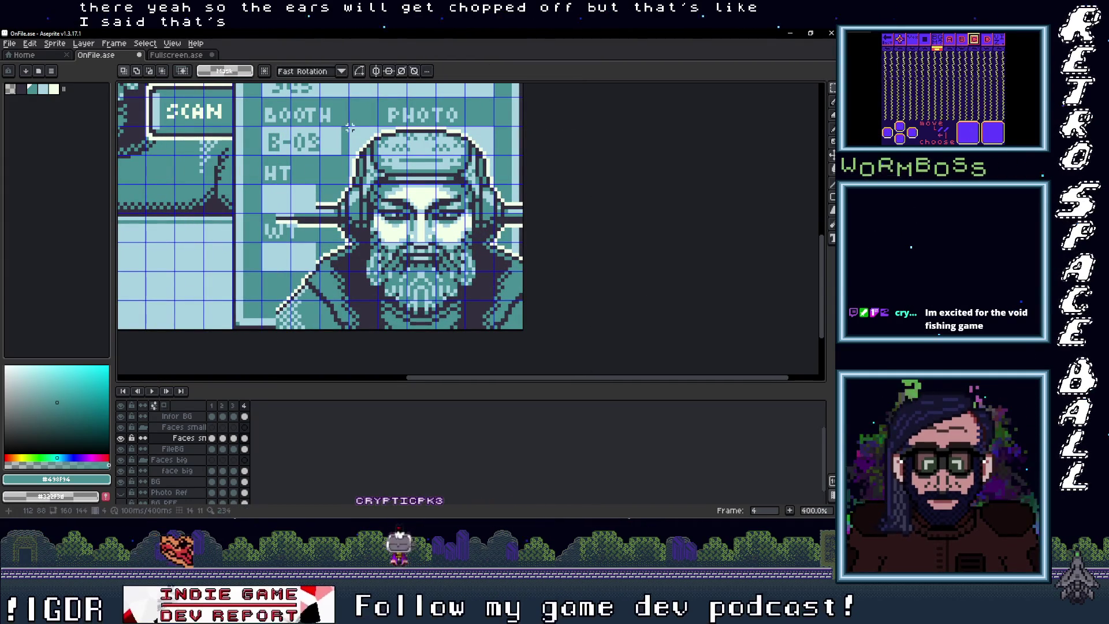
Step: Delete the portrait pixels overflowing left of and below the PHOTO box
left_click_drag(346, 127, 223, 330)
key("Delete")
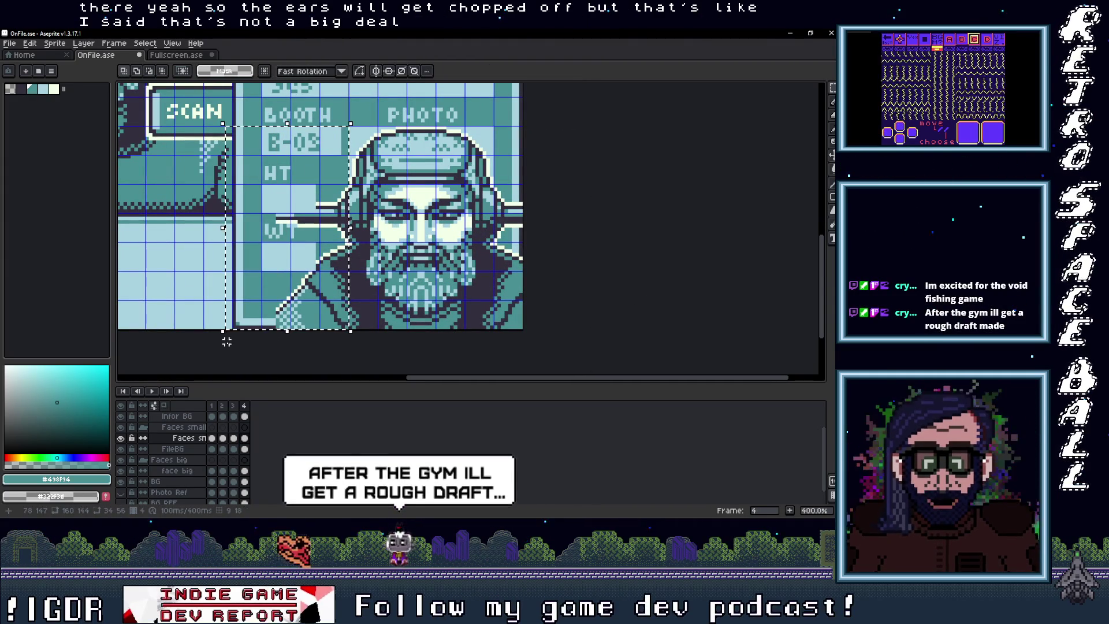
left_click(503, 317)
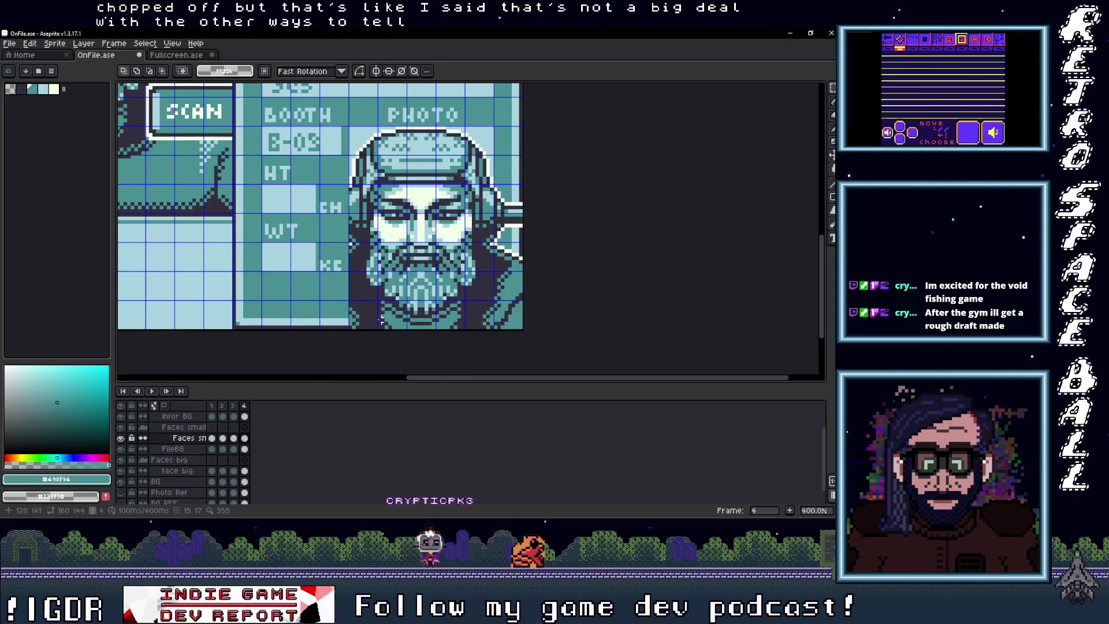
mouse_move(347, 299)
left_mouse_down()
mouse_move(457, 329)
mouse_move(525, 330)
left_mouse_up()
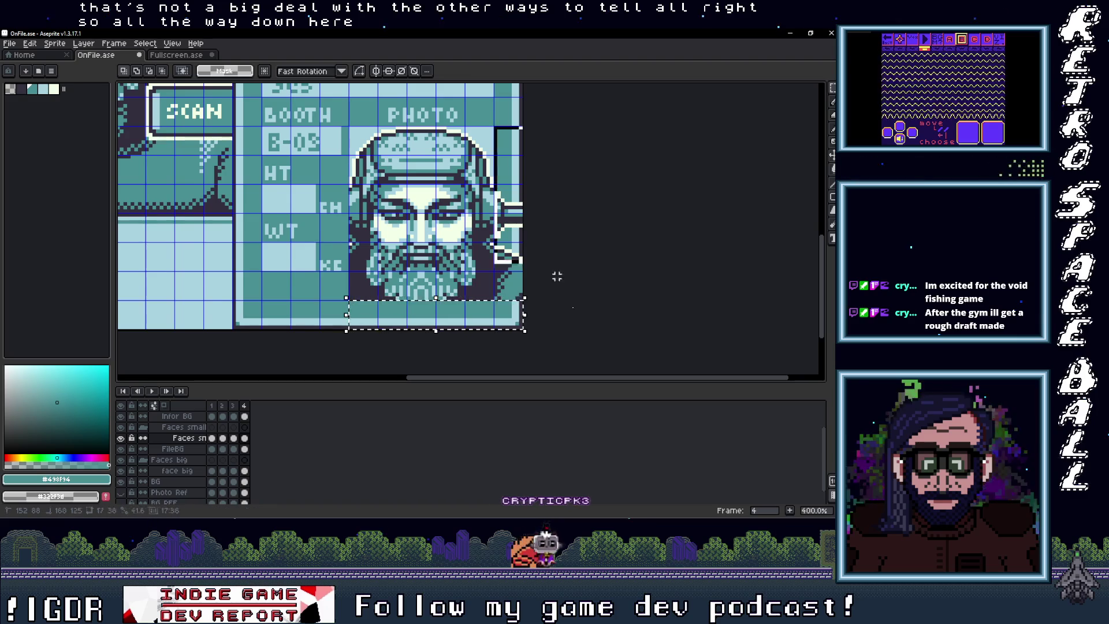
key("ctrl+d")
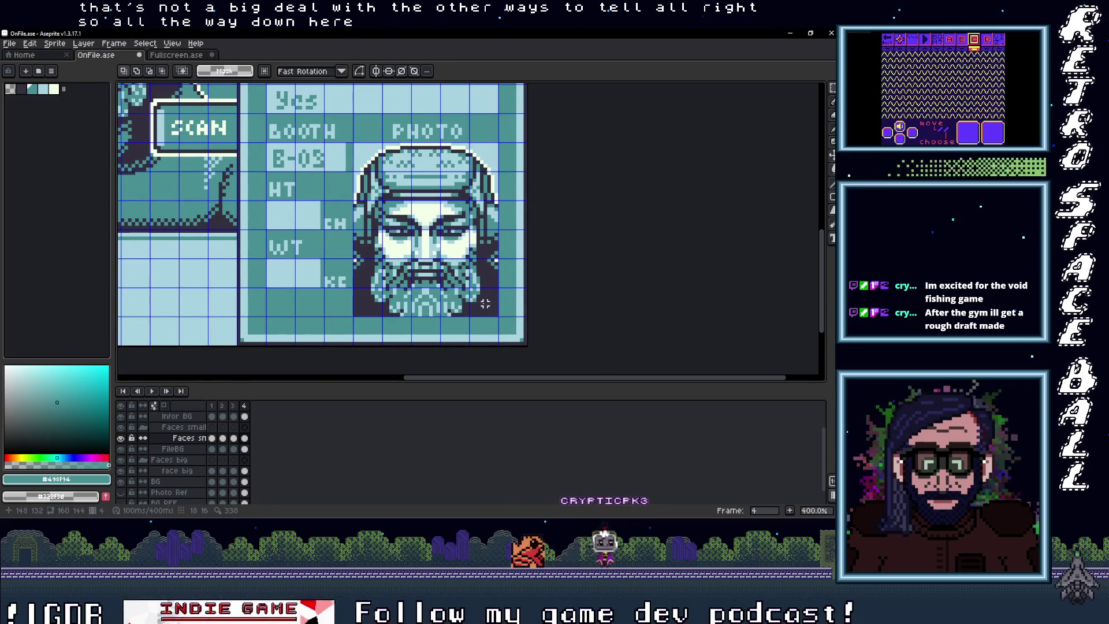
scroll(489, 308, "up", 1)
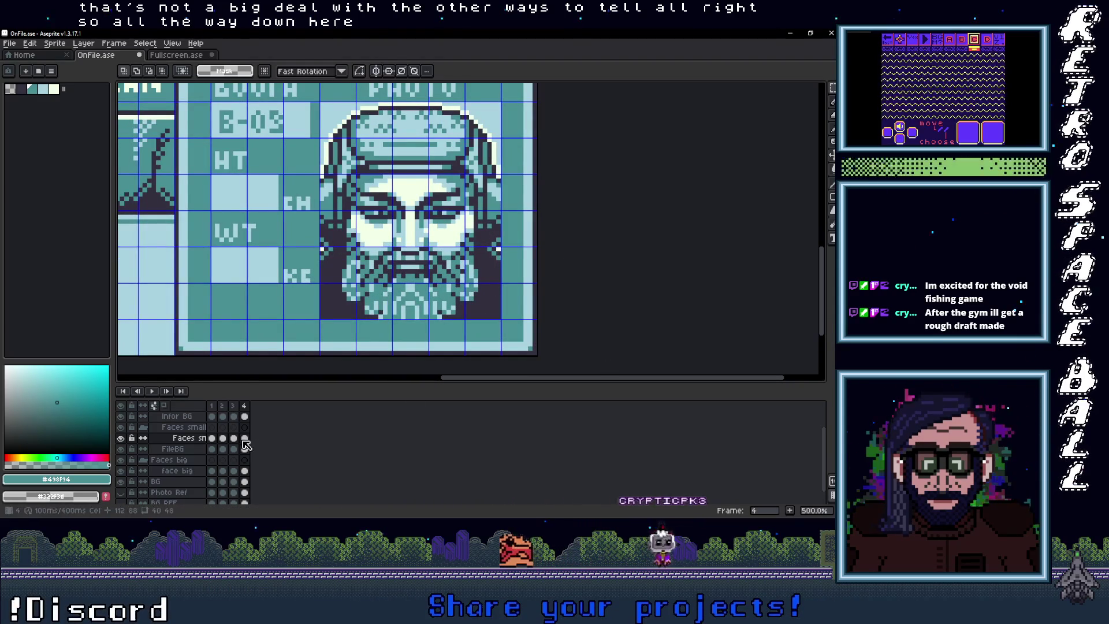
Step: Pick the card's light cyan and redraw the portrait's border edges with the Pencil
key("i")
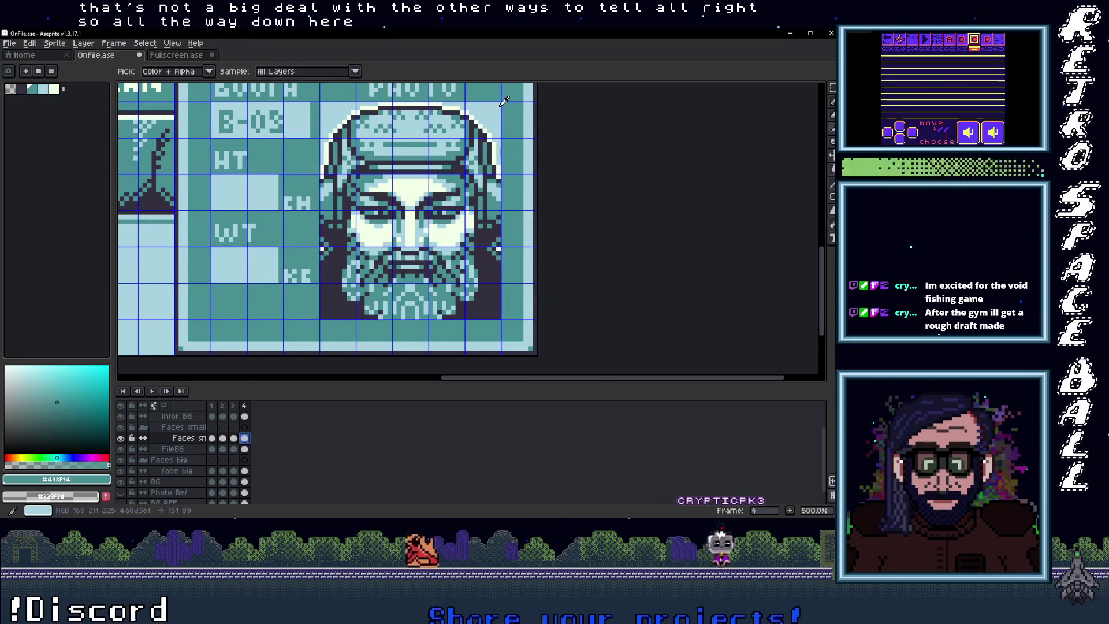
left_click(503, 99)
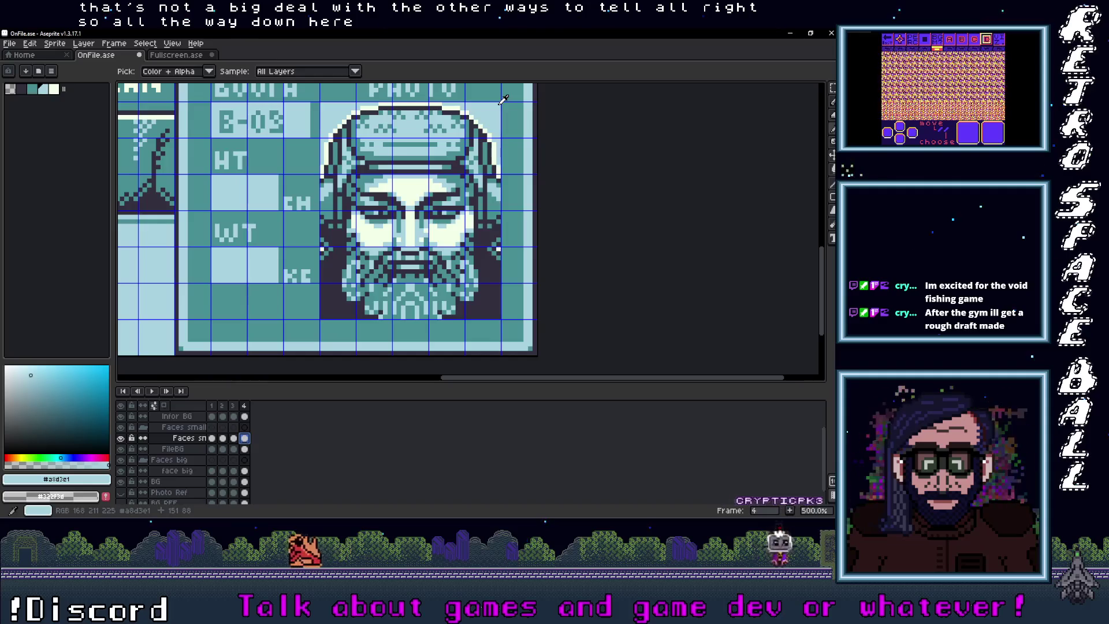
key("b")
left_click(498, 295, "shift")
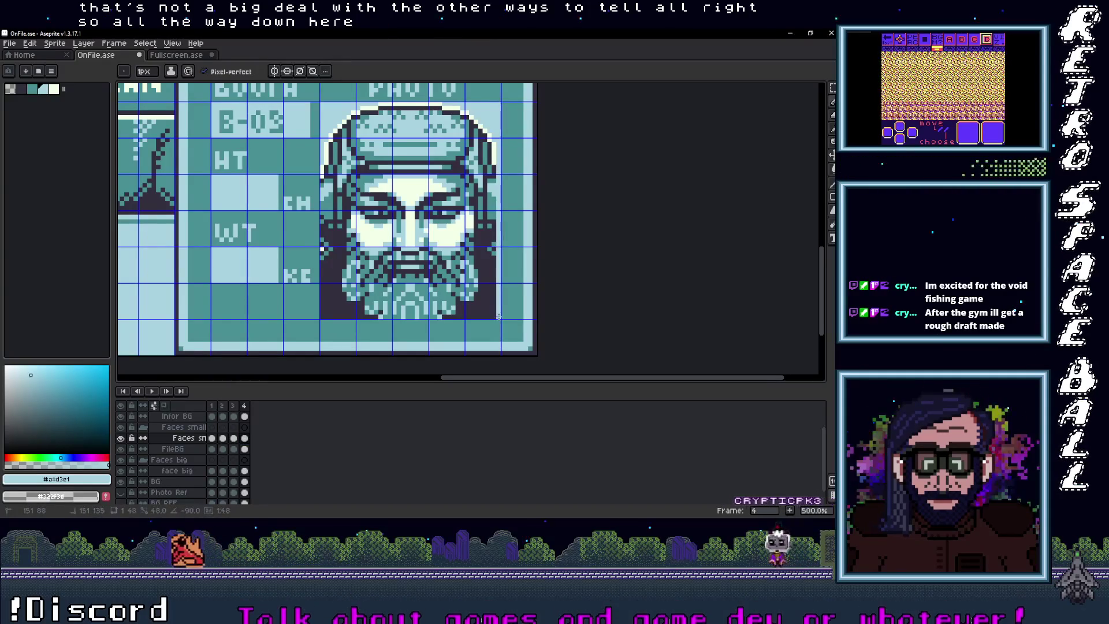
left_click(327, 154, "shift")
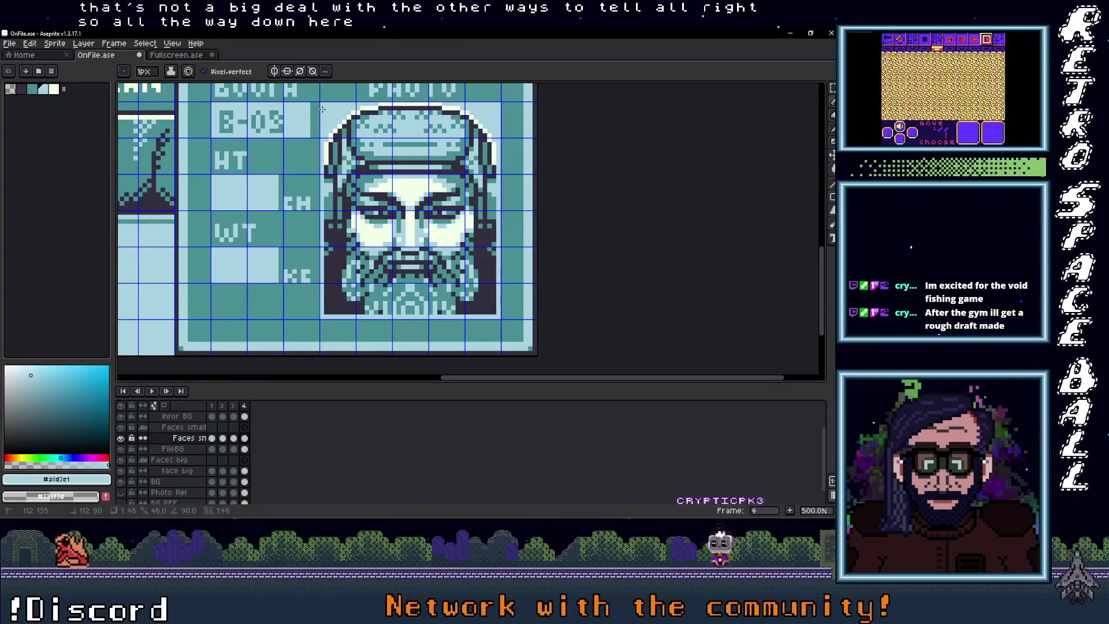
Step: Bucket-fill the face highlights light blue and the dark pixels with the card's teal
key("g")
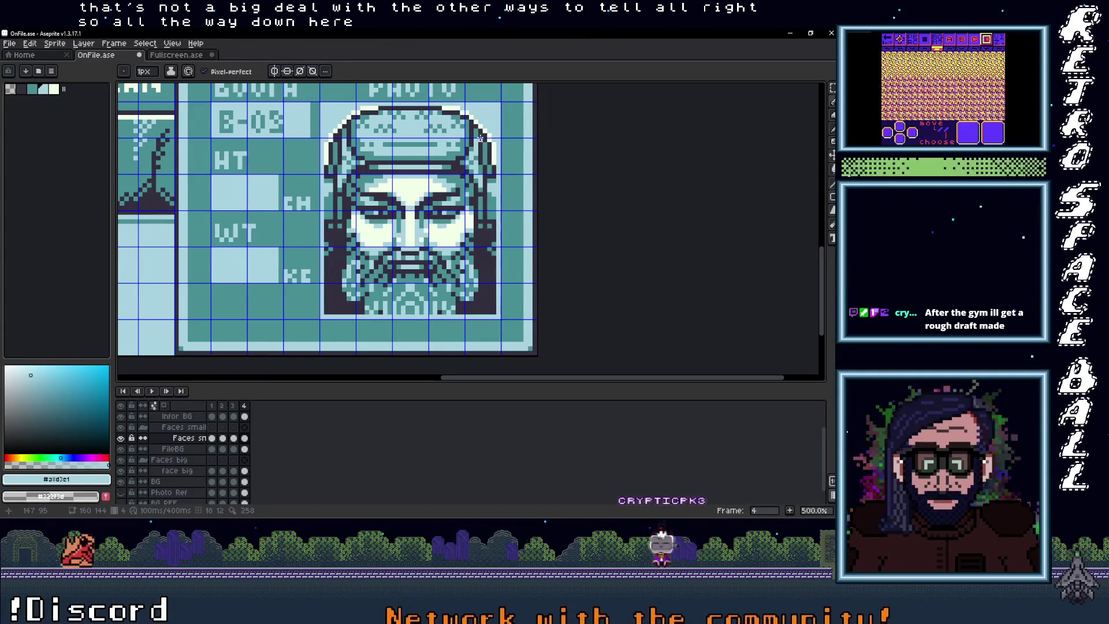
left_click(493, 153)
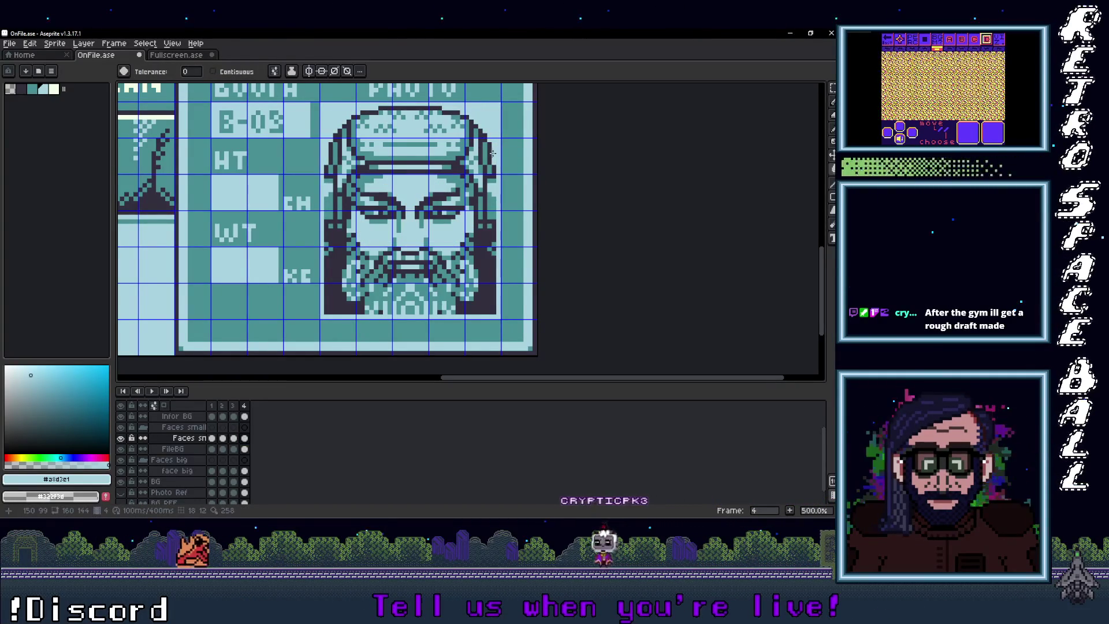
key("i")
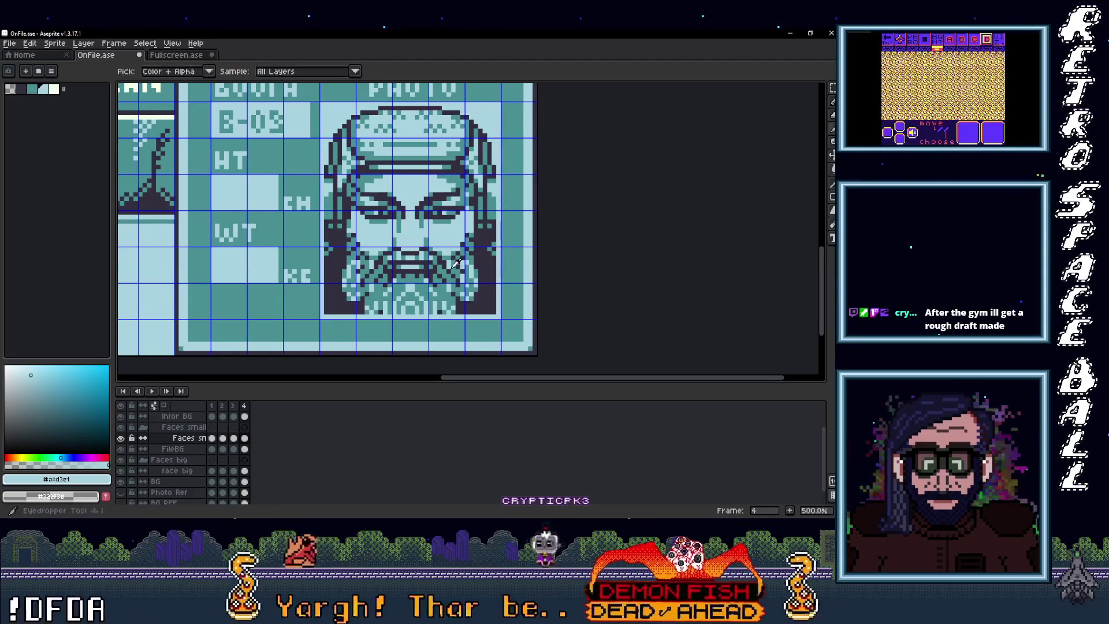
left_click(478, 308)
key("g")
left_click(479, 308)
scroll(491, 306, "down", 4)
scroll(517, 300, "up", 1)
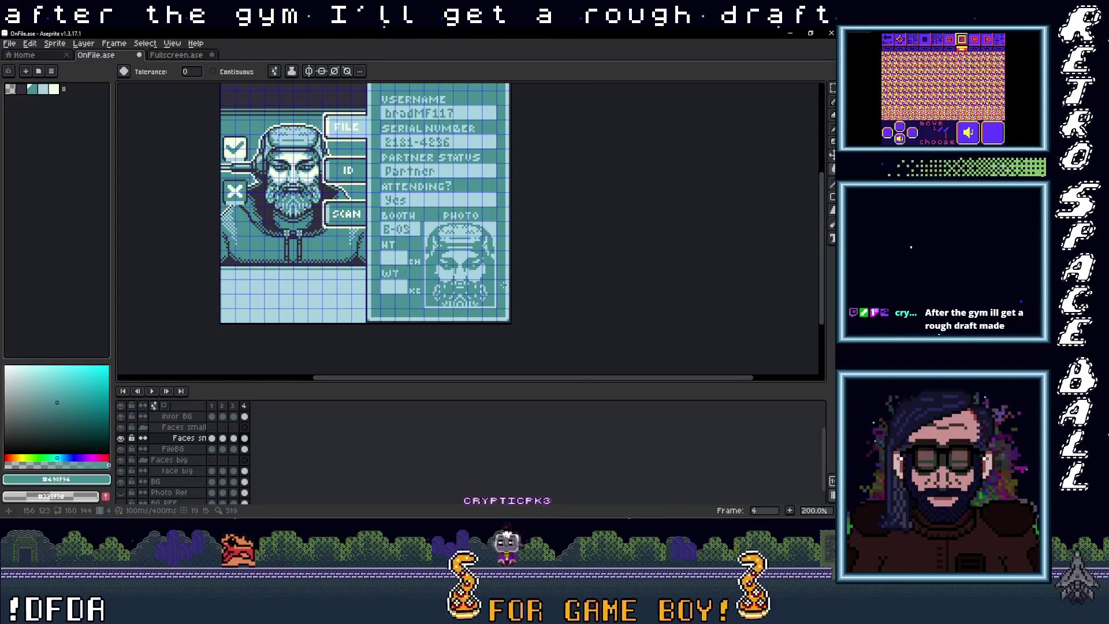
scroll(514, 282, "left", 2)
scroll(503, 274, "up", 2)
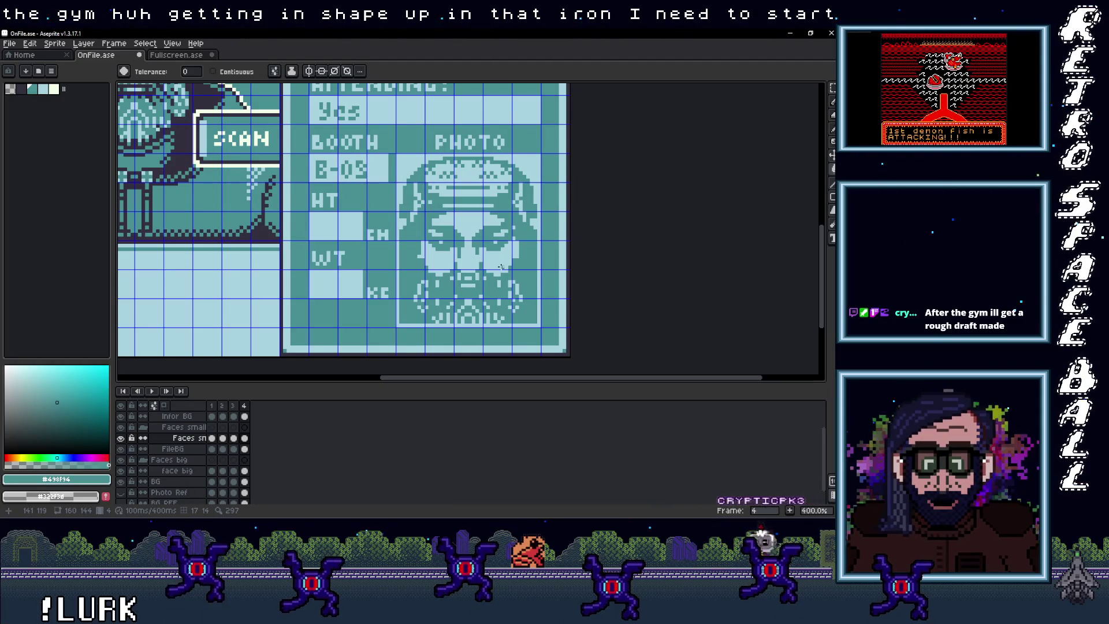
scroll(501, 266, "down", 2)
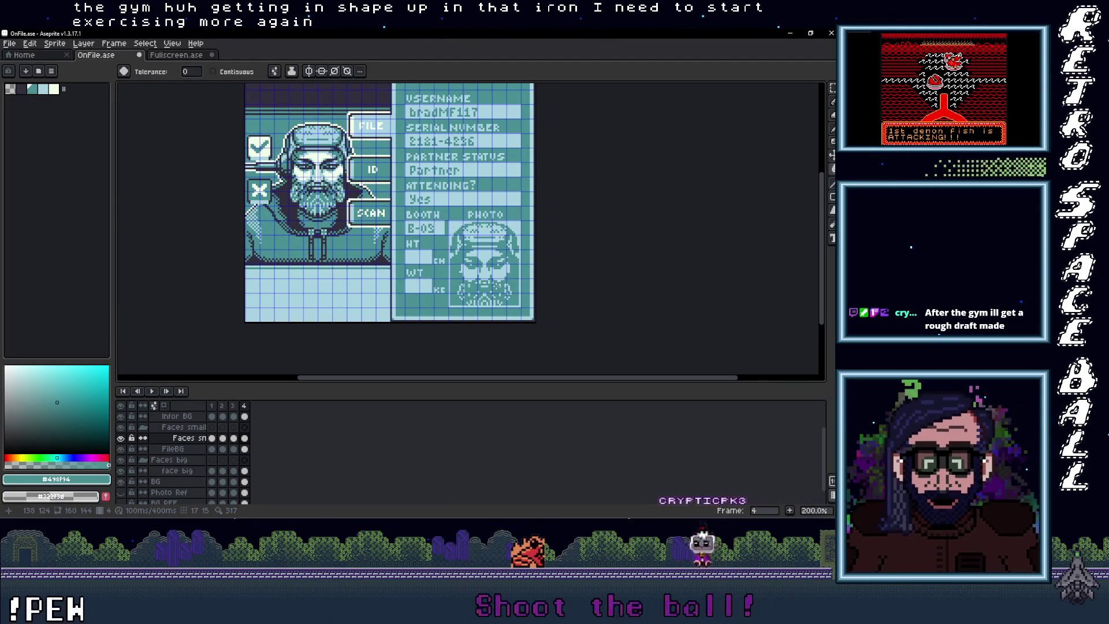
scroll(485, 271, "up", 1)
left_click_drag(472, 260, 473, 277)
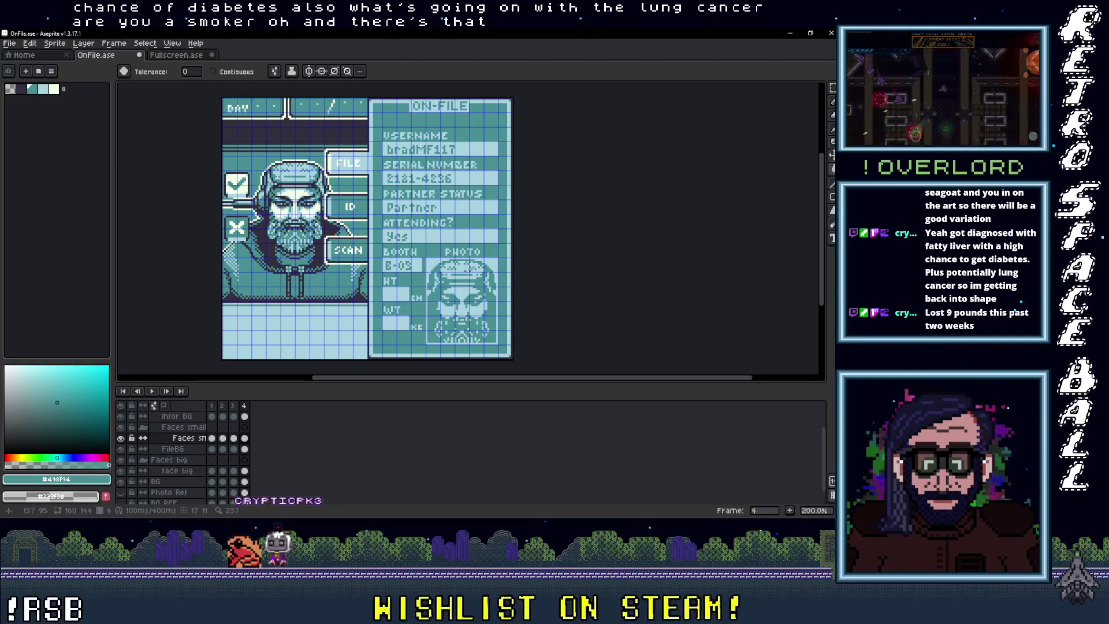
scroll(417, 291, "up", 1)
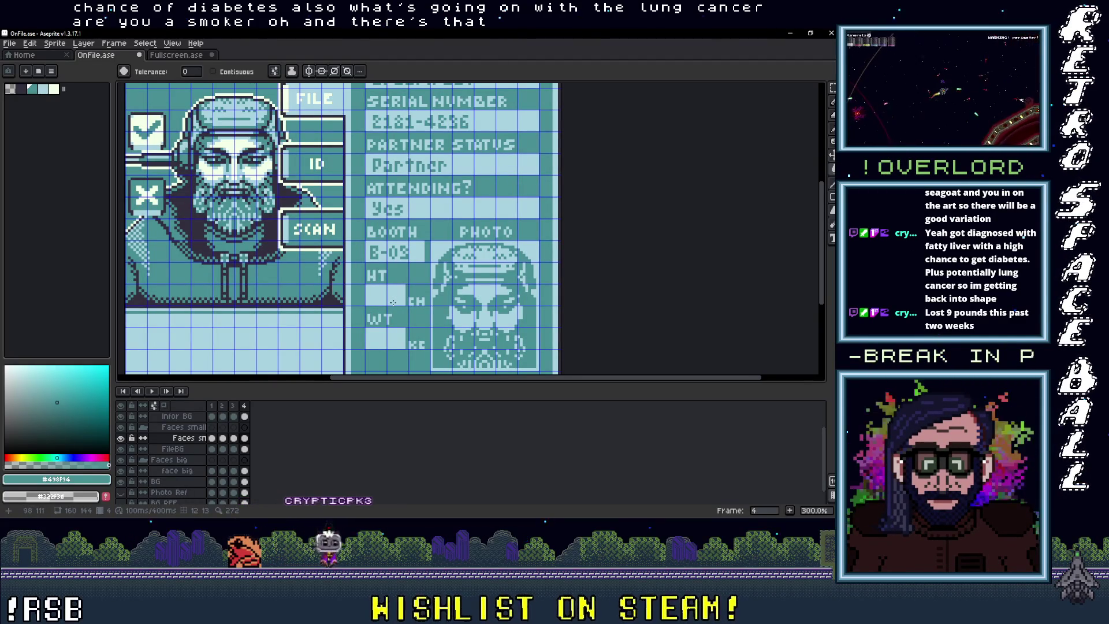
scroll(374, 302, "down", 1)
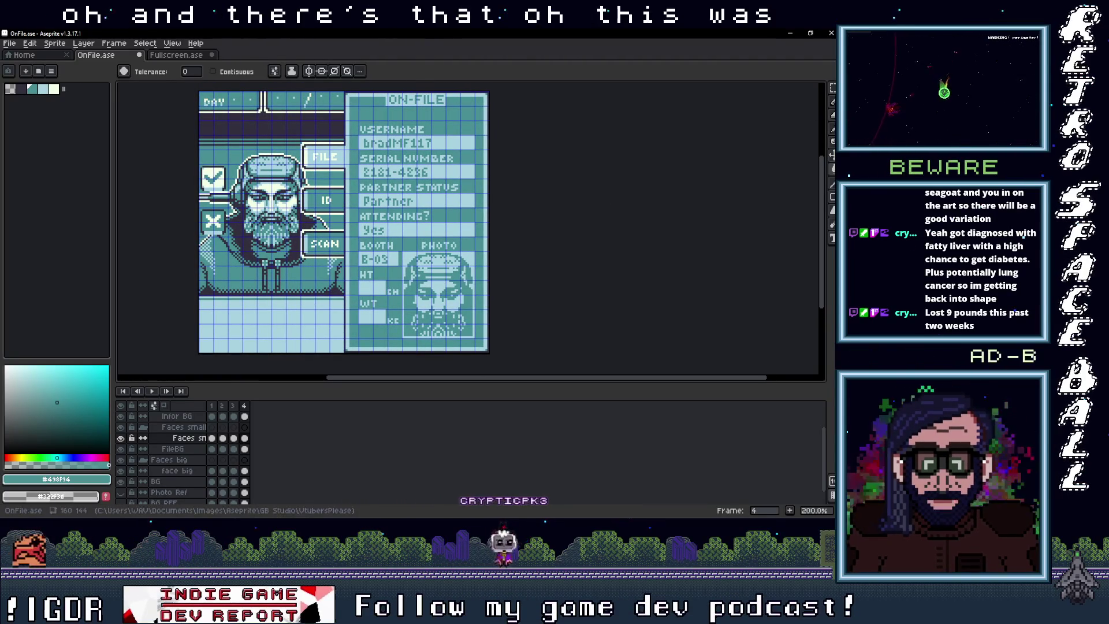
mouse_move(791, 23)
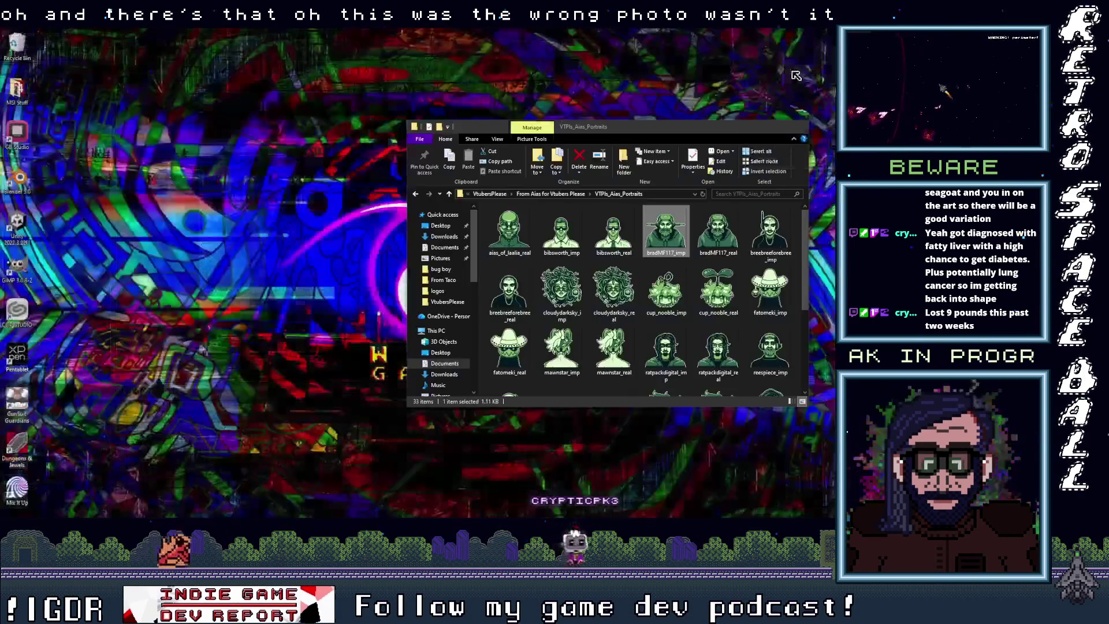
Step: Copy a portrait from frame 5 of Fullscreen.ase and paste it onto the On-File card
left_click(796, 75)
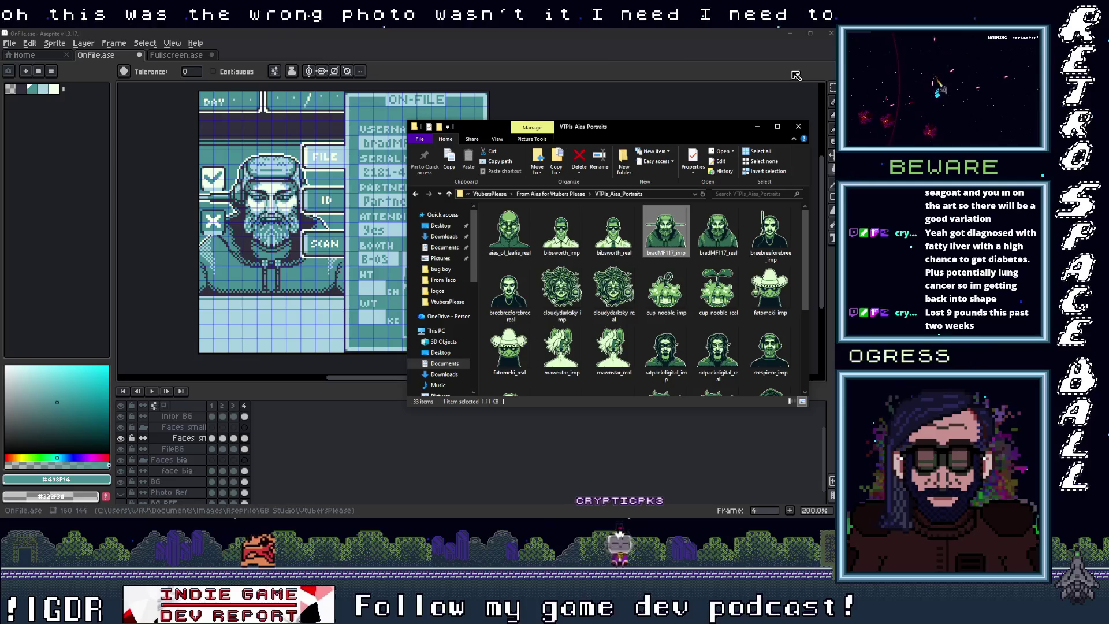
left_click(179, 56)
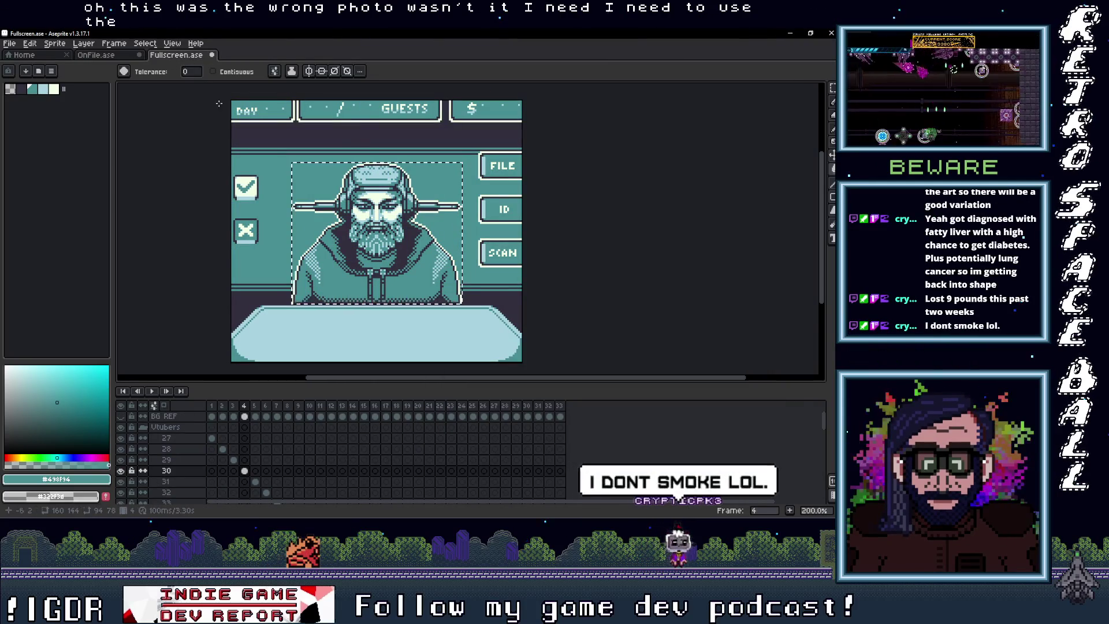
left_click(254, 406)
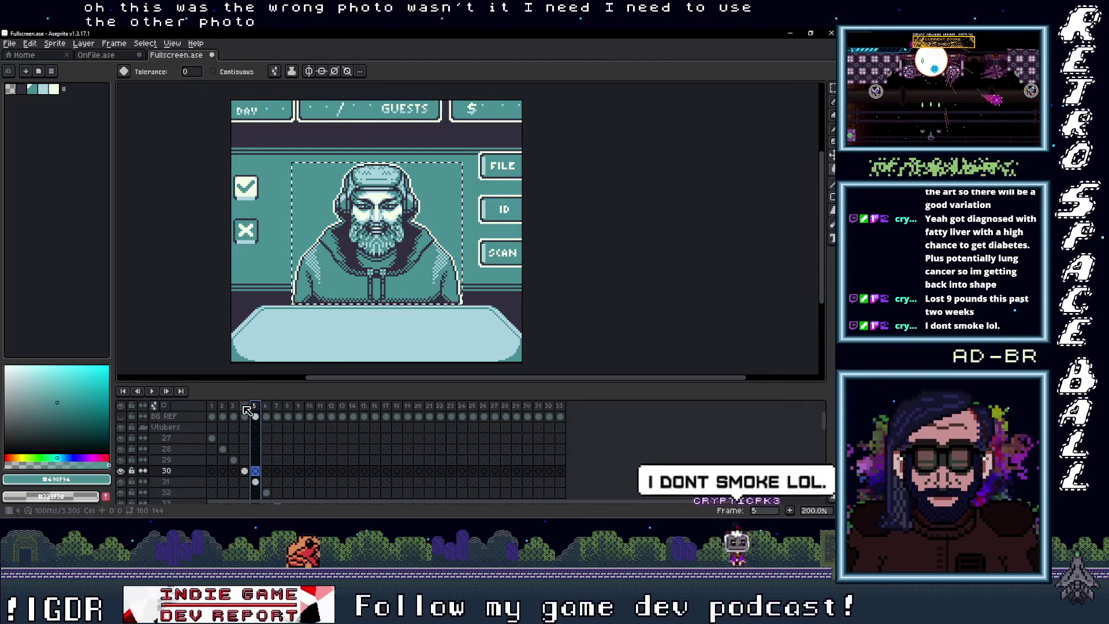
left_click(395, 221)
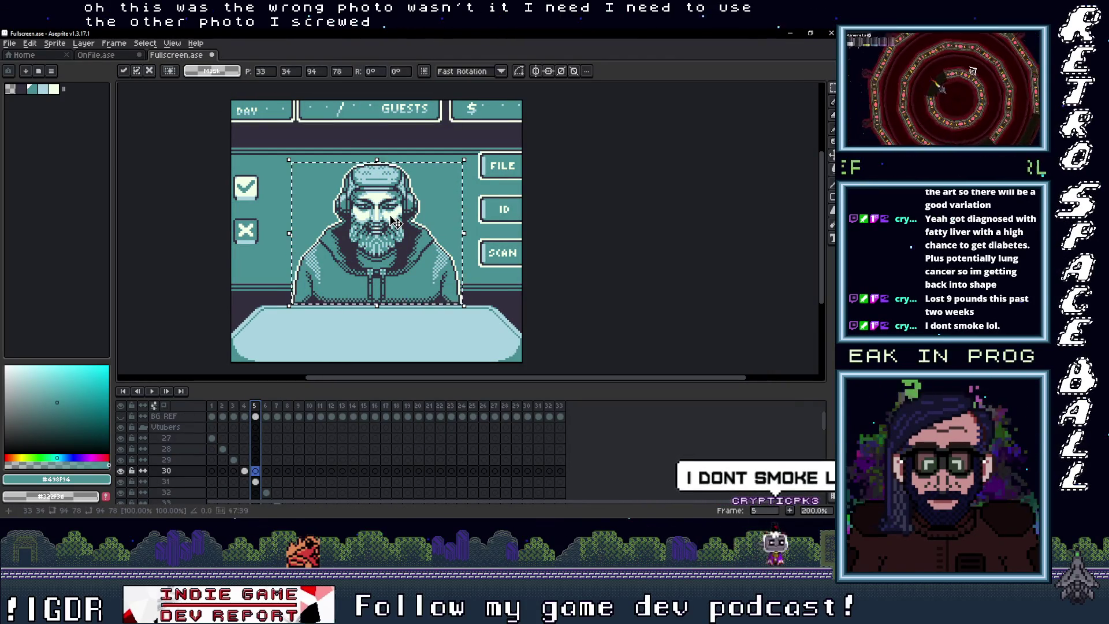
left_click(96, 54)
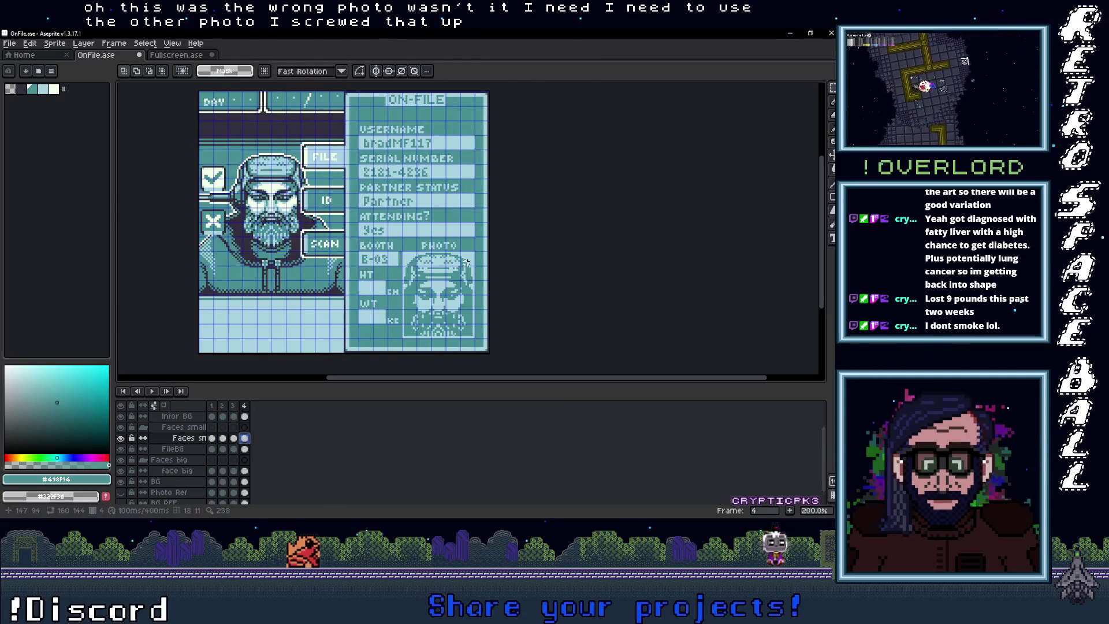
key("ctrl+v")
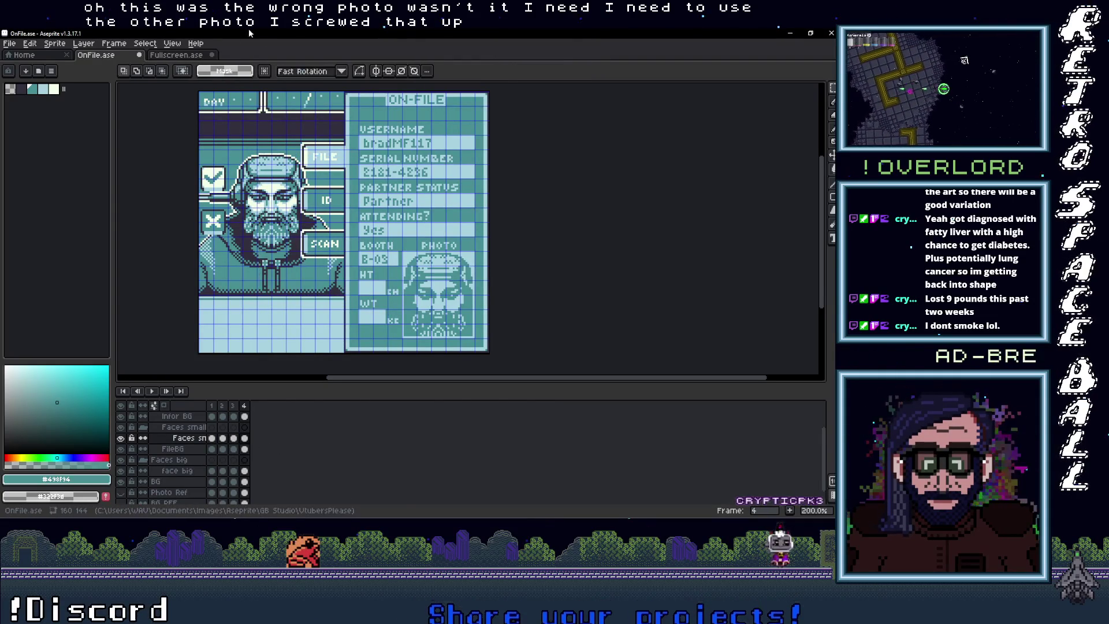
Step: Pick the other frame-5 portrait in Fullscreen.ase, then return to OnFile.ase
key("ctrl+Tab")
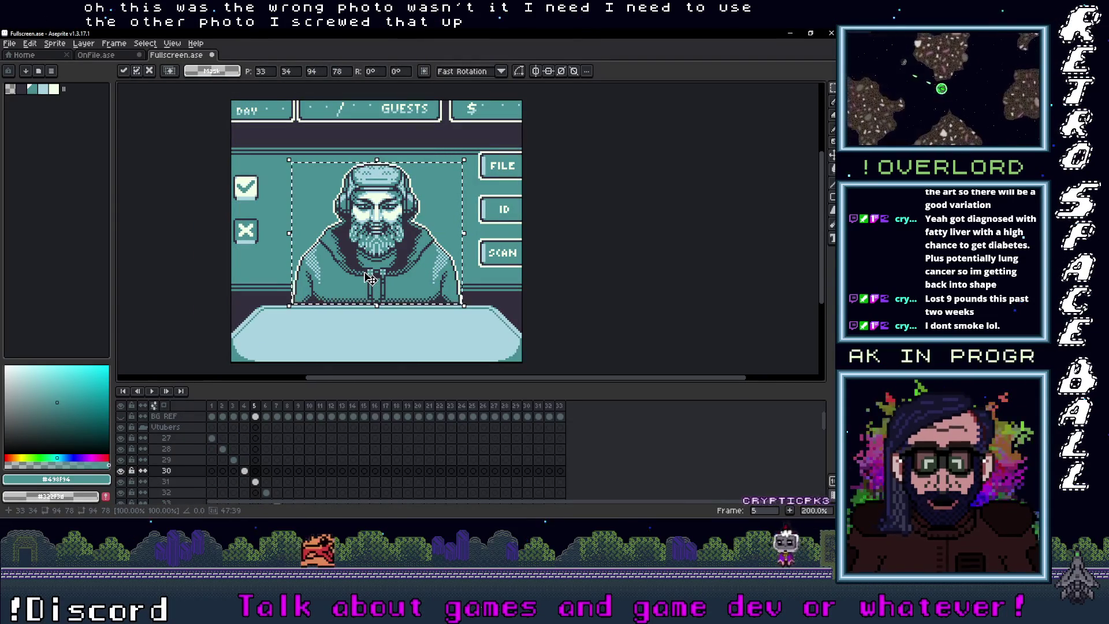
left_click(255, 481)
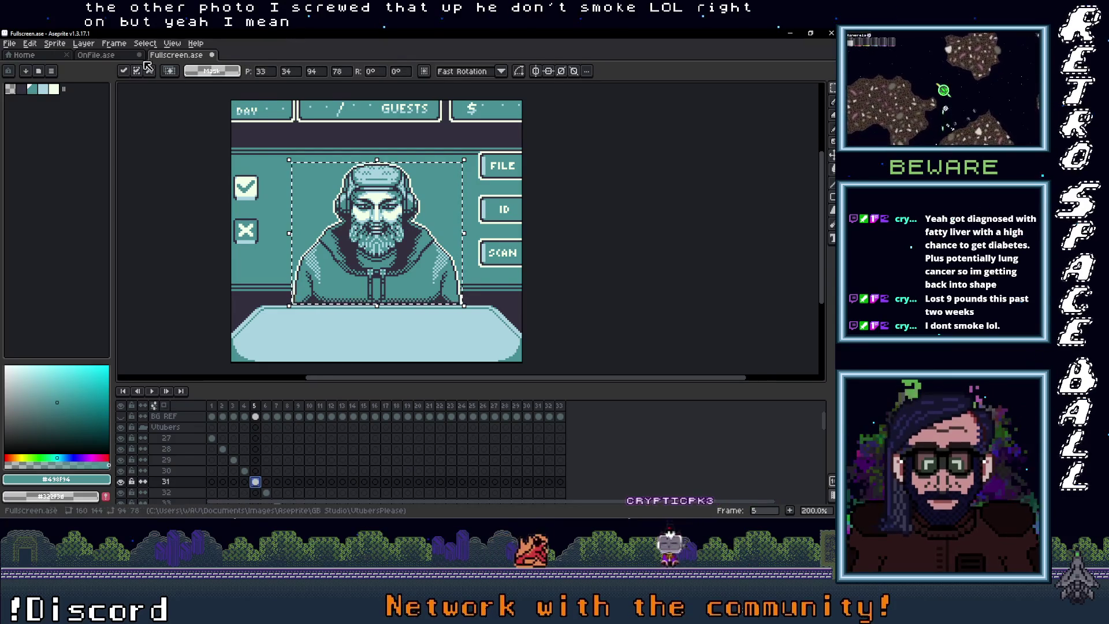
key("ctrl+shift+Tab")
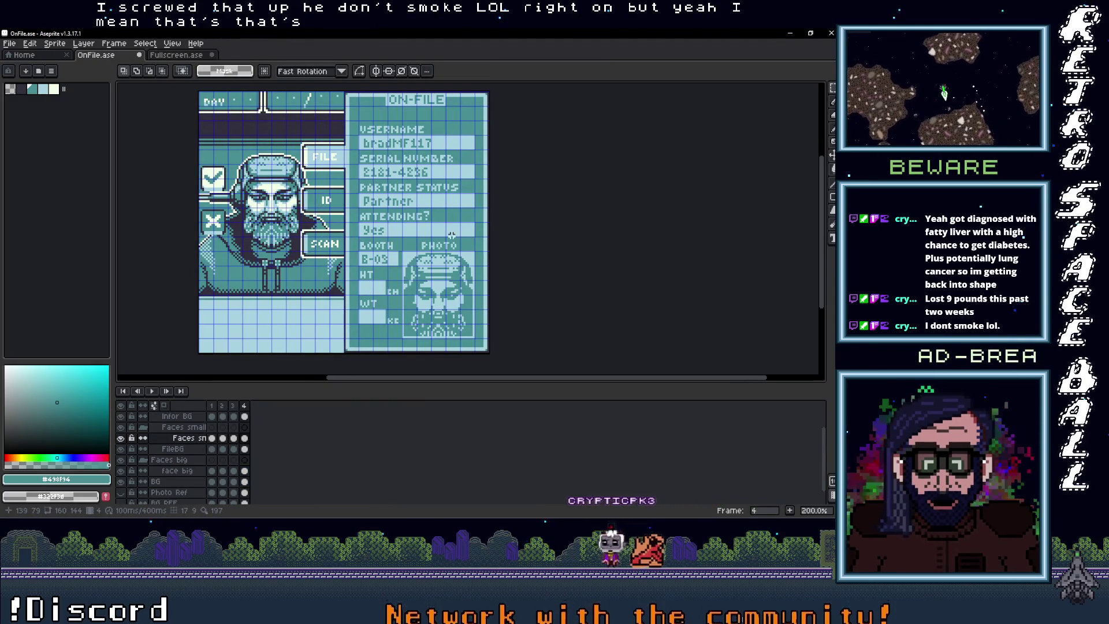
left_click_drag(441, 284, 453, 270)
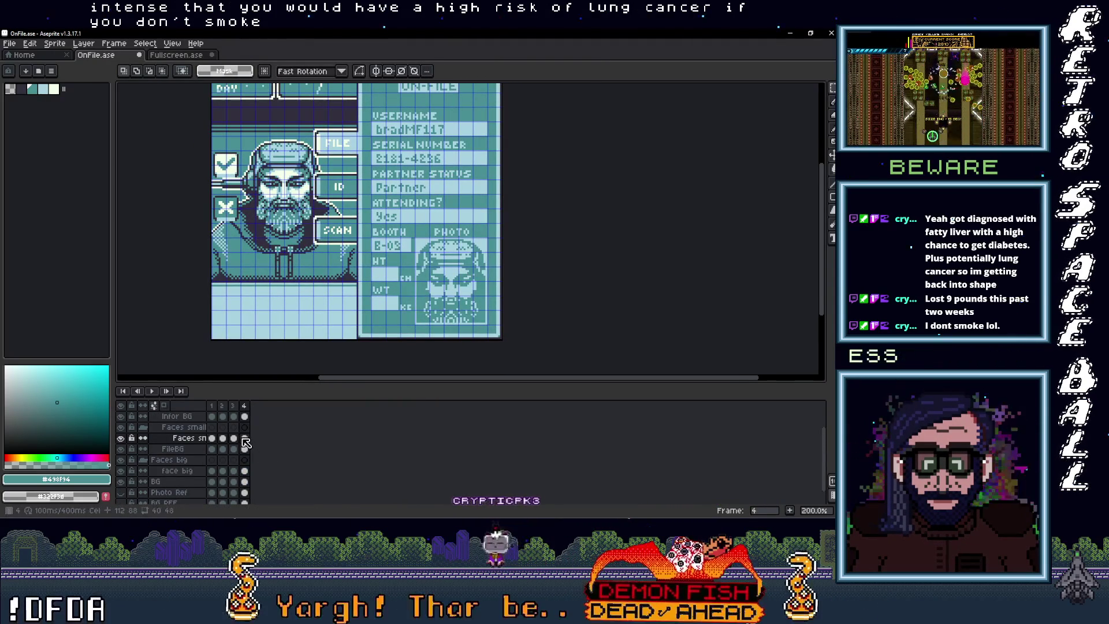
Step: Paste the other portrait and place it inside the PHOTO box
key("ctrl+v")
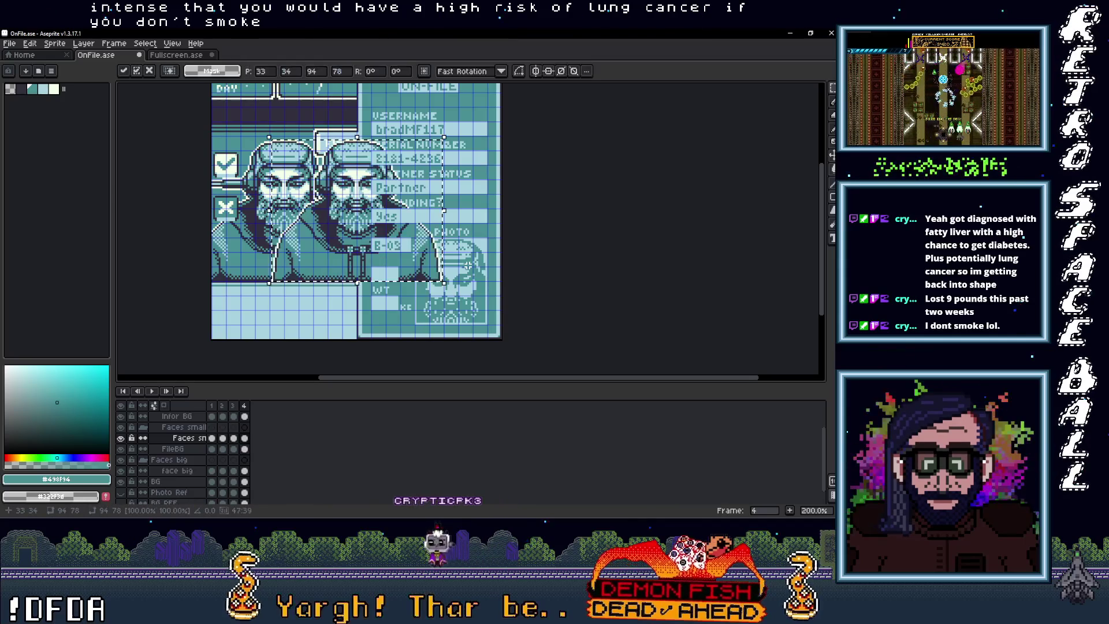
mouse_move(327, 235)
left_mouse_down()
mouse_move(468, 356)
mouse_move(470, 339)
left_mouse_up()
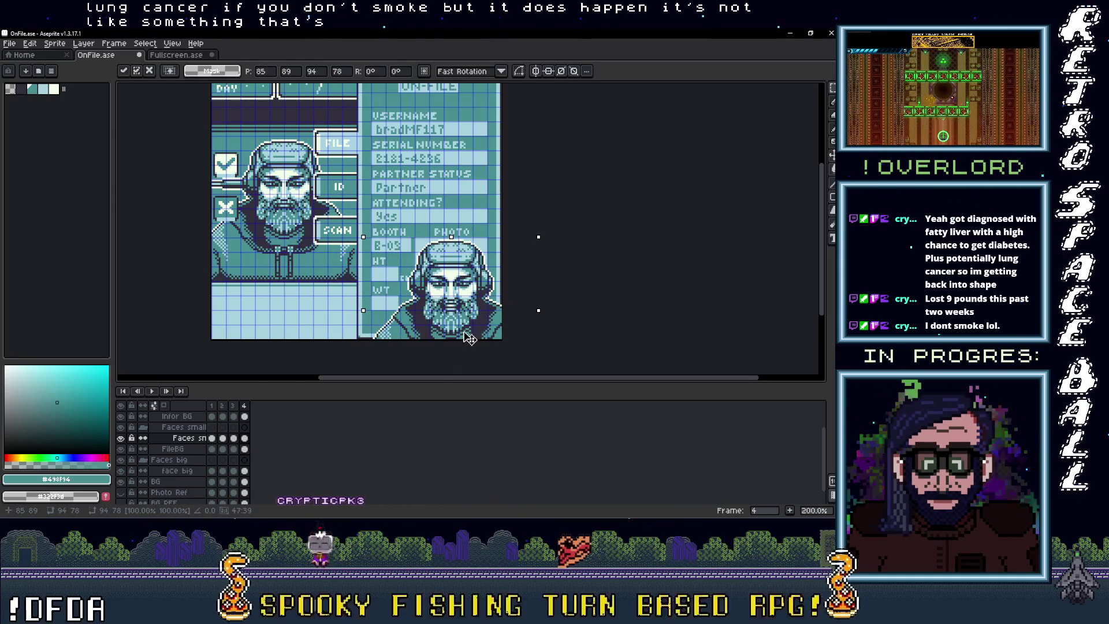
scroll(456, 284, "up", 4)
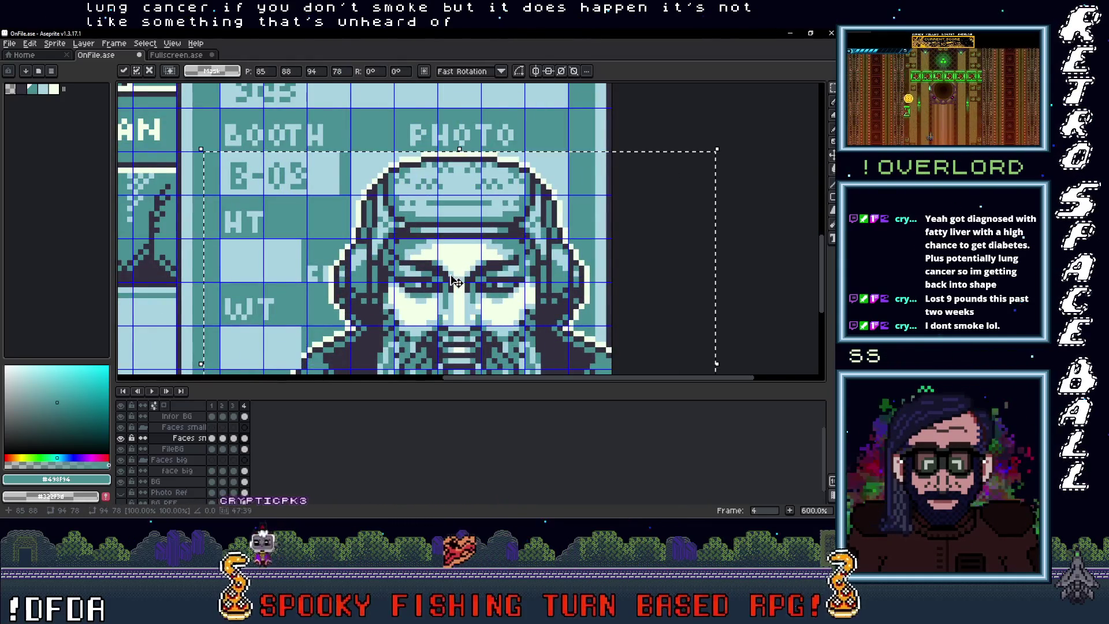
scroll(459, 278, "down", 3)
left_click(631, 248)
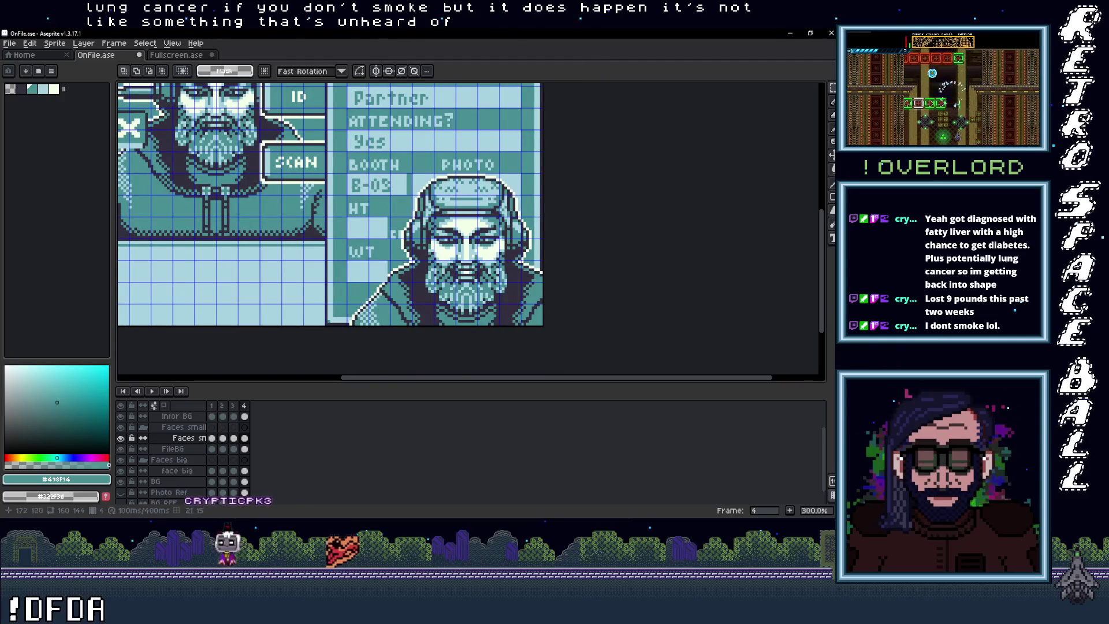
Step: Marquee out the portrait overflow past the card edge, below the box and over the size fields
left_click_drag(522, 172, 543, 297)
scroll(545, 180, "up", 1)
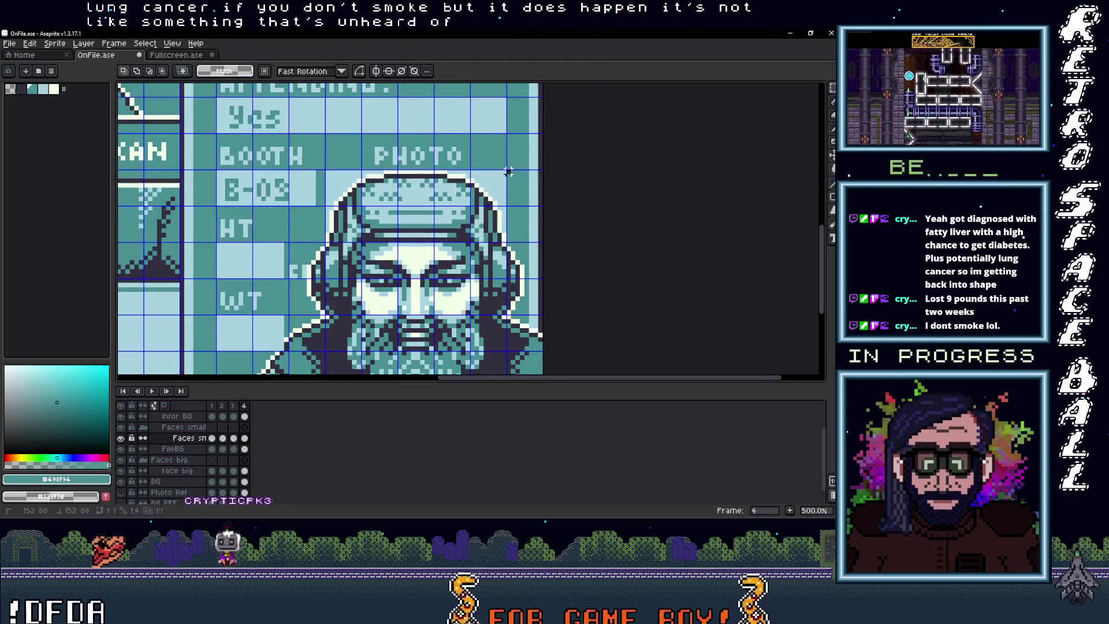
scroll(635, 222, "up", 1)
scroll(626, 240, "up", 1)
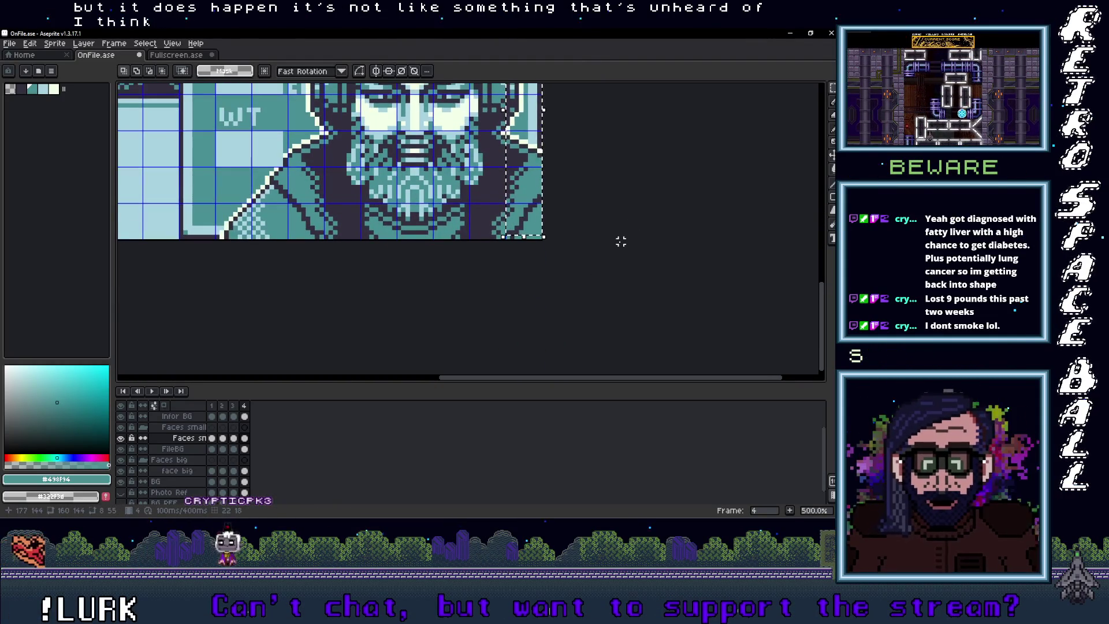
scroll(621, 241, "up", 2)
left_click_drag(597, 315, 185, 287)
scroll(417, 374, "up", 2)
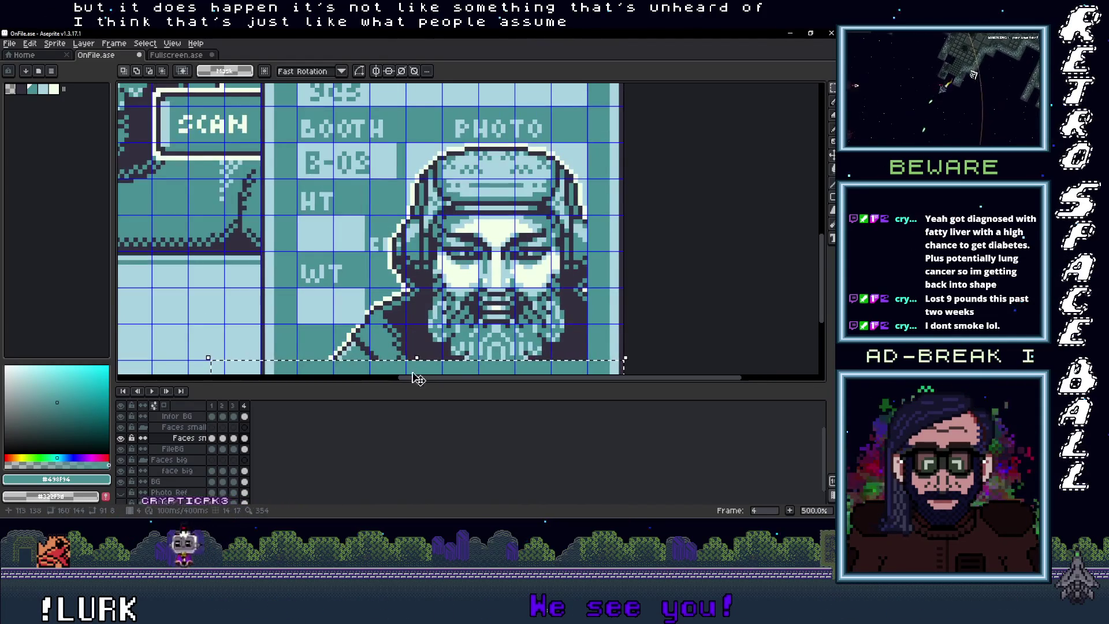
scroll(402, 143, "down", 1)
left_click_drag(407, 131, 266, 370)
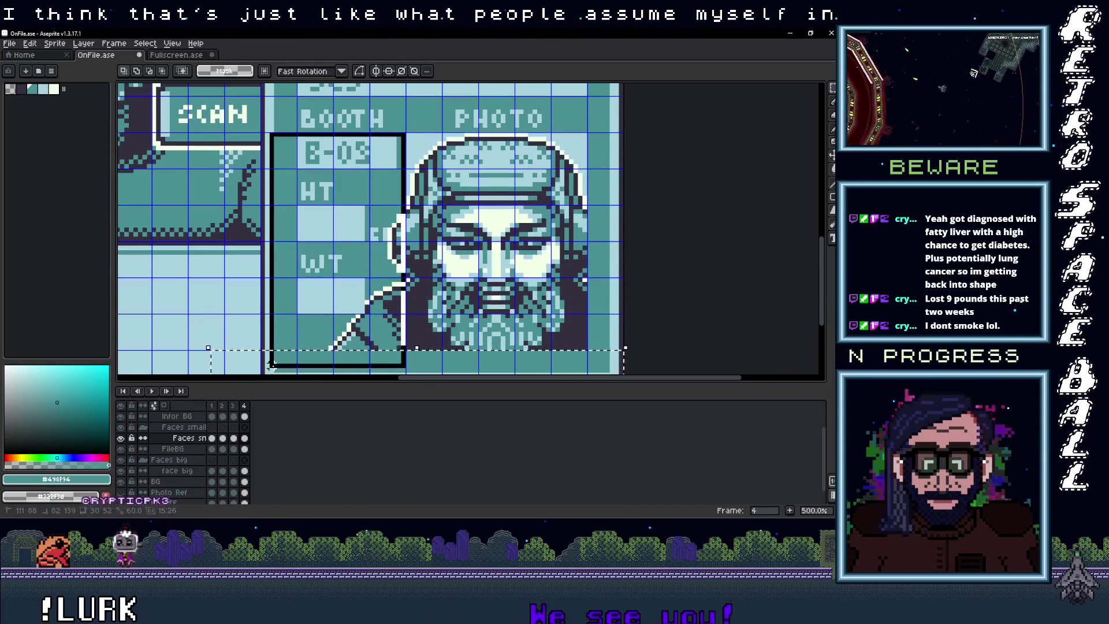
scroll(643, 252, "down", 1)
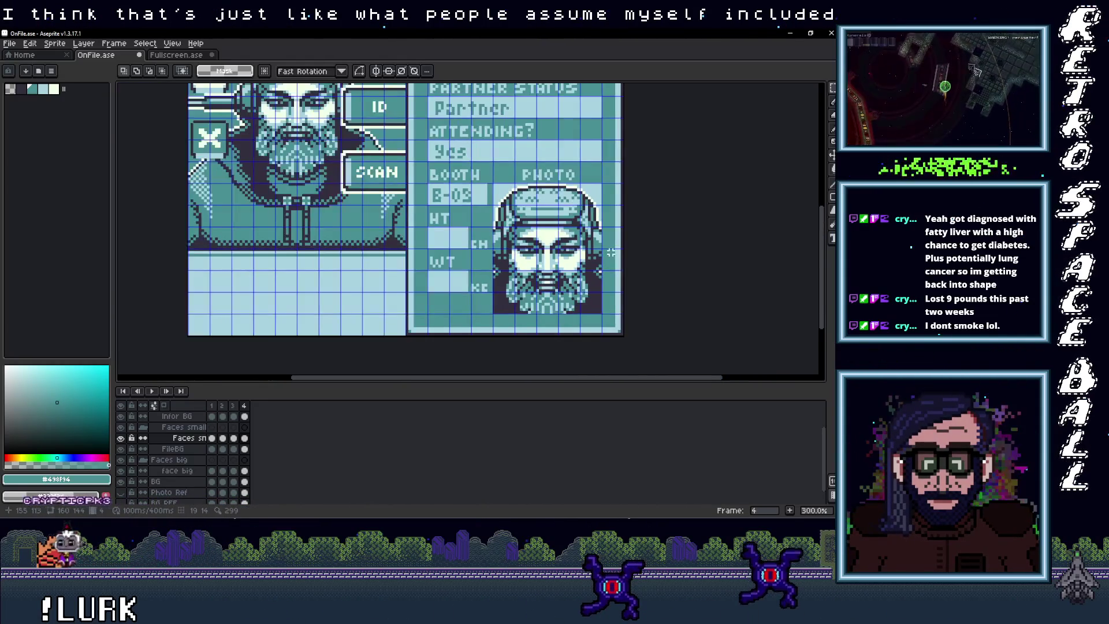
scroll(556, 276, "up", 1)
scroll(556, 276, "up", 1)
Step: Fill the face highlights with the card's pale blue and sample teal for the rest
key("i")
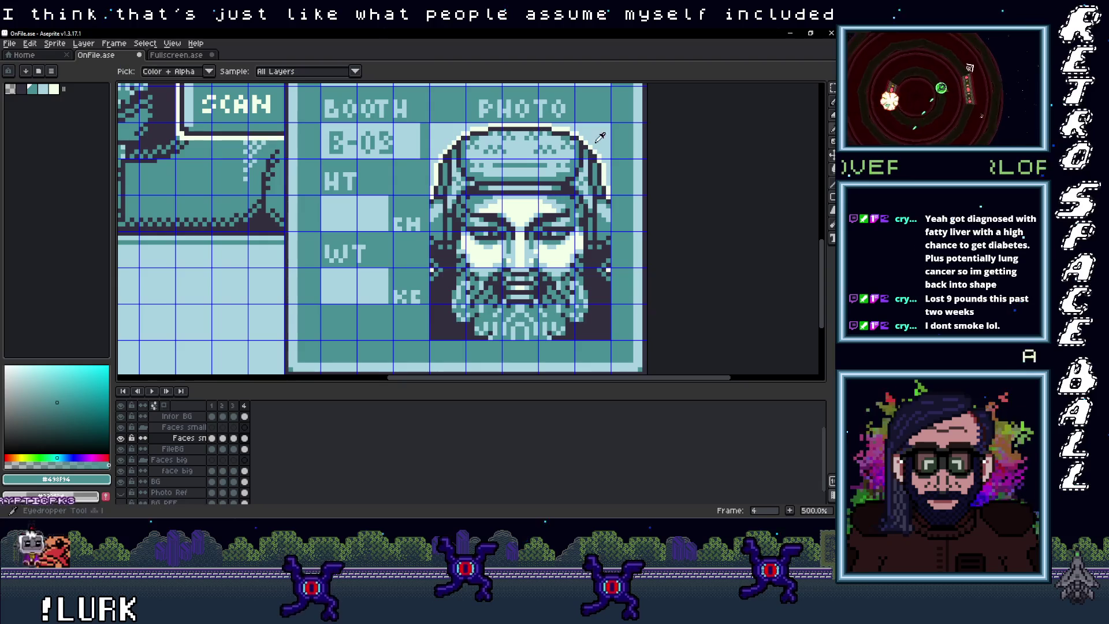
left_click(600, 137)
key("g")
left_click(600, 175)
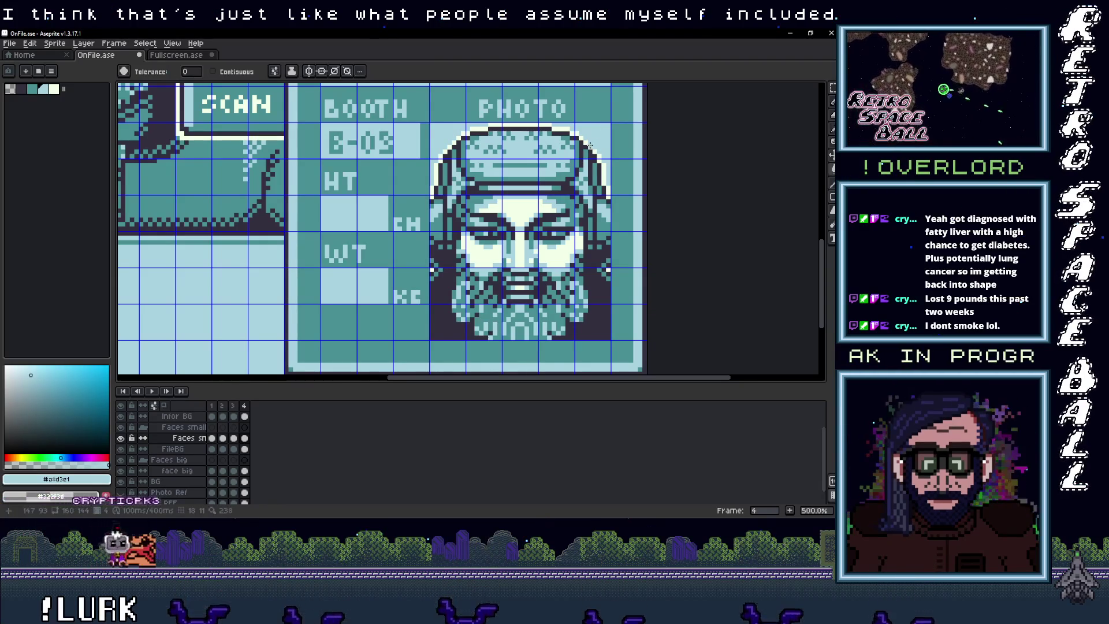
key("i")
left_click(583, 261)
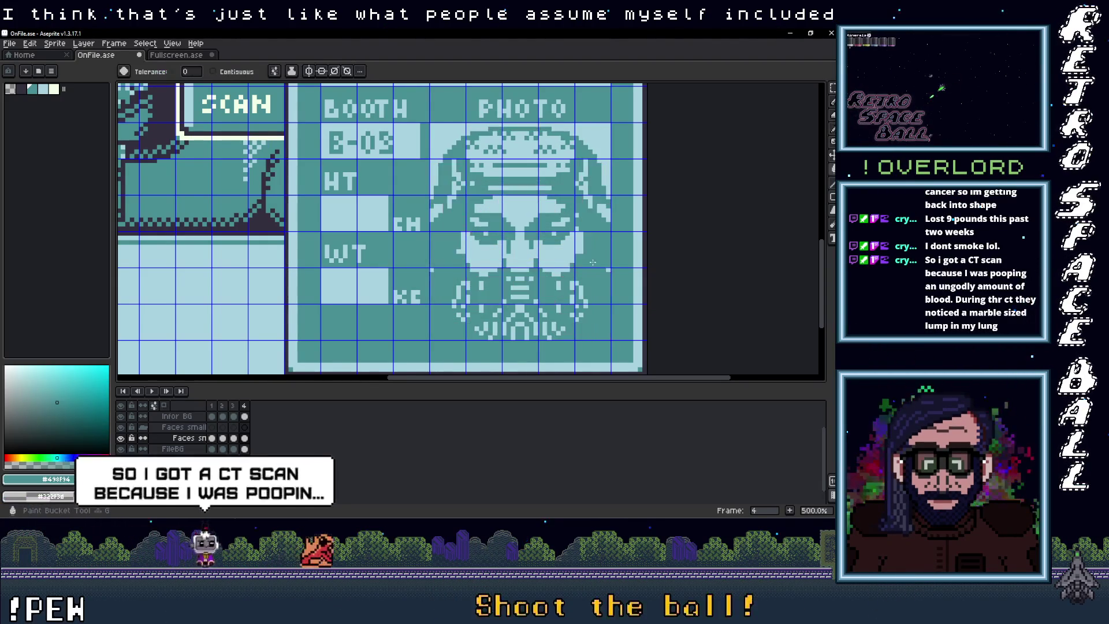
key("g")
scroll(608, 245, "down", 3)
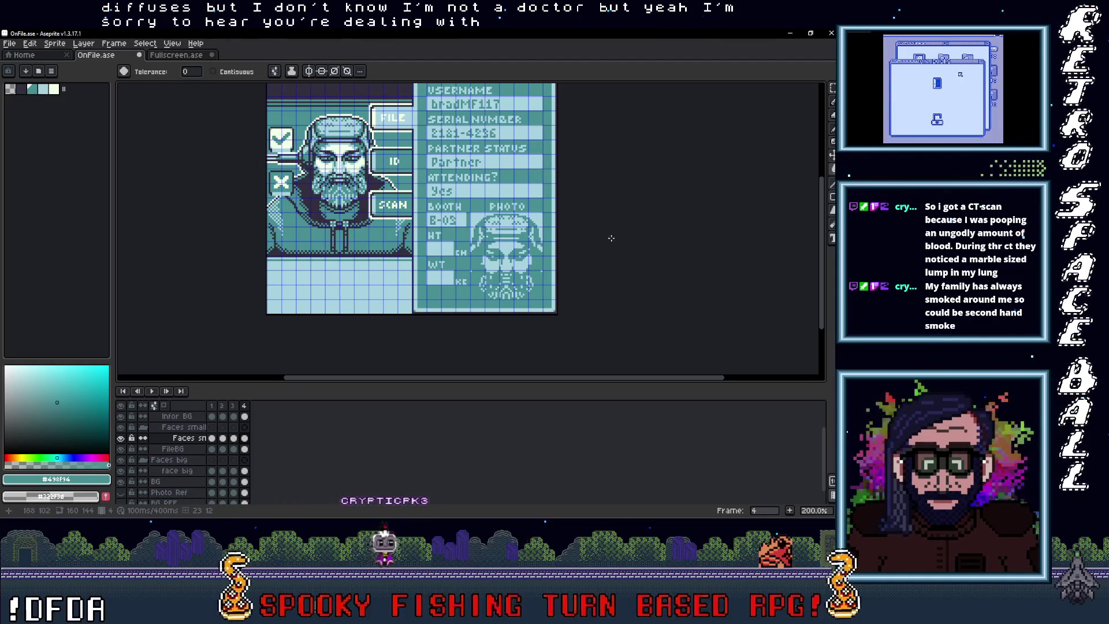
left_click_drag(614, 225, 602, 250)
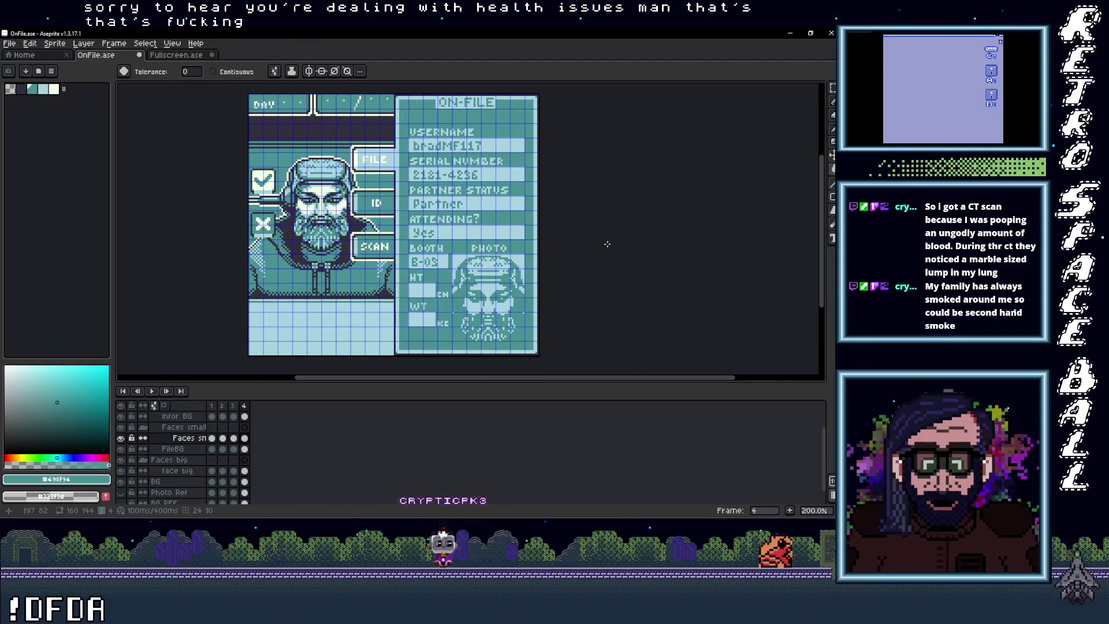
mouse_move(471, 384)
left_mouse_down()
mouse_move(474, 410)
mouse_move(489, 381)
left_mouse_up()
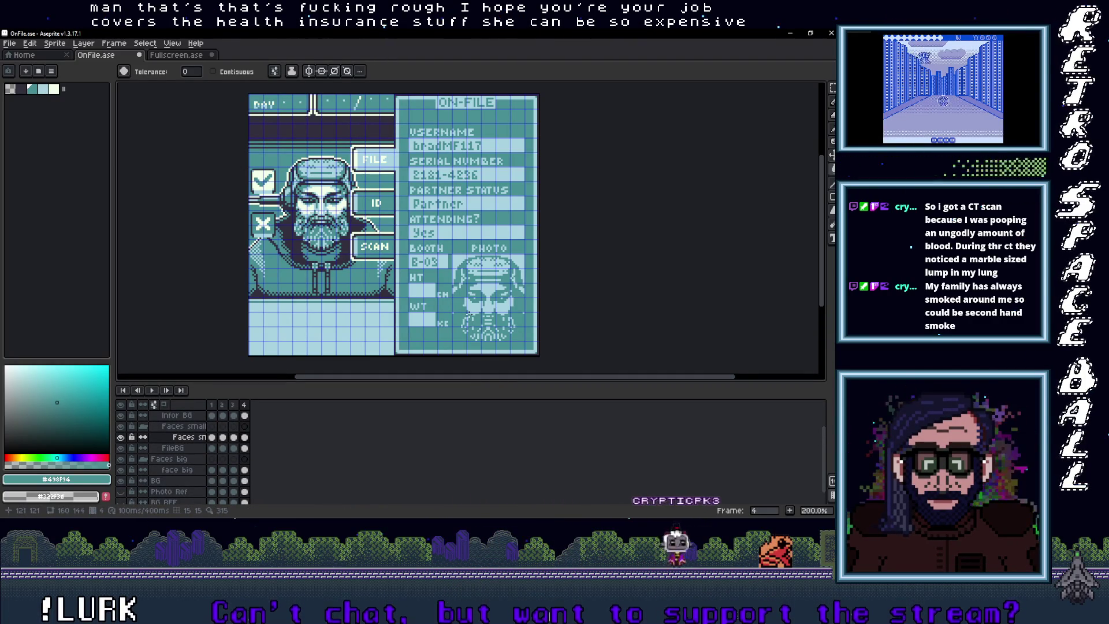
scroll(460, 316, "up", 1)
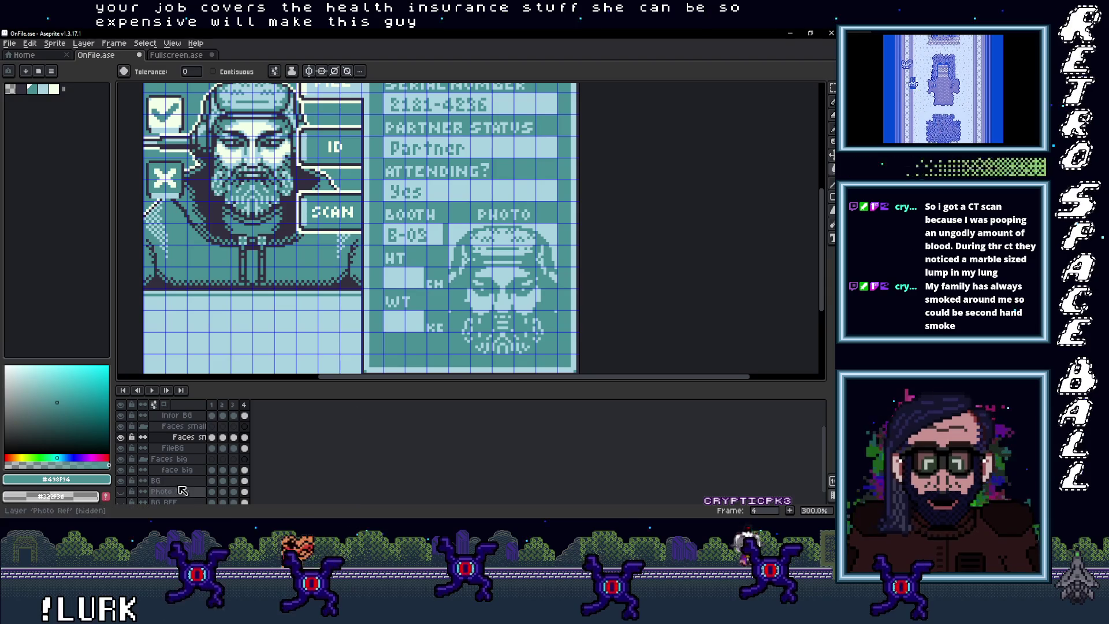
scroll(238, 464, "up", 1)
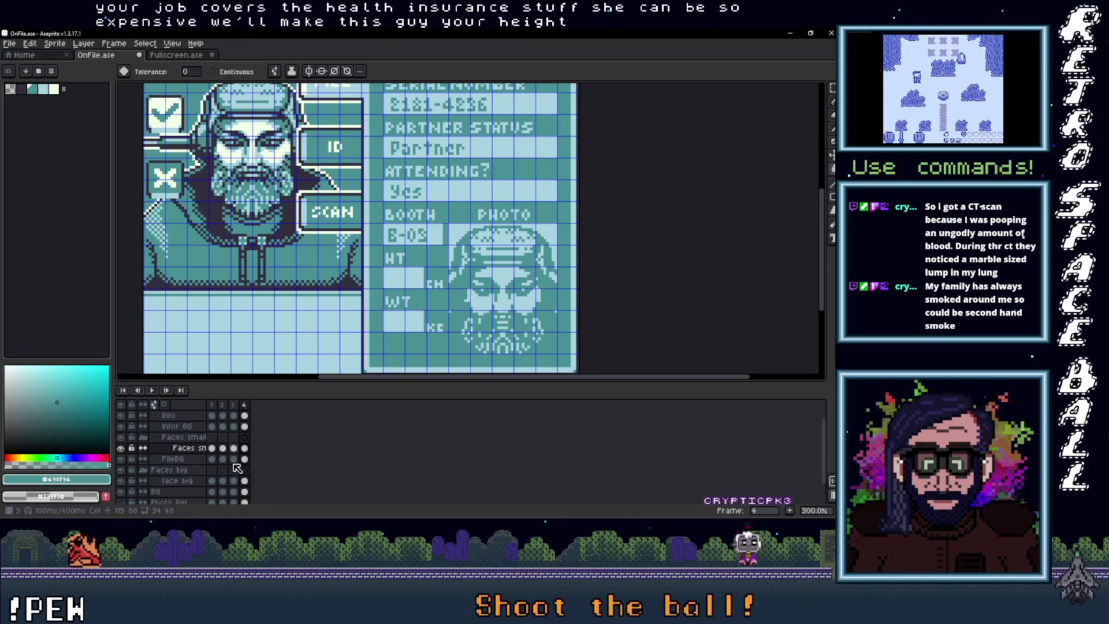
scroll(237, 465, "down", 2)
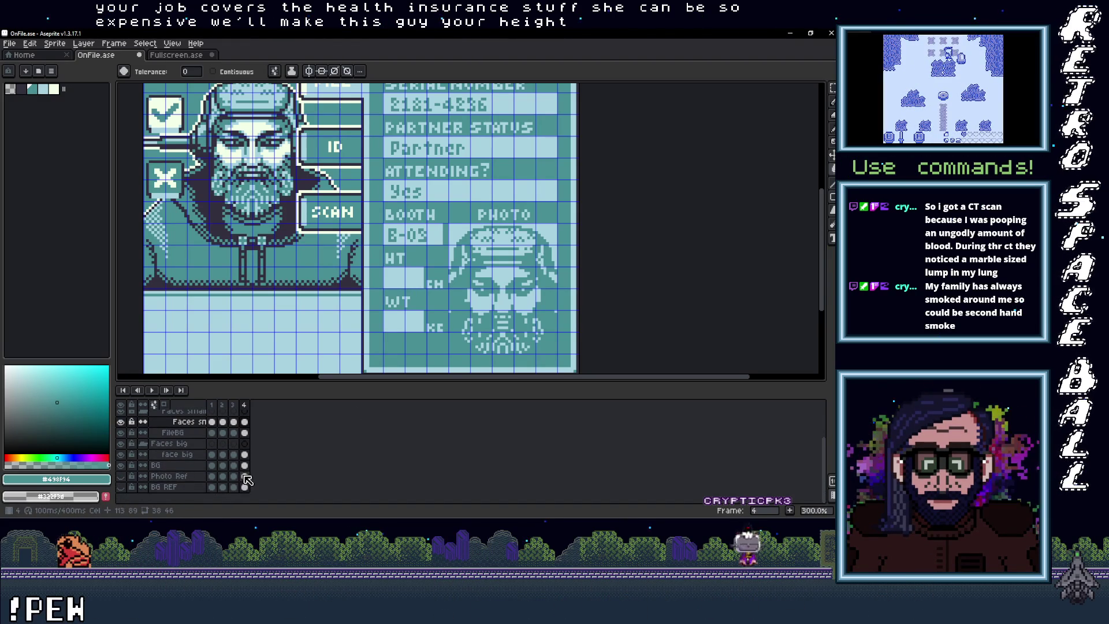
scroll(247, 462, "up", 2)
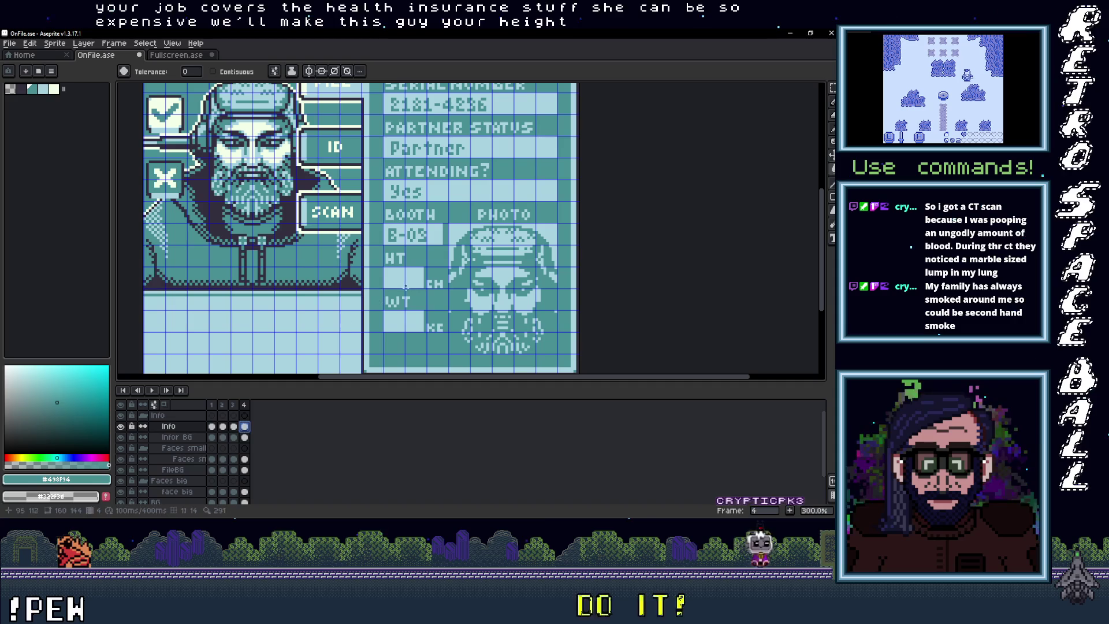
Step: Back on frame 4, enter 179 in a text box in the height field
left_click(233, 405)
left_click(244, 405)
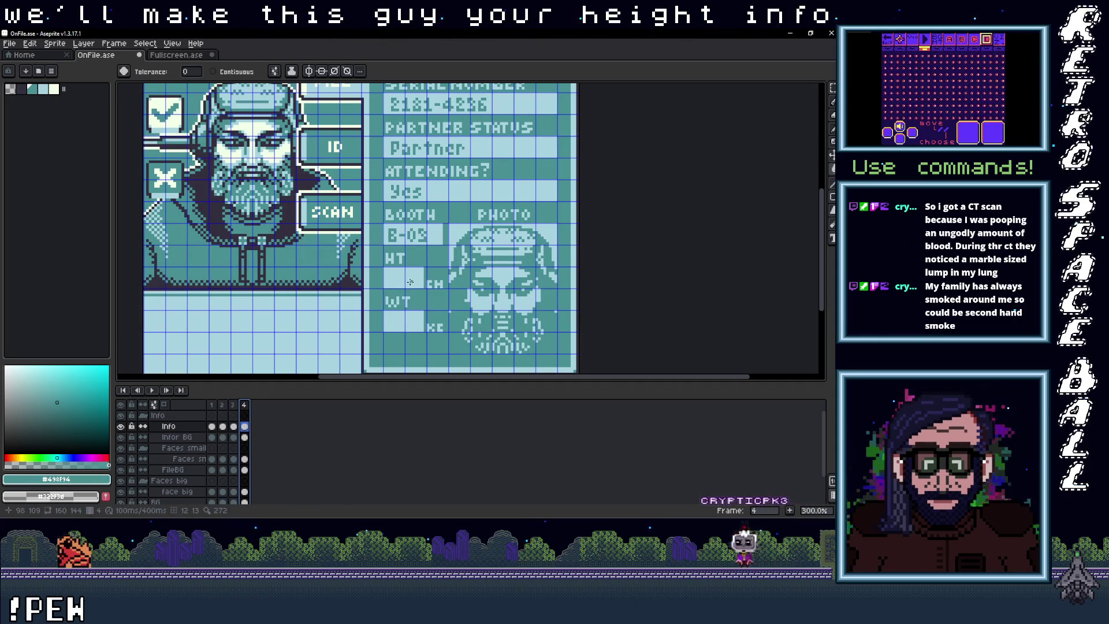
key("t")
scroll(389, 268, "up", 2)
left_click_drag(381, 266, 458, 300)
left_click_drag(381, 265, 444, 298)
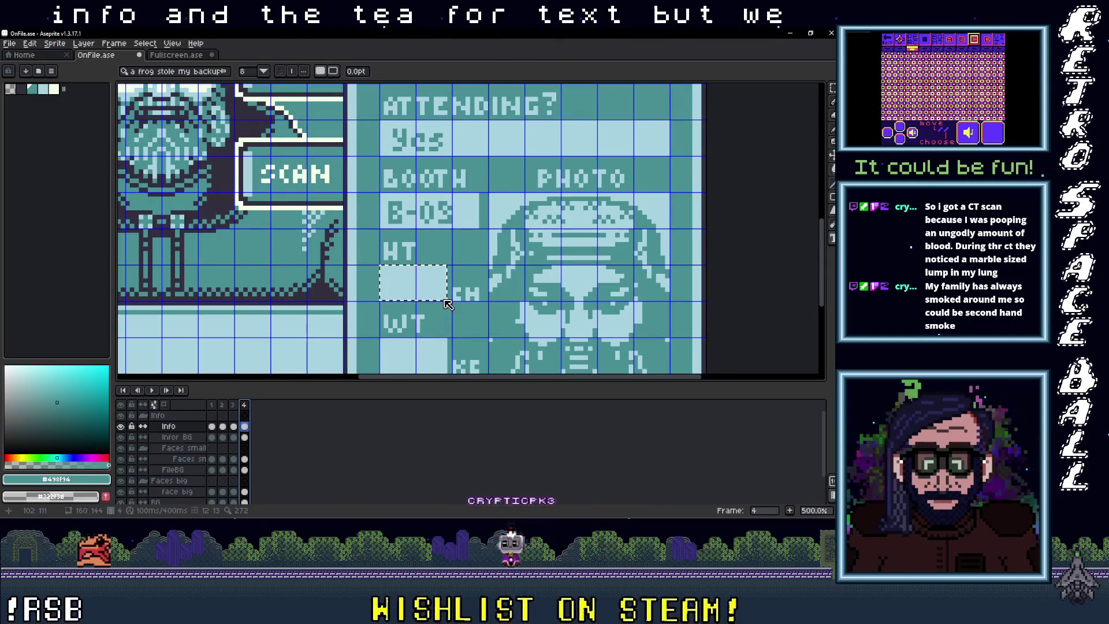
type("97")
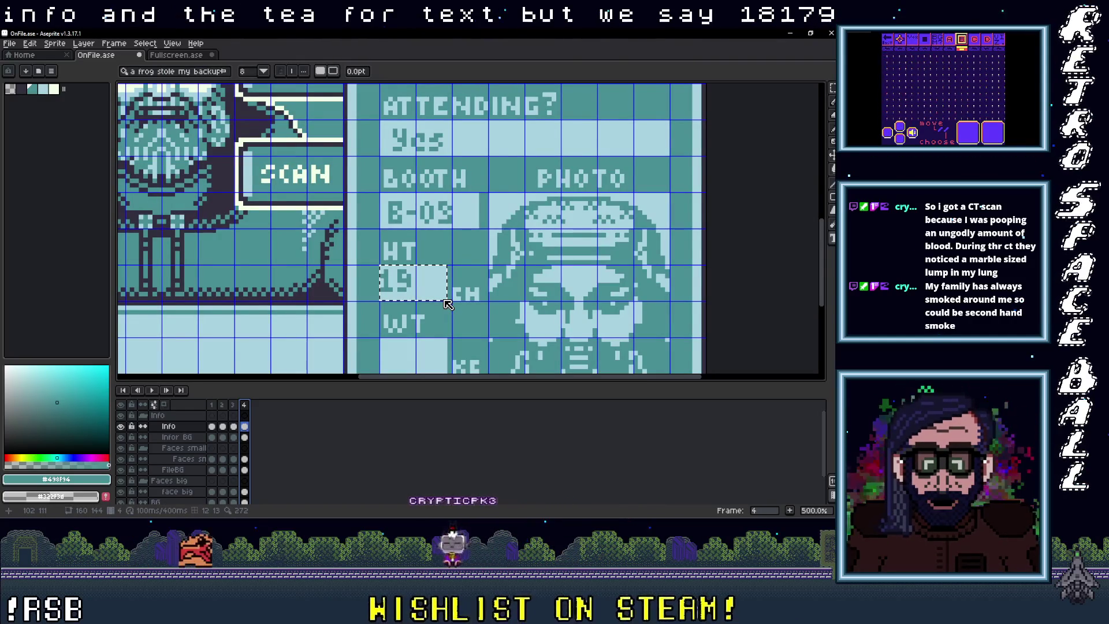
key("BackSpace")
key("BackSpace")
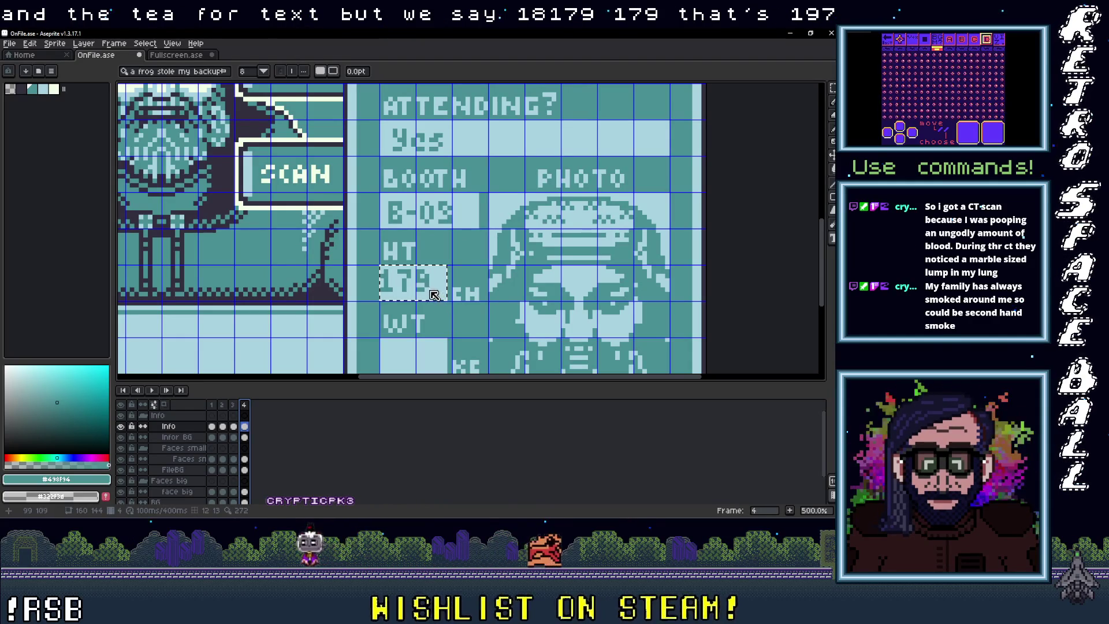
Step: Nudge the 179 value into place beside the cm label and commit it
key("m")
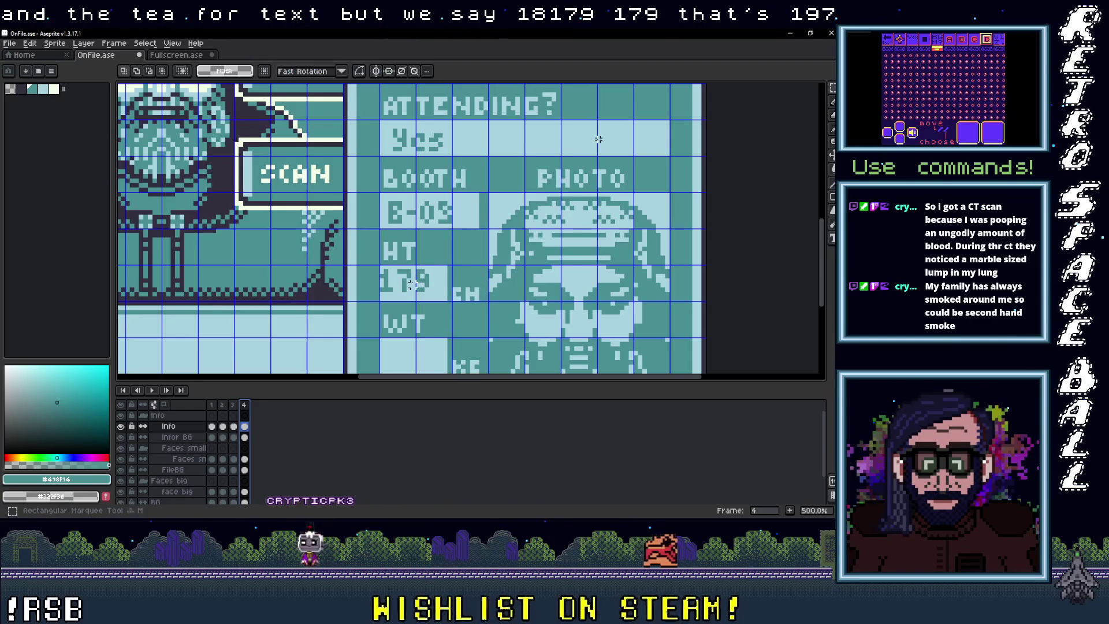
mouse_move(411, 285)
left_mouse_down()
mouse_move(376, 266)
mouse_move(406, 284)
left_mouse_up()
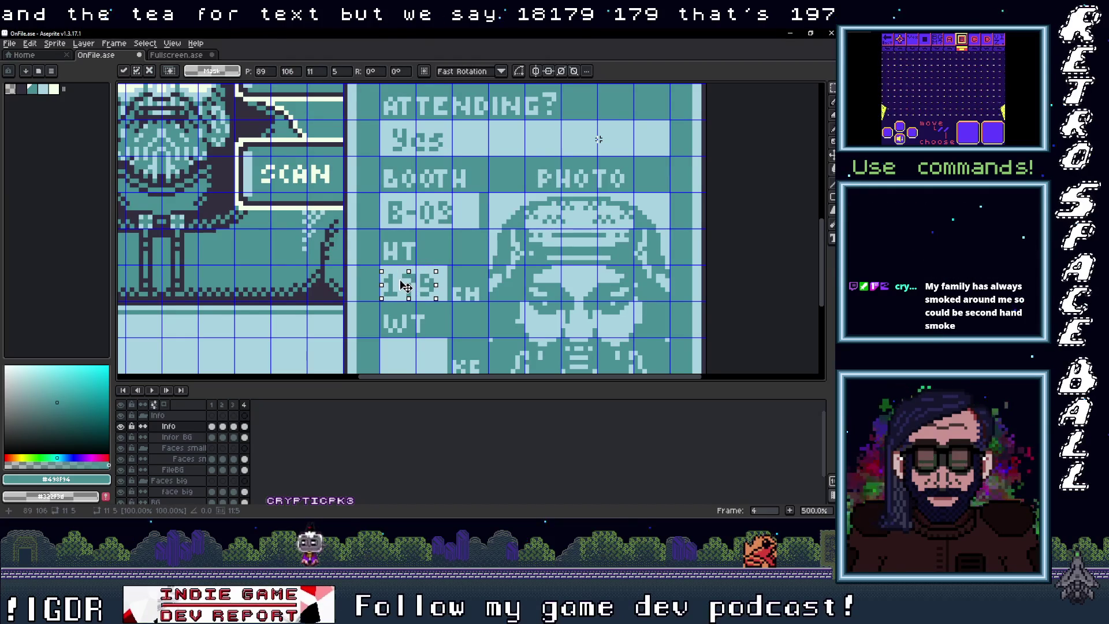
key("Return")
scroll(416, 286, "down", 3)
scroll(416, 287, "up", 1)
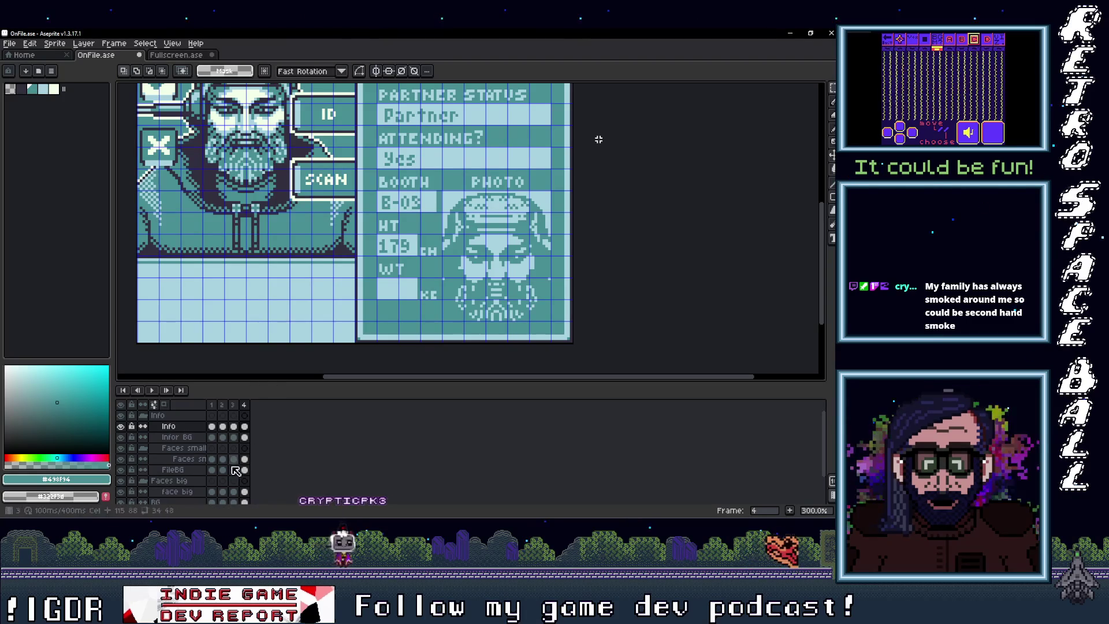
Step: Toggle the Info and Infor BG layers to compare values, and draw a text box in the weight field
left_click(120, 426)
left_click(122, 437)
left_click(120, 426)
left_click(122, 438)
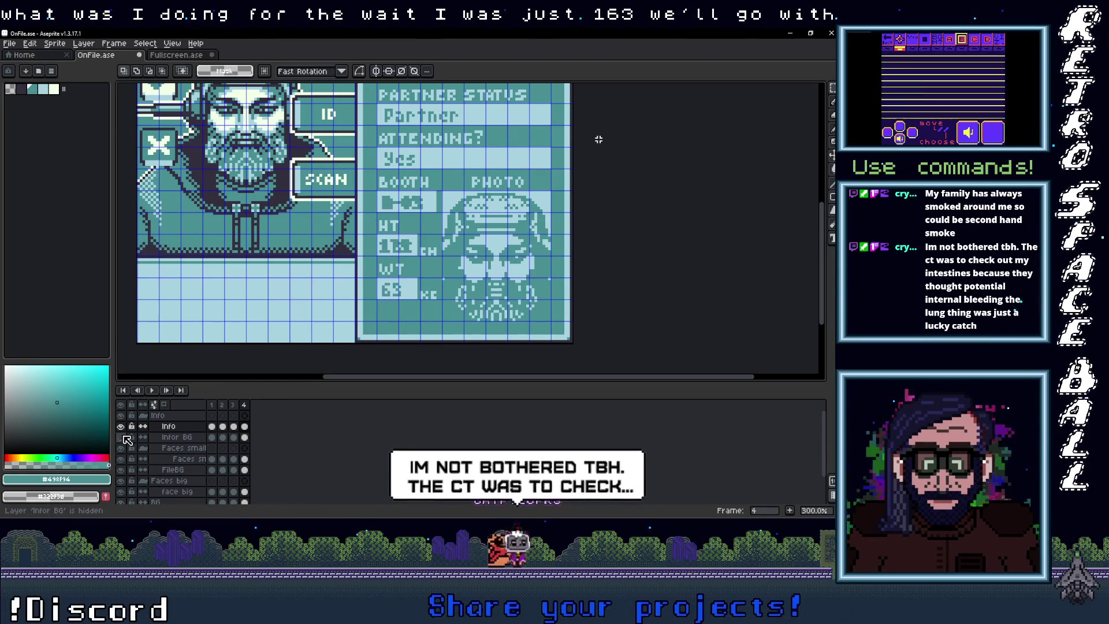
left_click(244, 426)
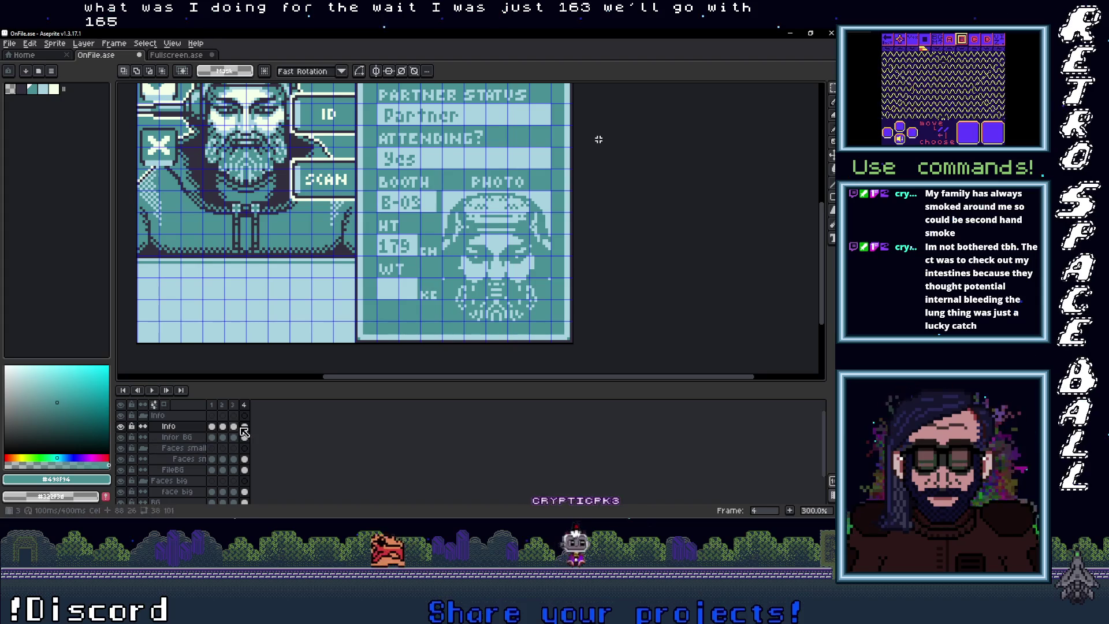
key("t")
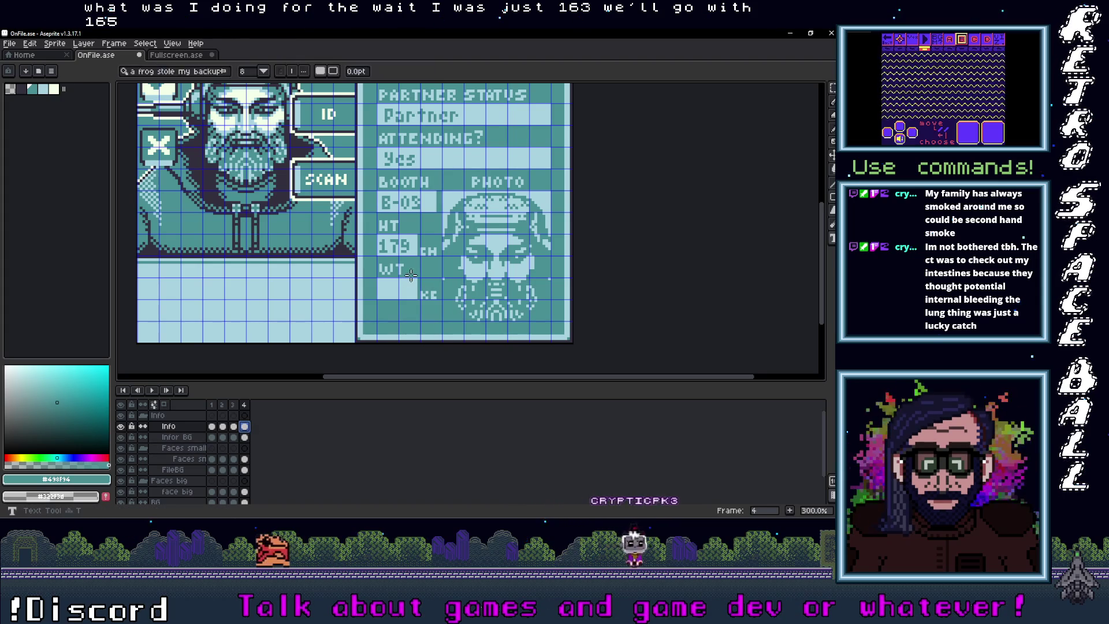
scroll(407, 285, "up", 4)
left_click_drag(382, 256, 488, 310)
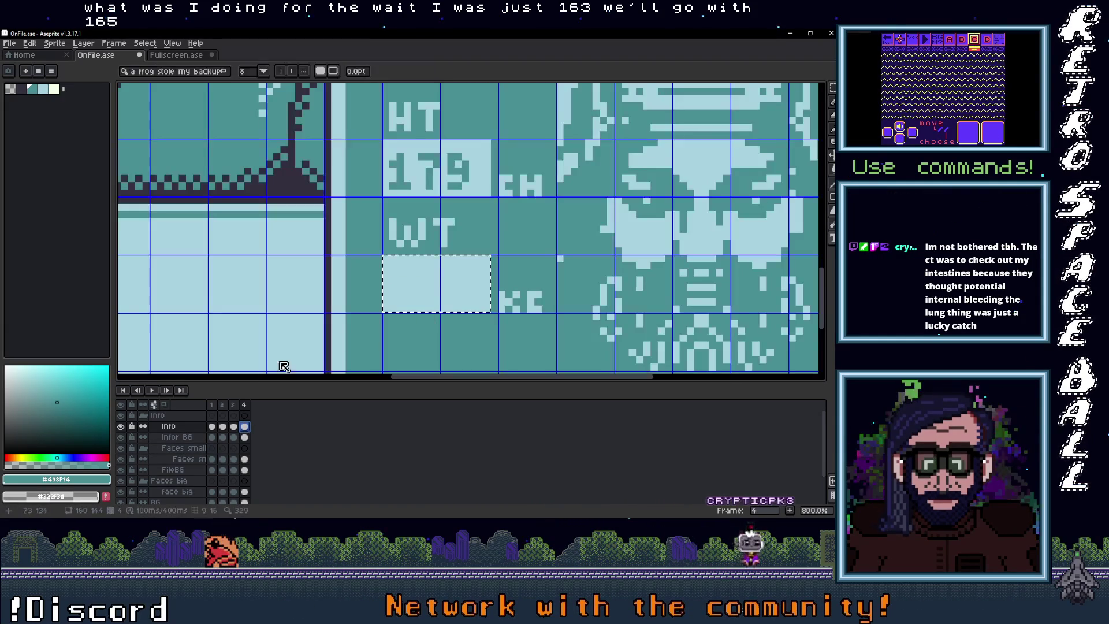
left_click(121, 427)
left_click(120, 437)
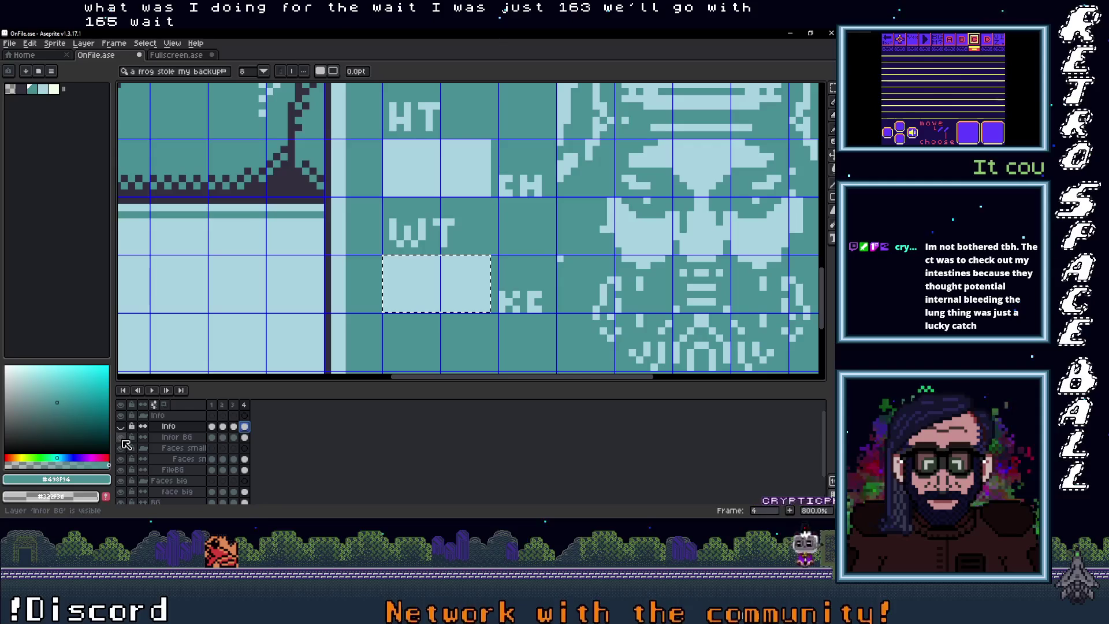
left_click(121, 426)
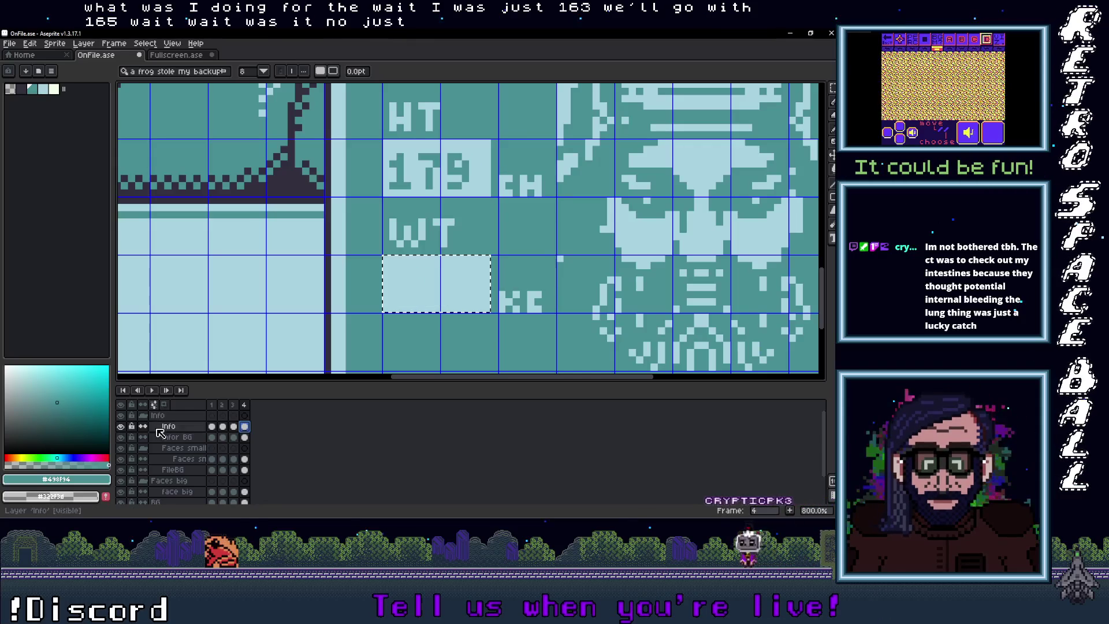
left_click(121, 437)
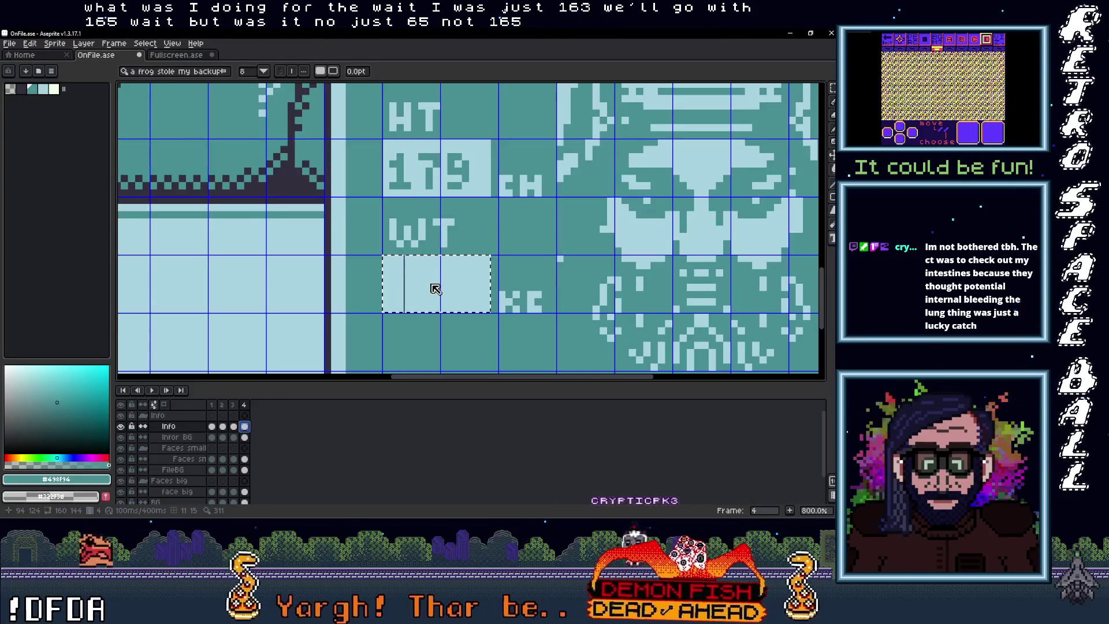
Step: Type 66 as the weight, correcting the typos before committing
type("t 6")
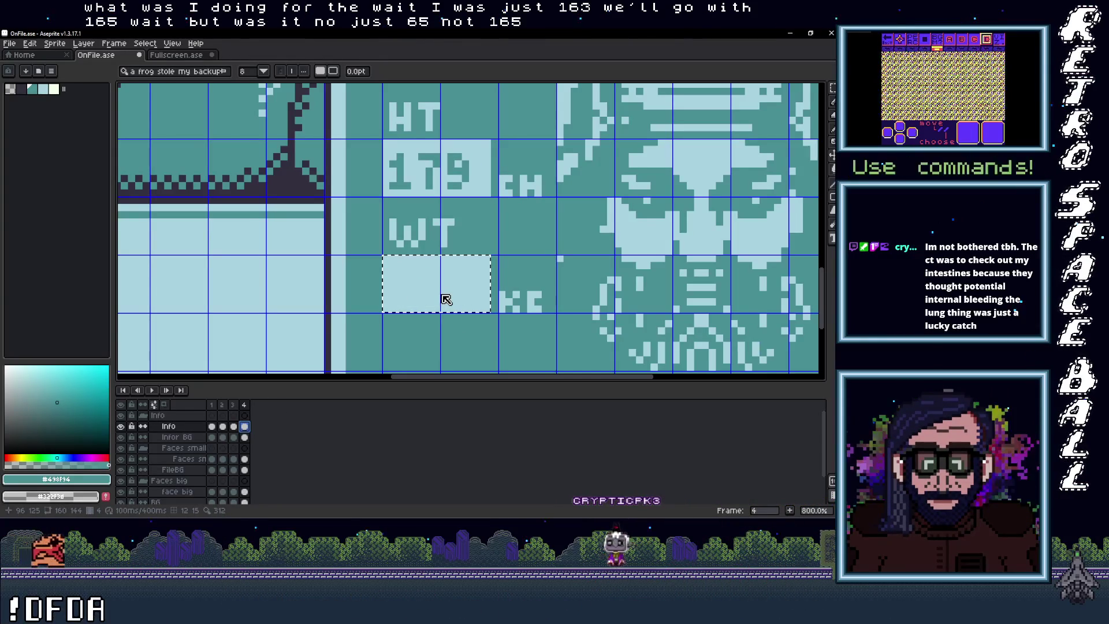
type("5")
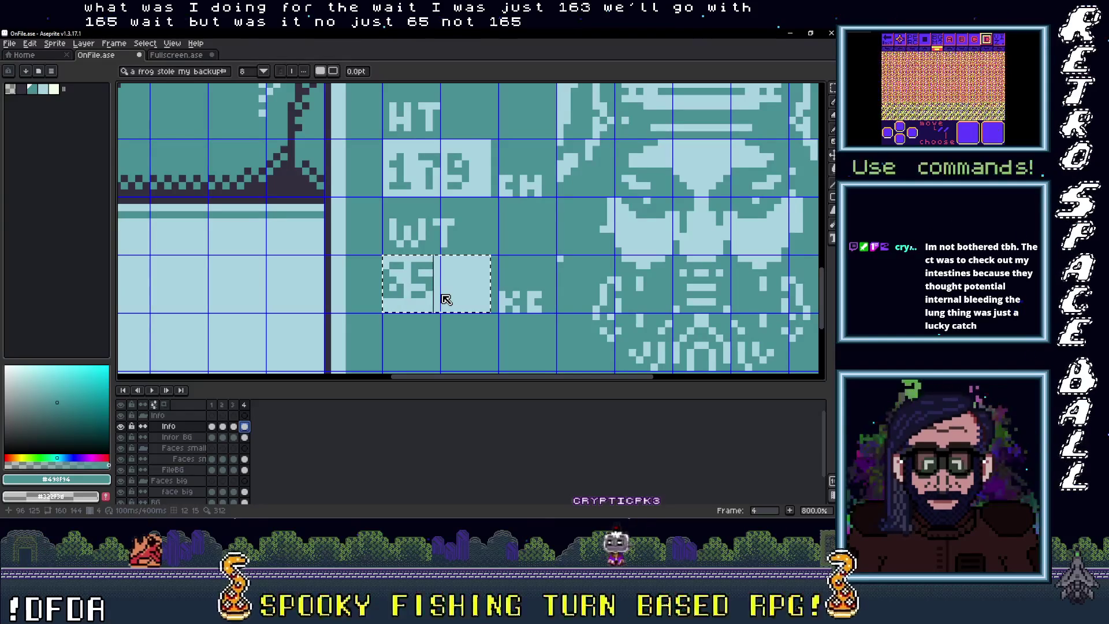
key("BackSpace")
type("6")
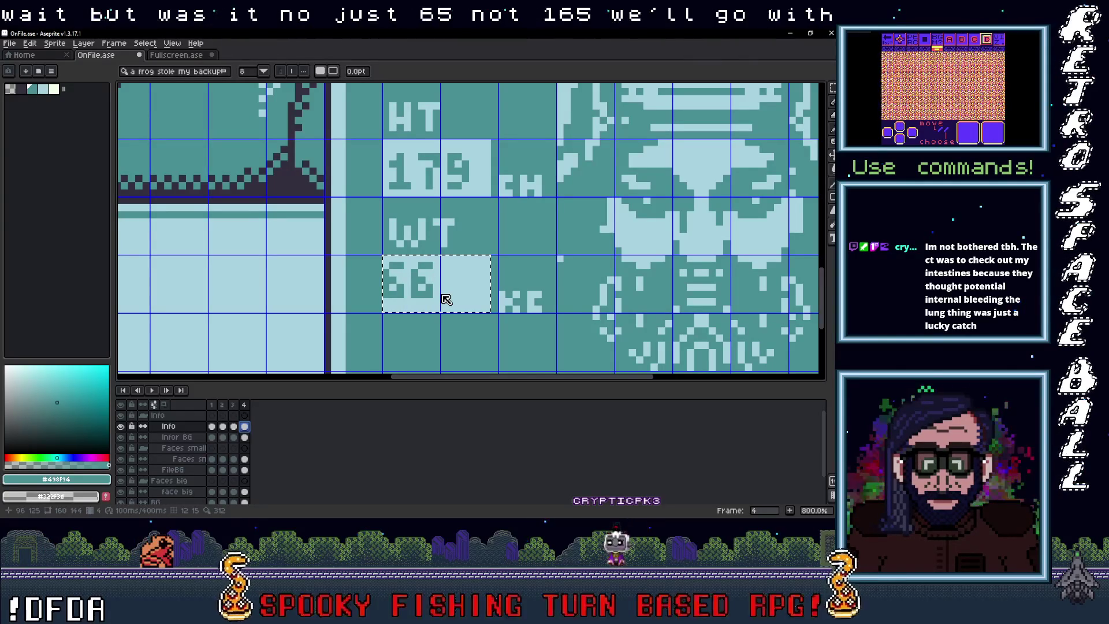
type("m")
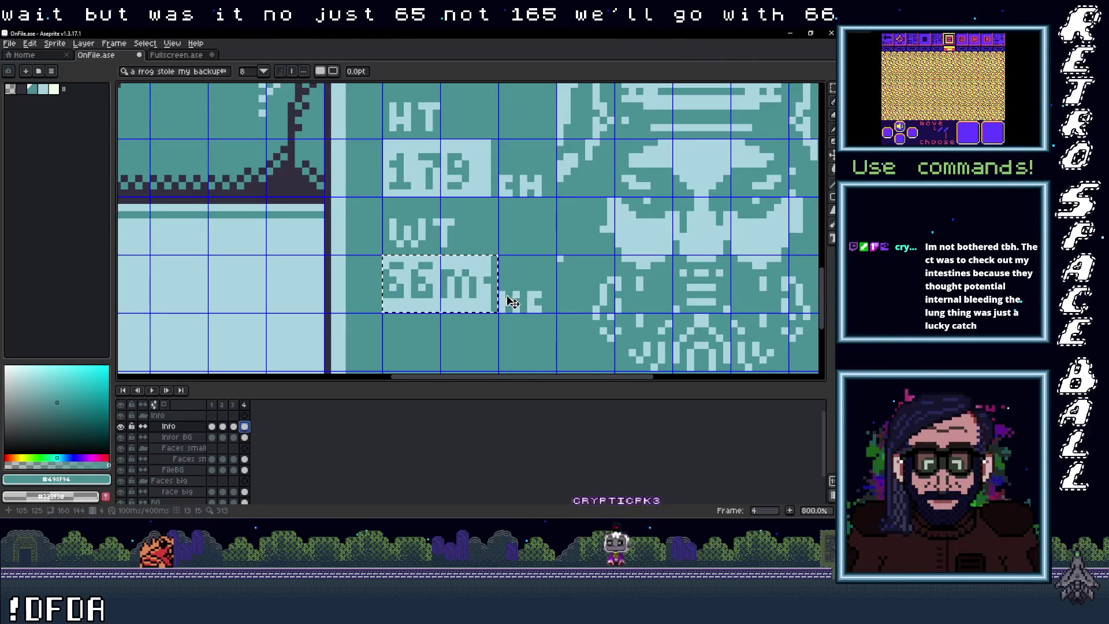
key("BackSpace")
key("Return")
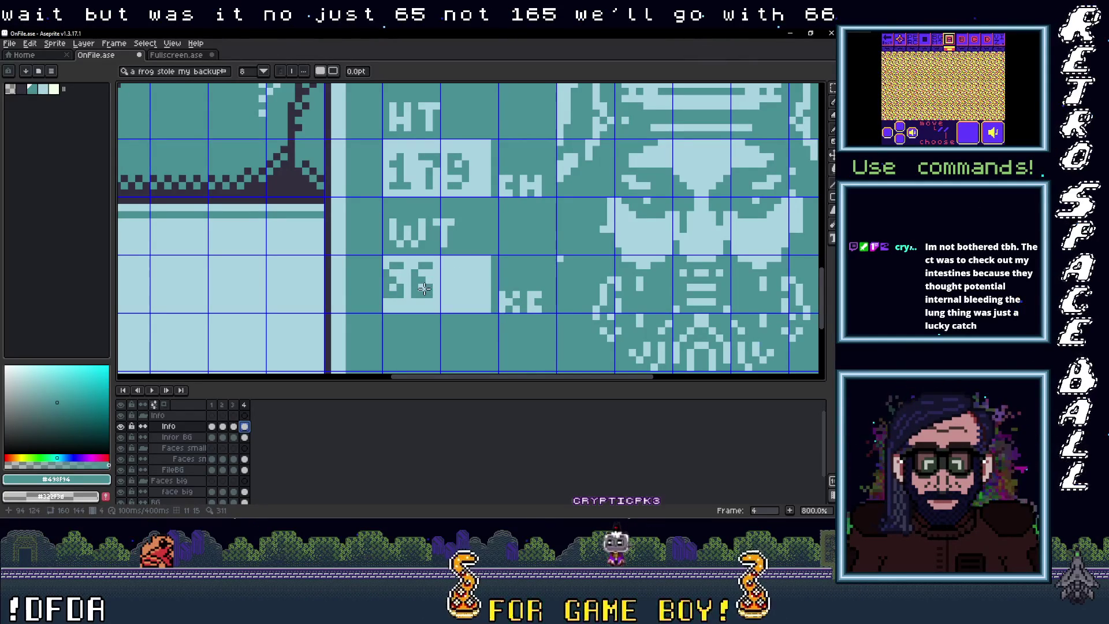
Step: Marquee-select the 66 and reposition it within the weight field
key("m")
left_click_drag(393, 259, 450, 300)
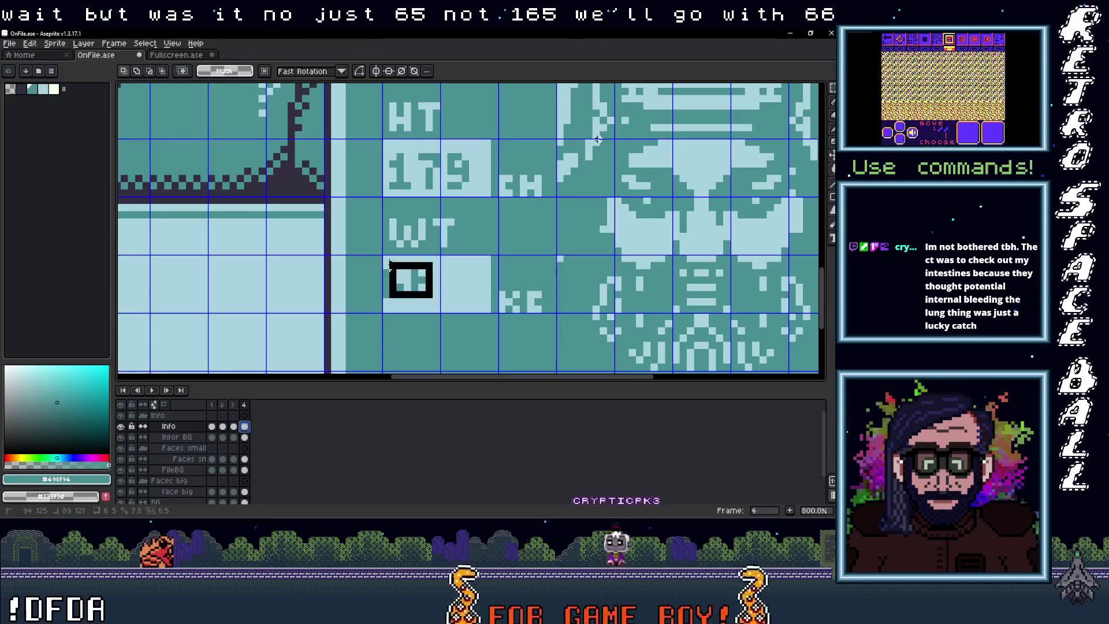
left_click(420, 283)
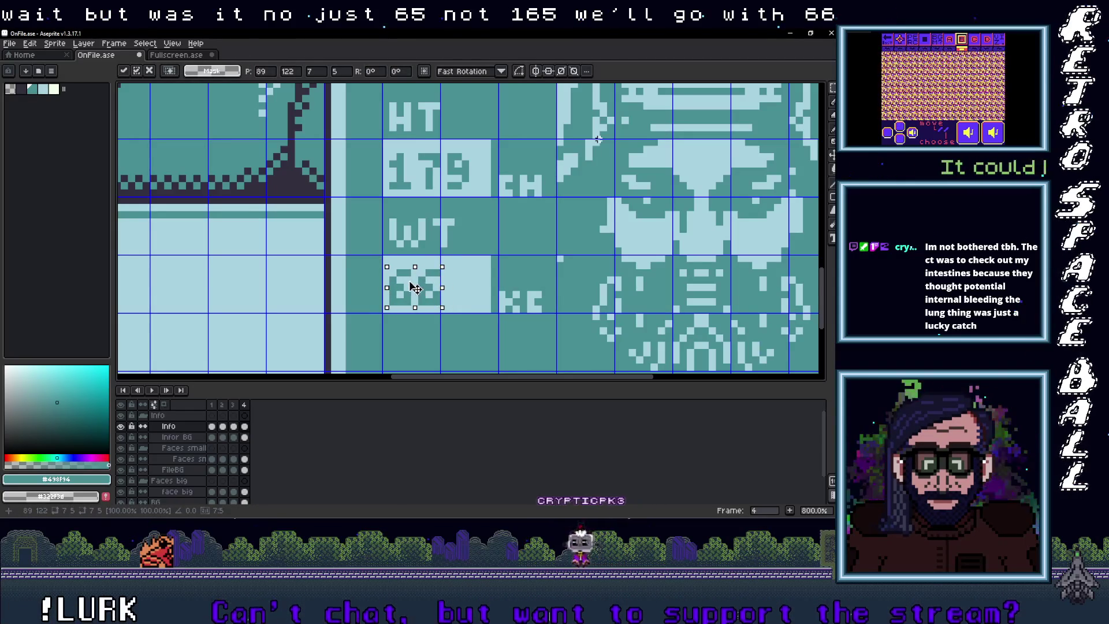
left_click(490, 292)
scroll(490, 292, "down", 4)
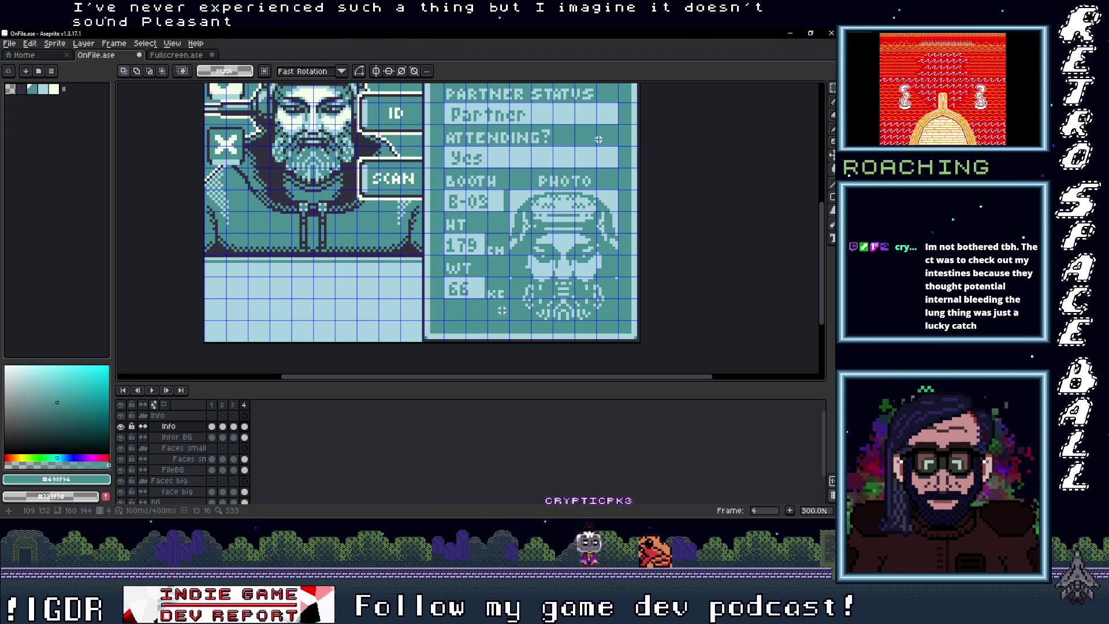
scroll(545, 280, "up", 1)
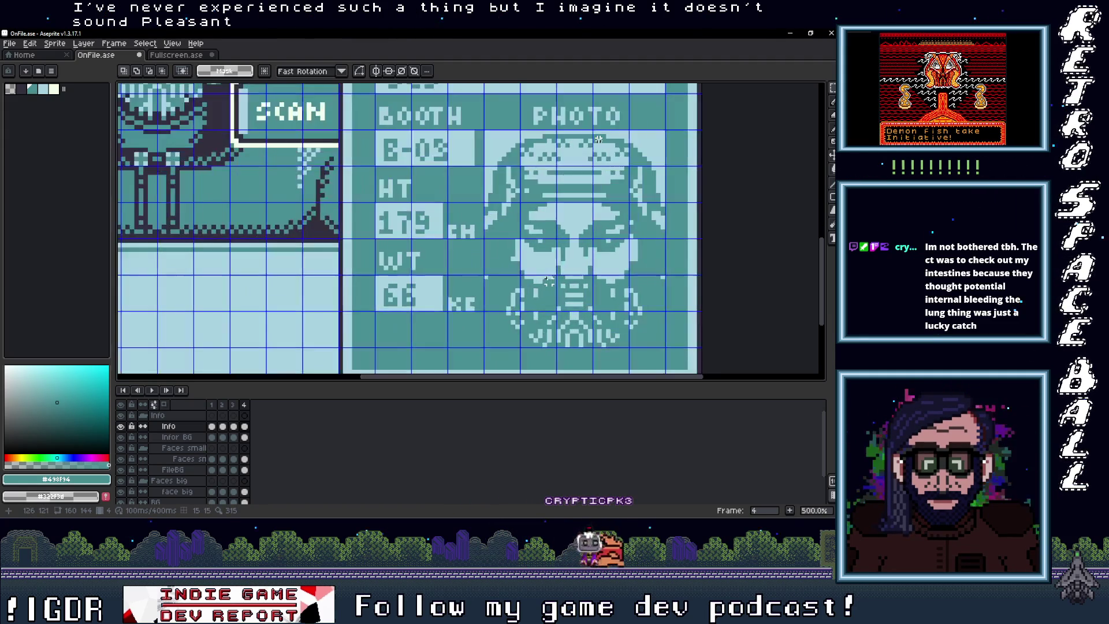
scroll(543, 272, "down", 2)
left_click_drag(536, 261, 507, 285)
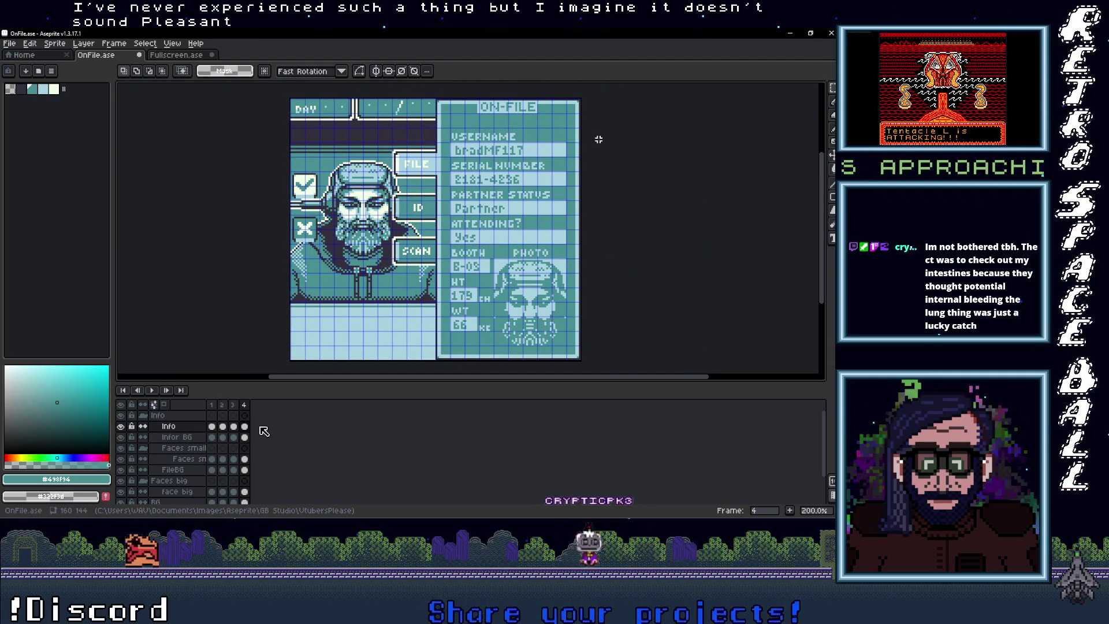
right_click(249, 403)
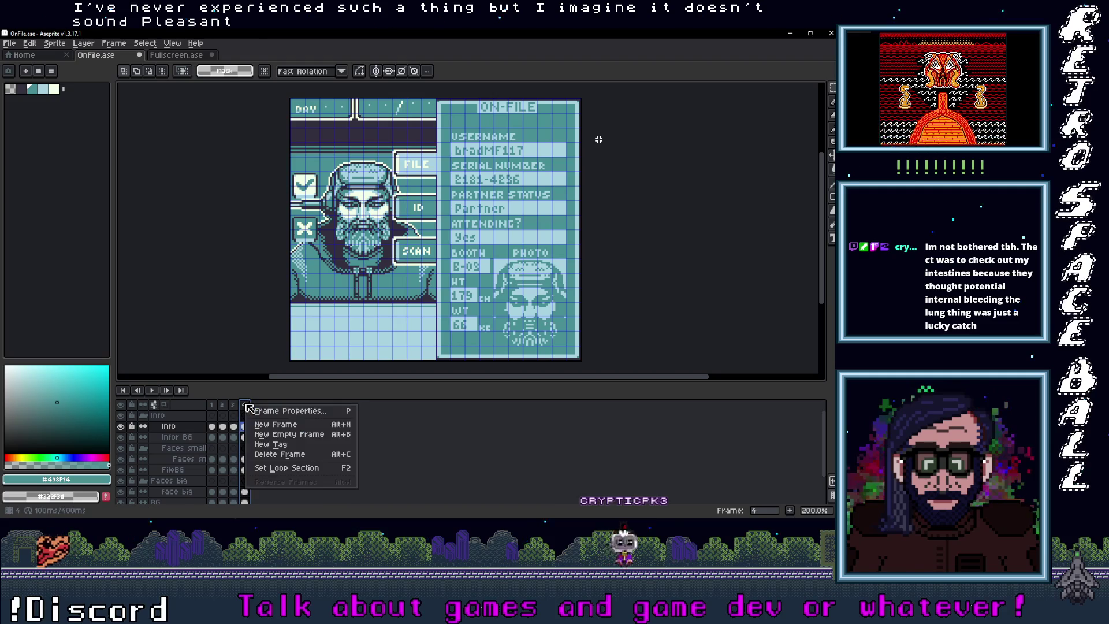
Step: Add frame 5 and clear the old portrait from its face big cel
left_click(275, 424)
scroll(254, 474, "down", 1)
scroll(254, 474, "down", 1)
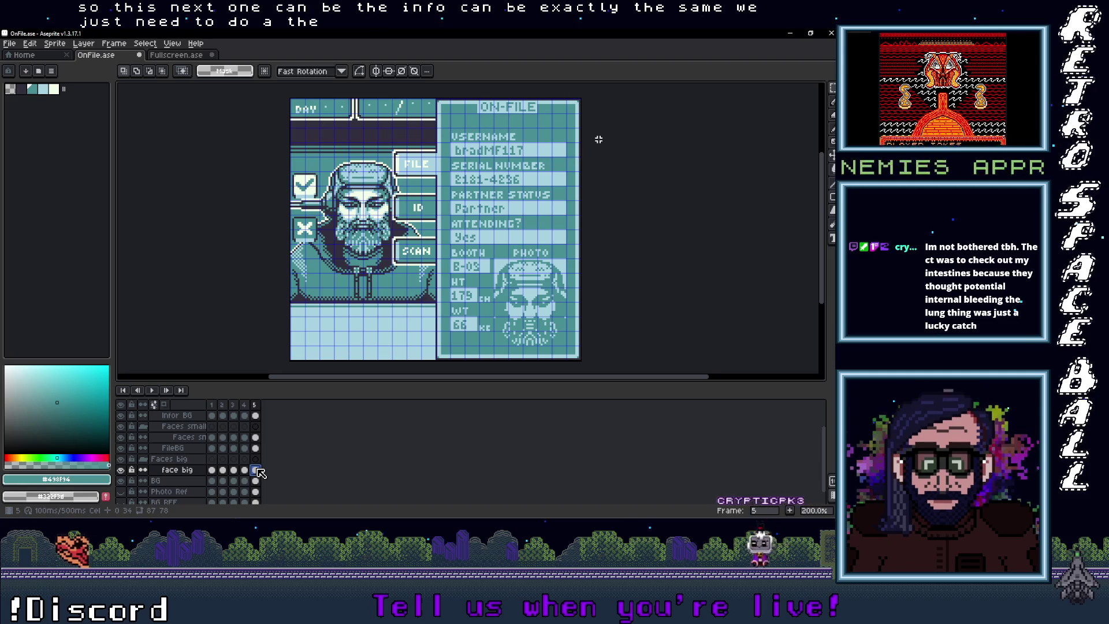
left_click(256, 470)
key("Delete")
Step: Copy the portrait from Fullscreen.ase and paste it into frame 5's large face area
left_click(176, 55)
key("ctrl+v")
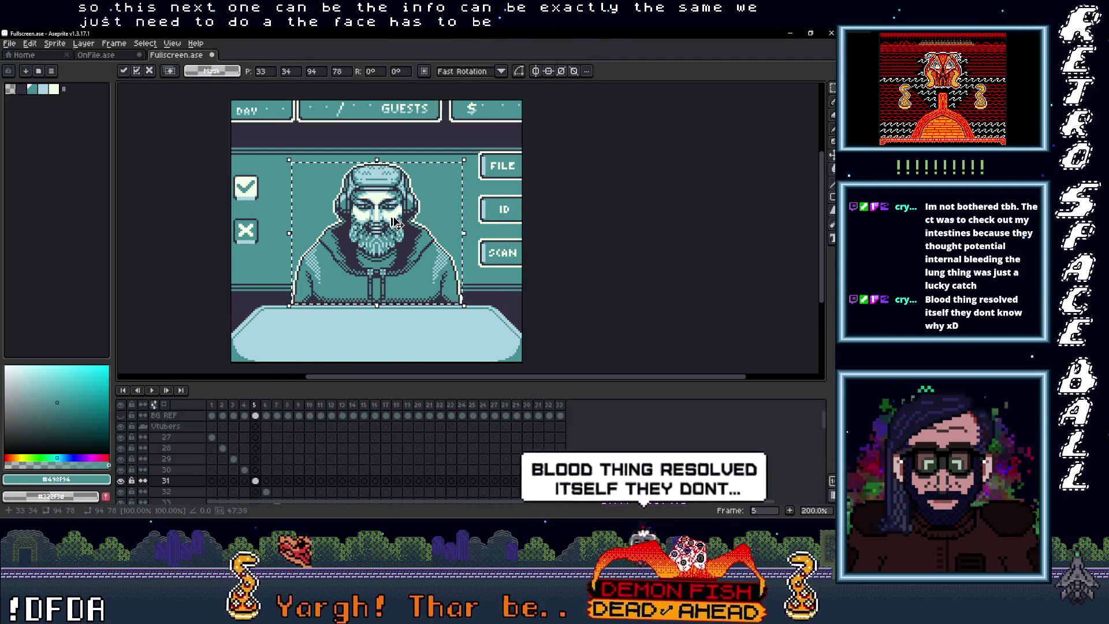
left_click(101, 58)
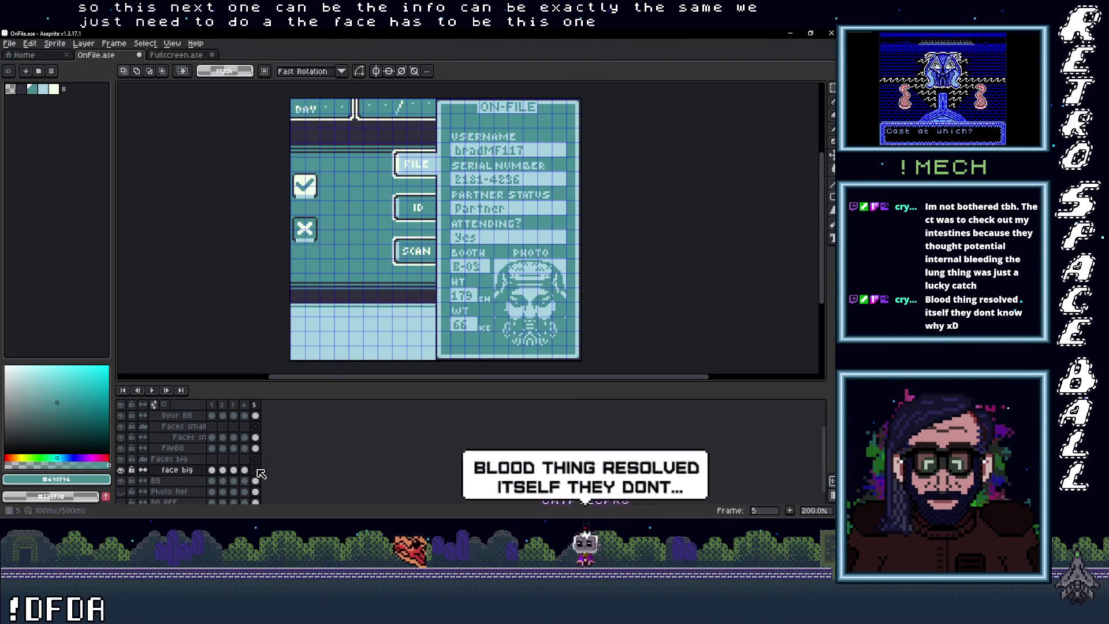
key("ctrl+v")
left_click_drag(413, 265, 323, 283)
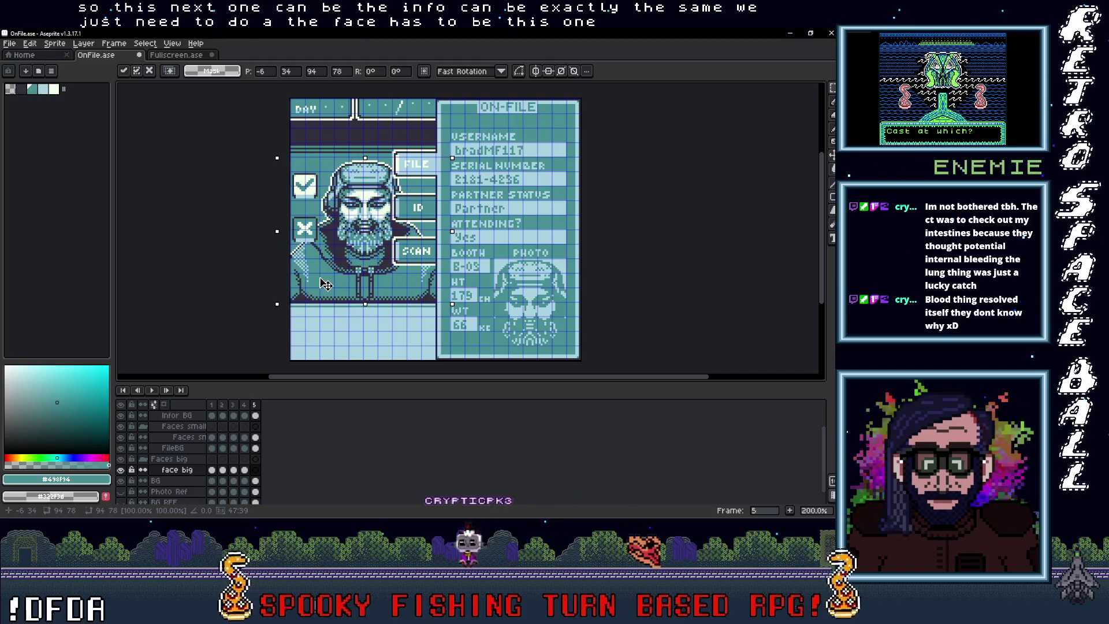
key("Right")
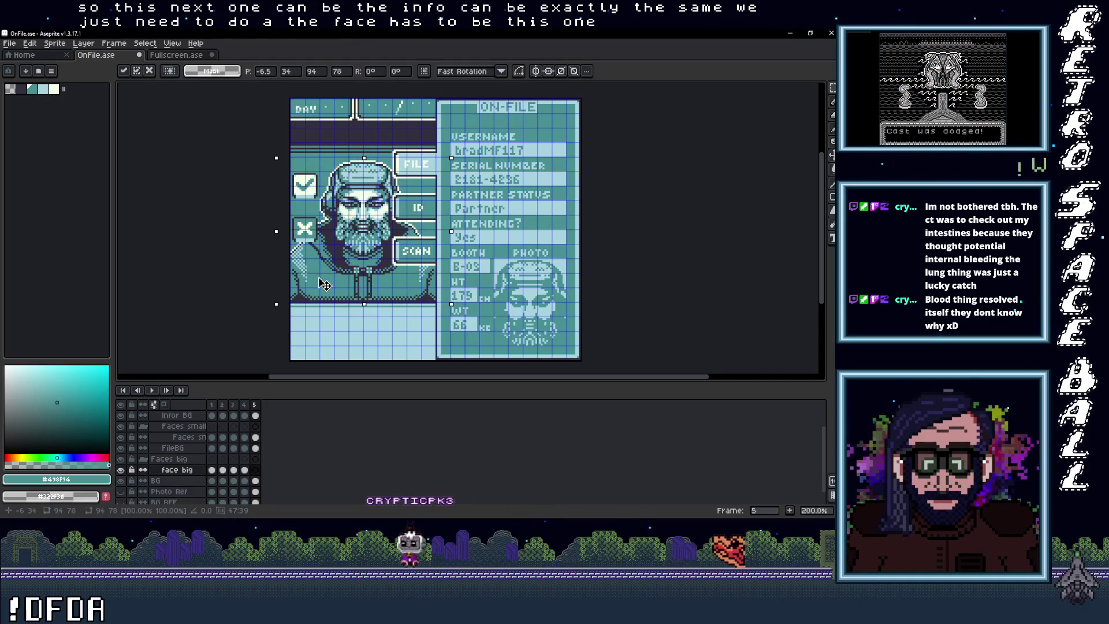
key("Return")
scroll(577, 261, "down", 2)
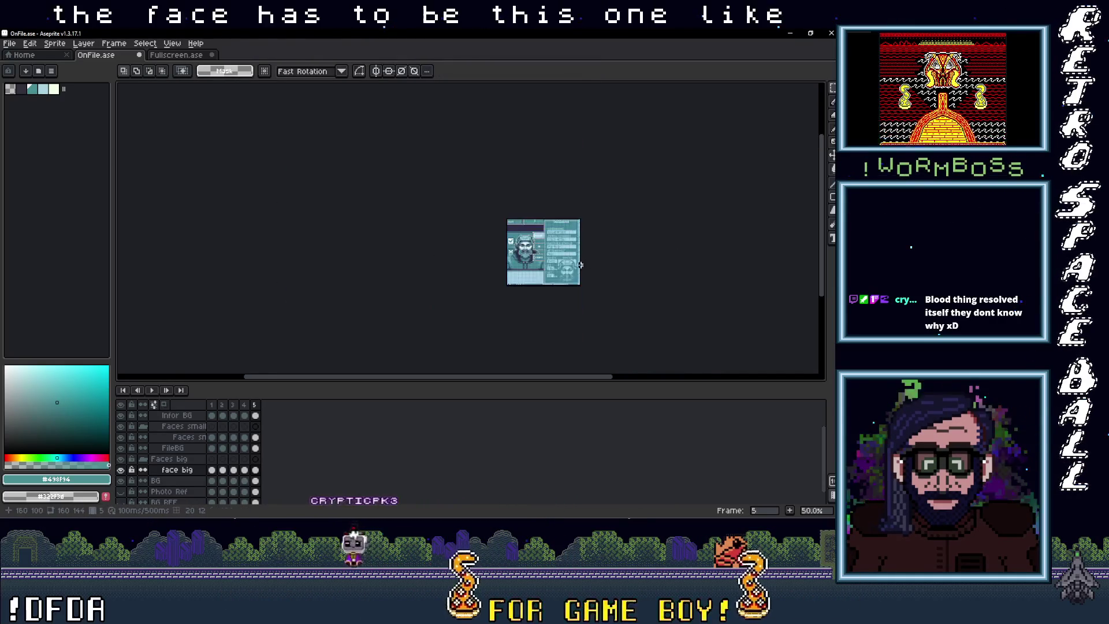
Step: Scroll the canvas to review frame 5 of the On-File card
scroll(575, 265, "up", 2)
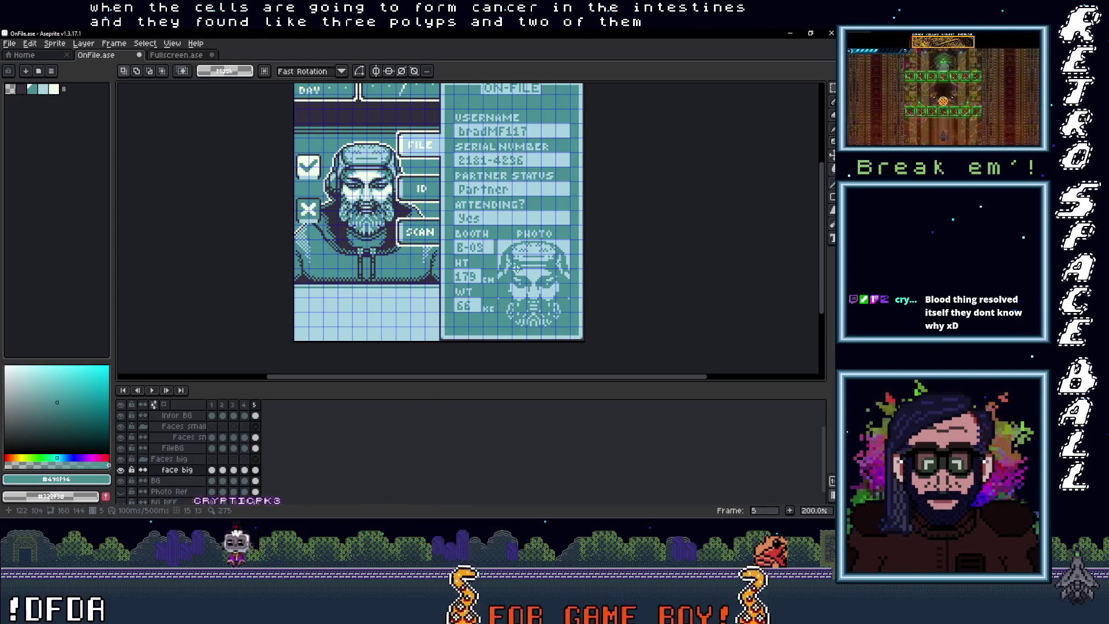
scroll(545, 296, "up", 2)
scroll(545, 296, "down", 3)
scroll(544, 296, "up", 1)
left_click_drag(545, 296, 544, 286)
mouse_move(530, 383)
left_mouse_down()
mouse_move(532, 407)
mouse_move(534, 394)
left_mouse_up()
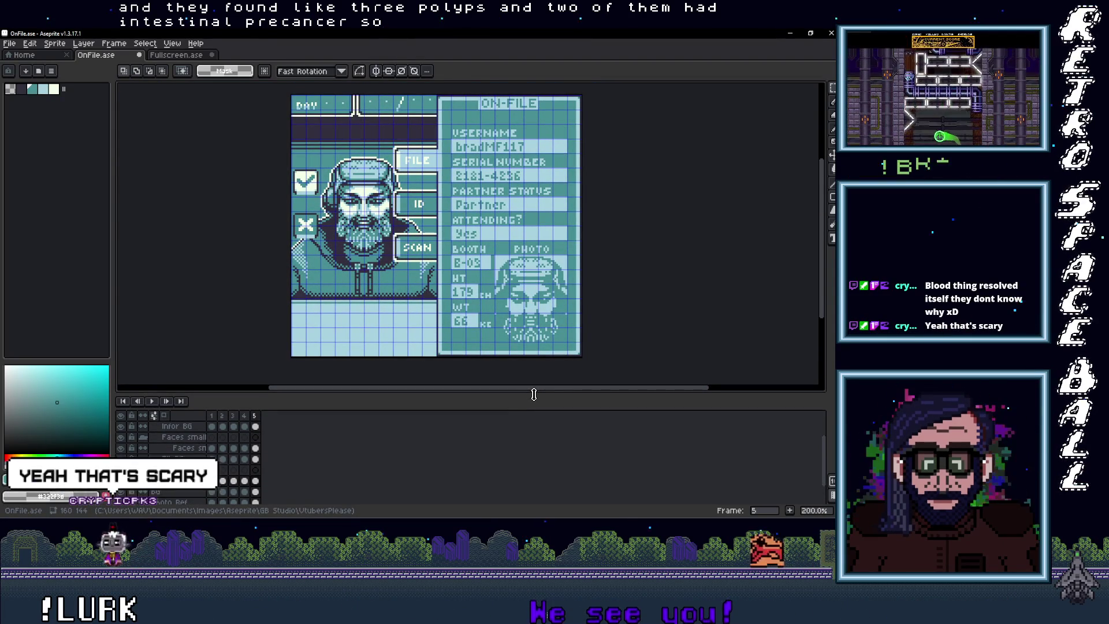
left_click_drag(554, 263, 552, 273)
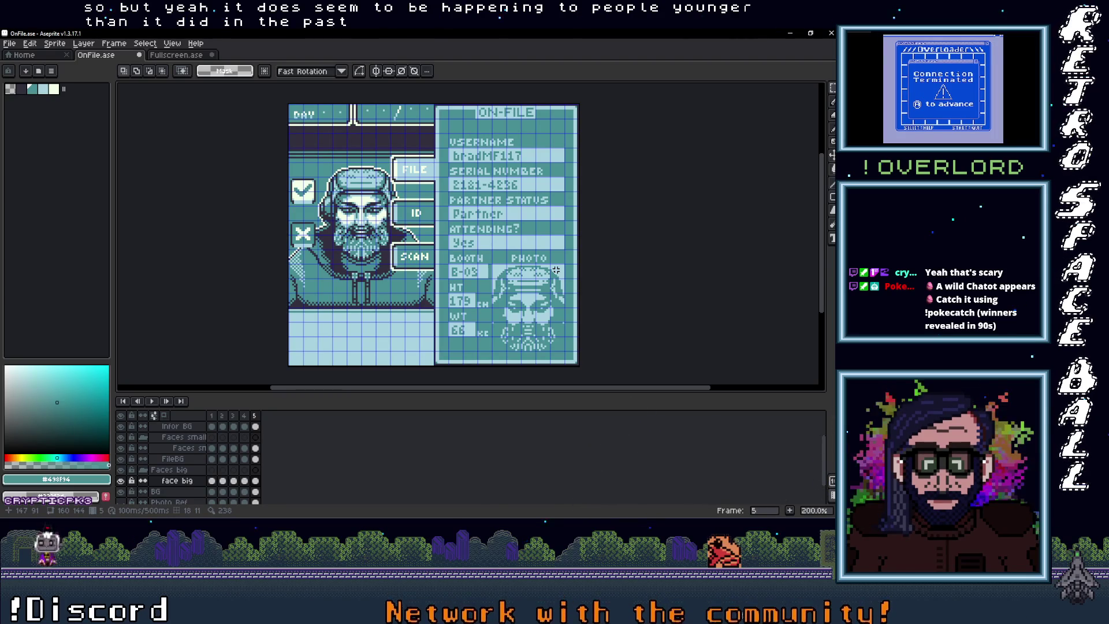
scroll(362, 187, "up", 2)
scroll(361, 188, "down", 2)
scroll(493, 252, "up", 3)
scroll(264, 231, "down", 3)
scroll(404, 260, "up", 5)
scroll(471, 275, "down", 8)
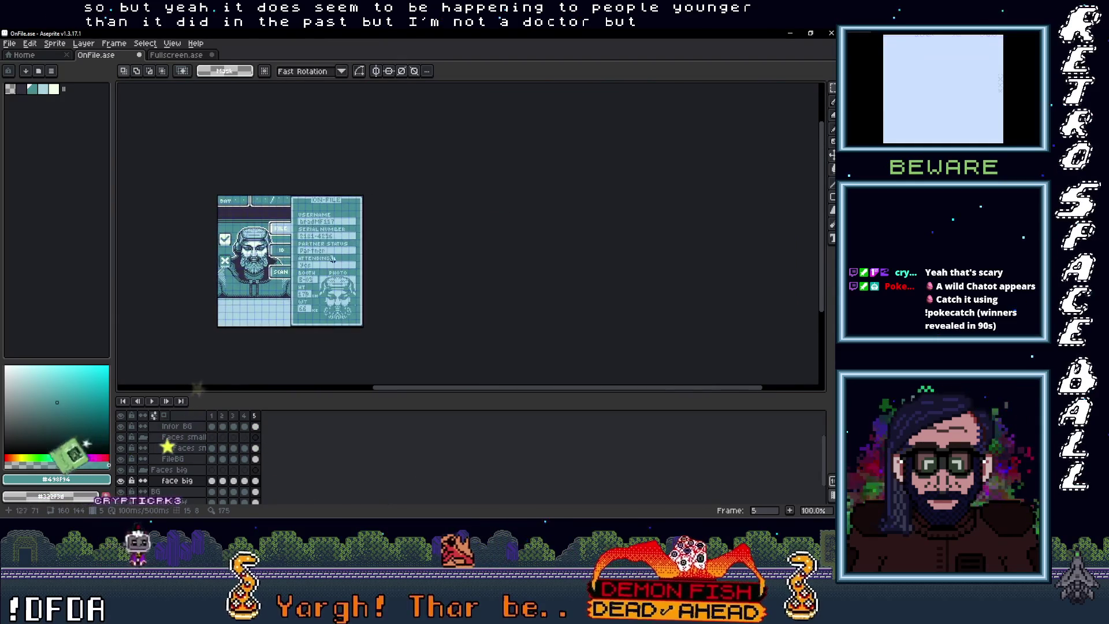
scroll(480, 268, "up", 1)
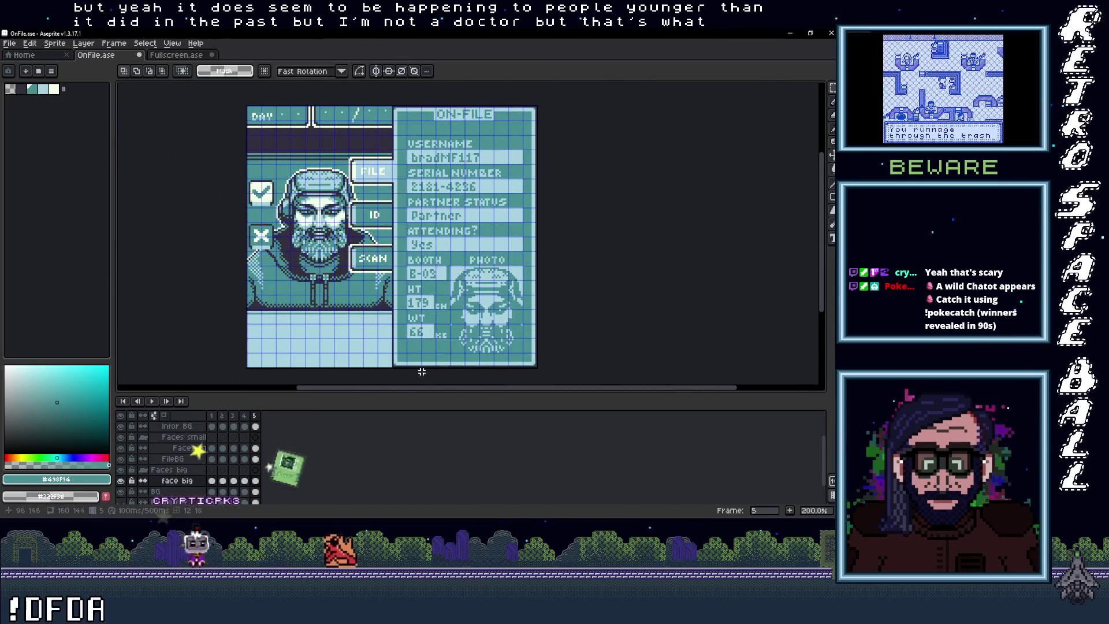
Step: Add frame 6 and clear its Info, small face and big face cels
right_click(255, 415)
left_click(285, 437)
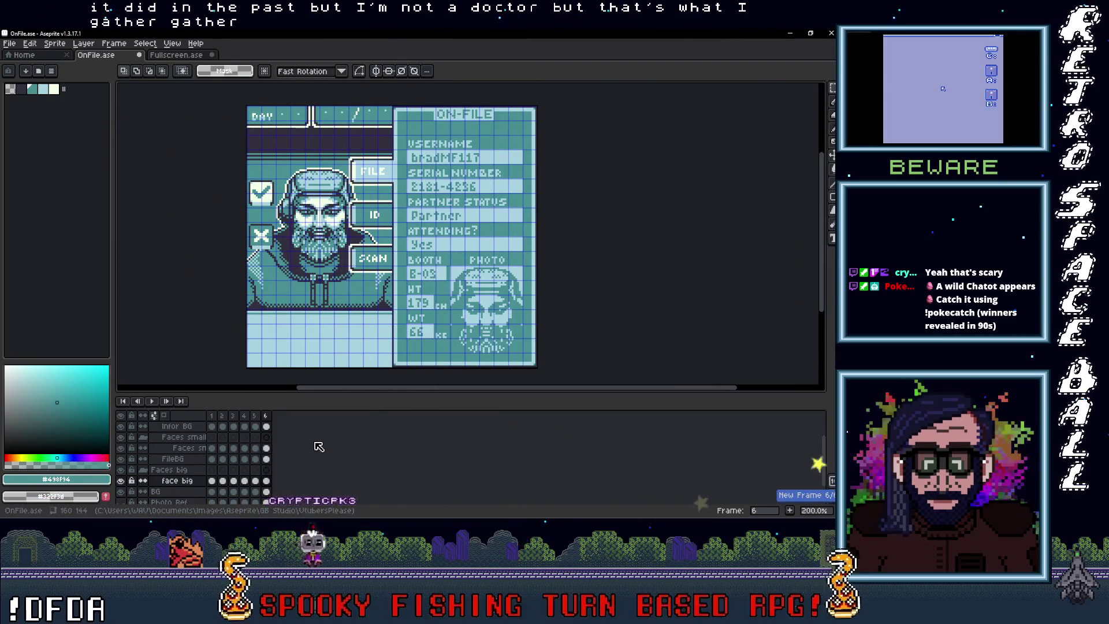
left_click(267, 427)
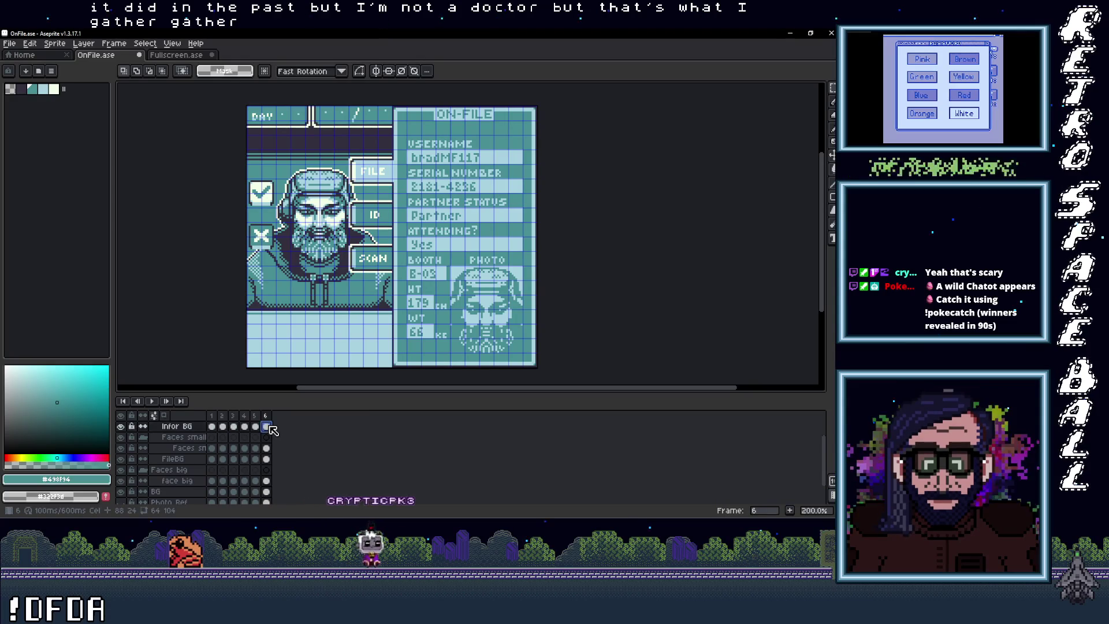
key("Up")
key("Delete")
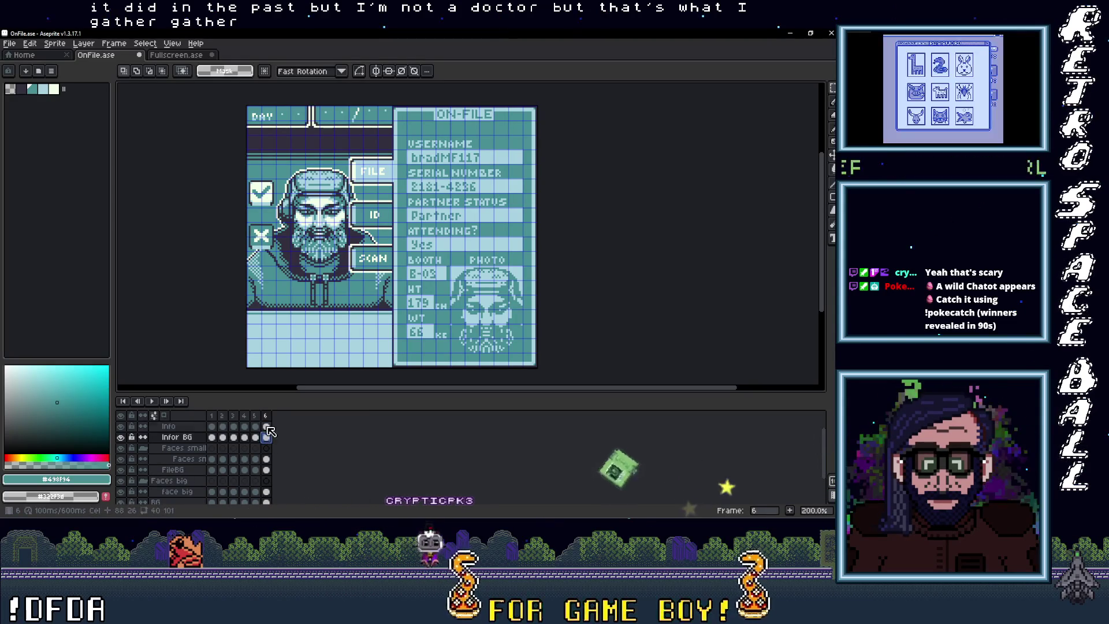
key("Down")
key("Down")
key("Down")
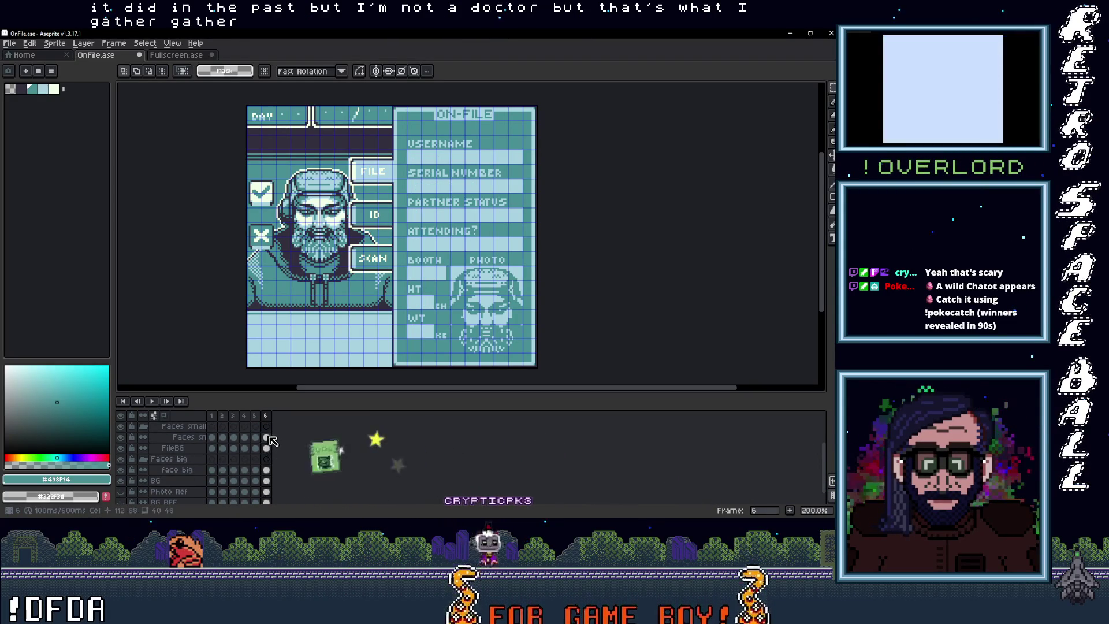
key("Delete")
key("Down")
key("Down")
key("Down")
key("Delete")
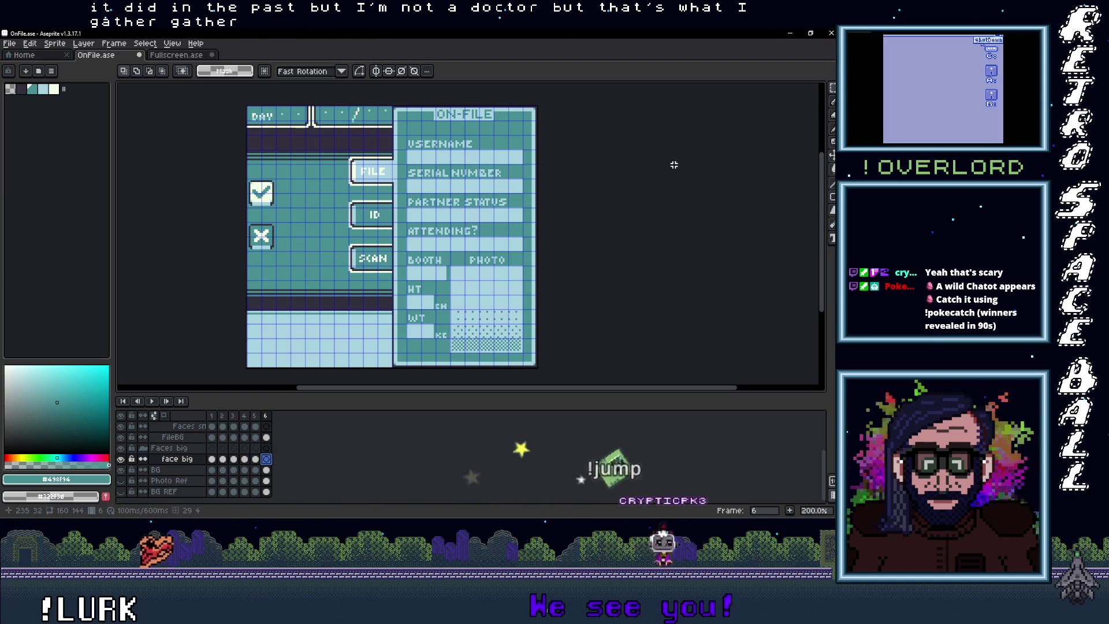
Step: Copy the next guest's portrait from Fullscreen.ase frame 6 and paste it onto the card
key("ctrl+Tab")
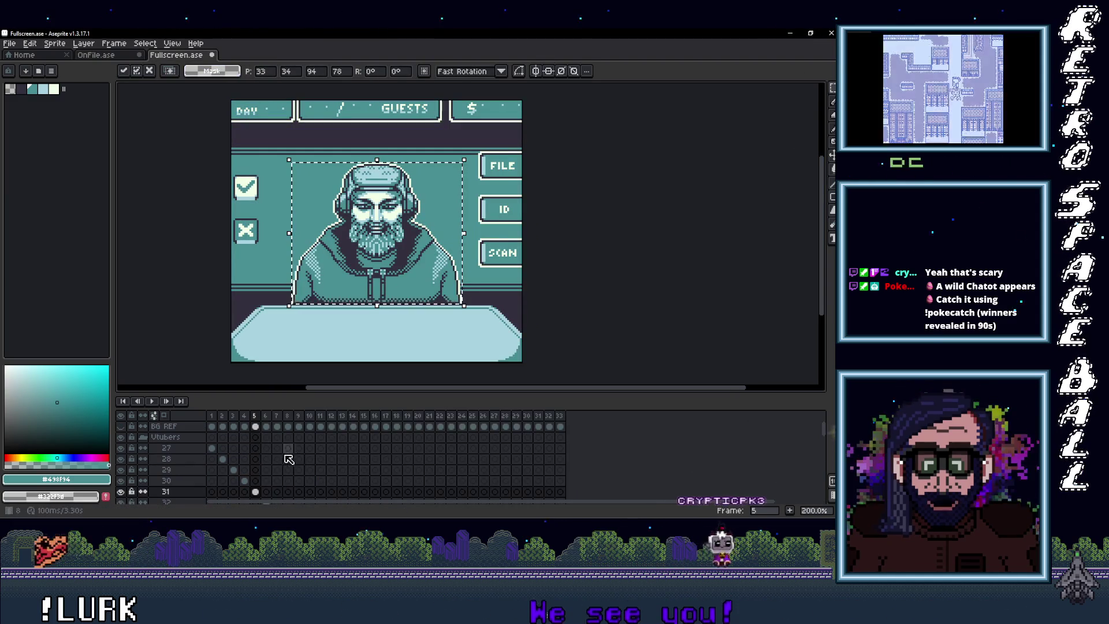
left_click(266, 491)
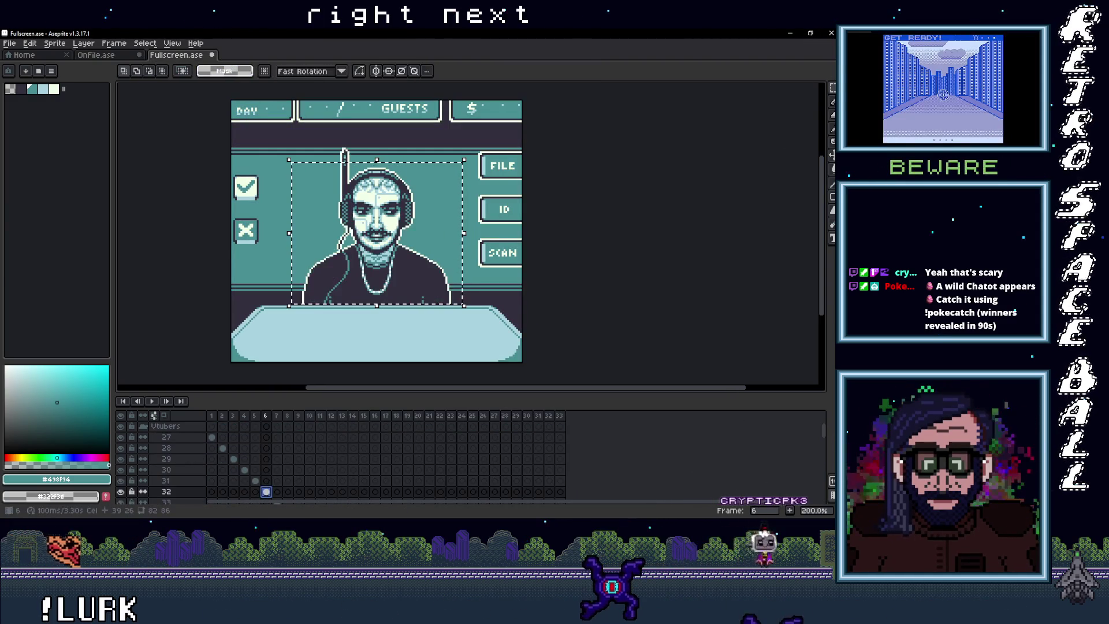
left_click(401, 219)
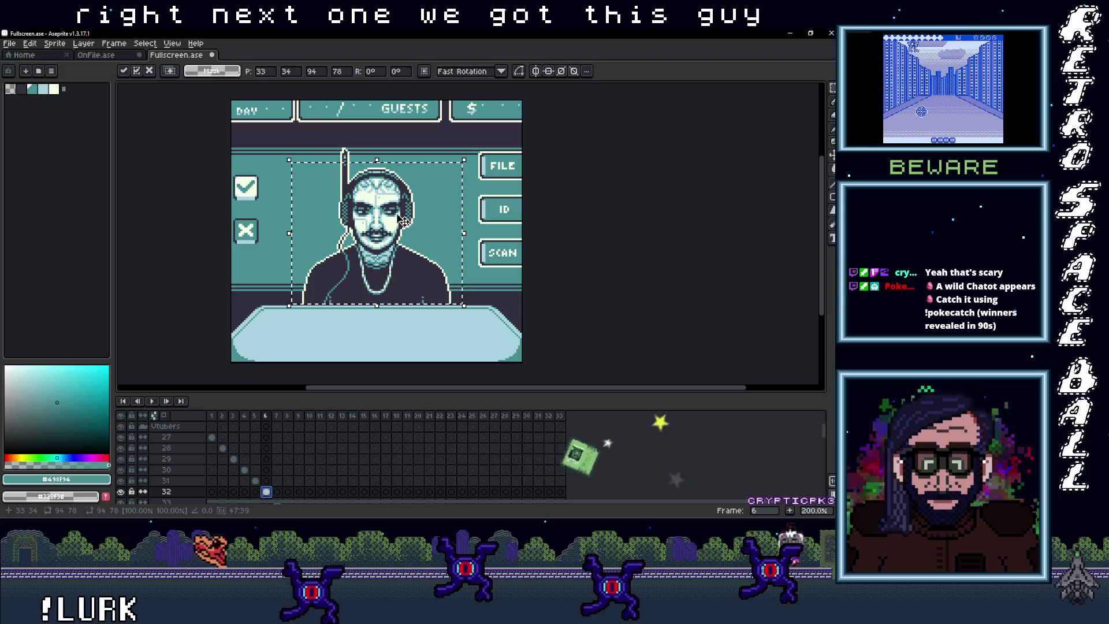
key("ctrl+z")
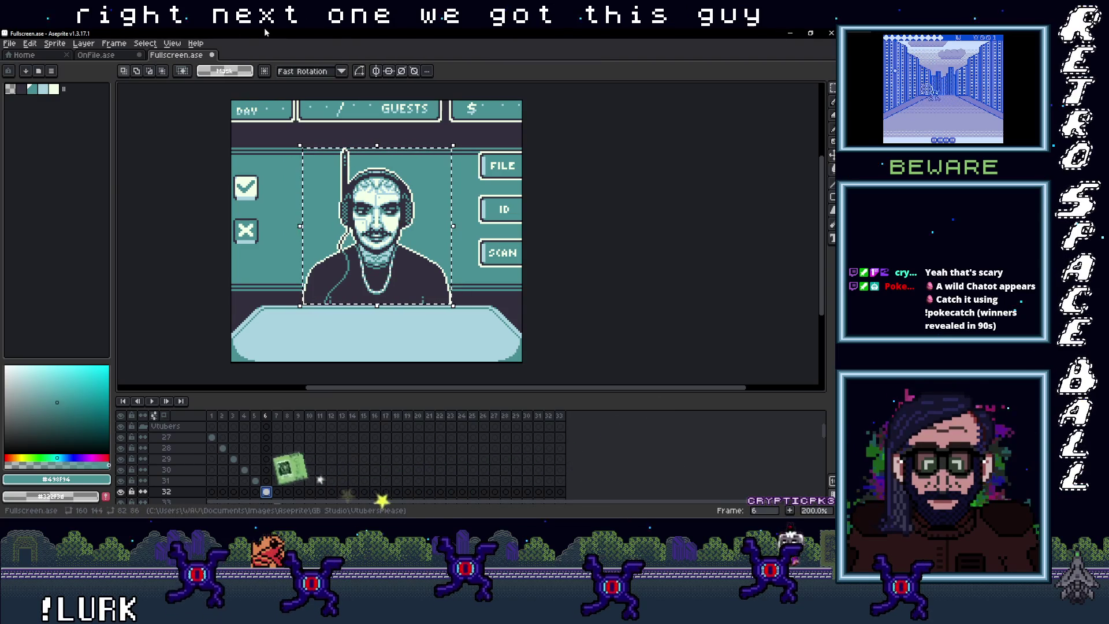
left_click(107, 56)
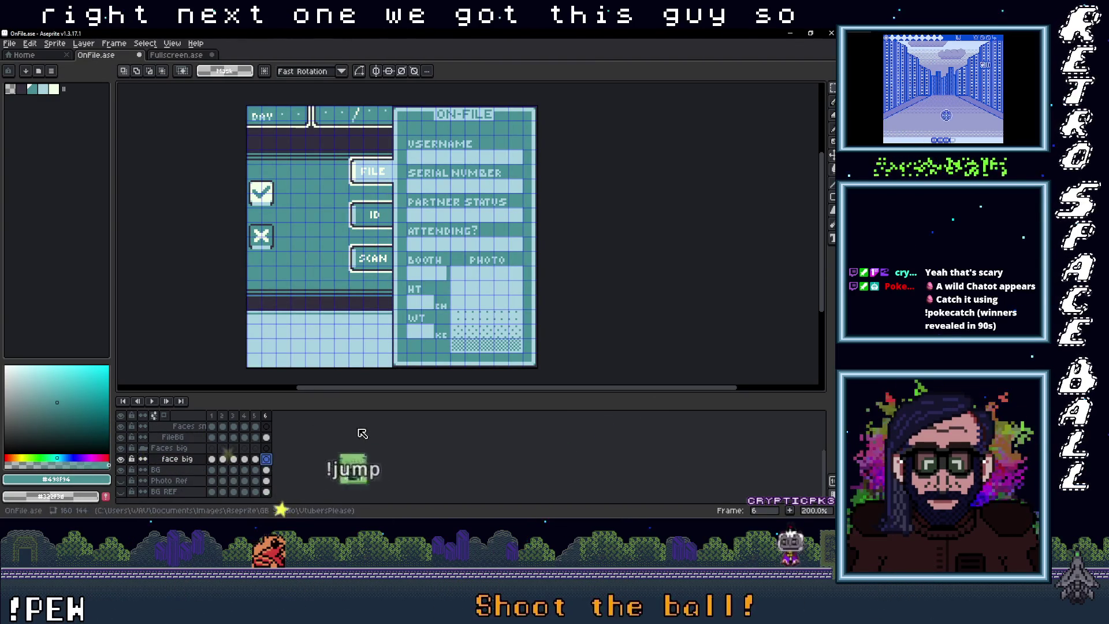
key("ctrl+v")
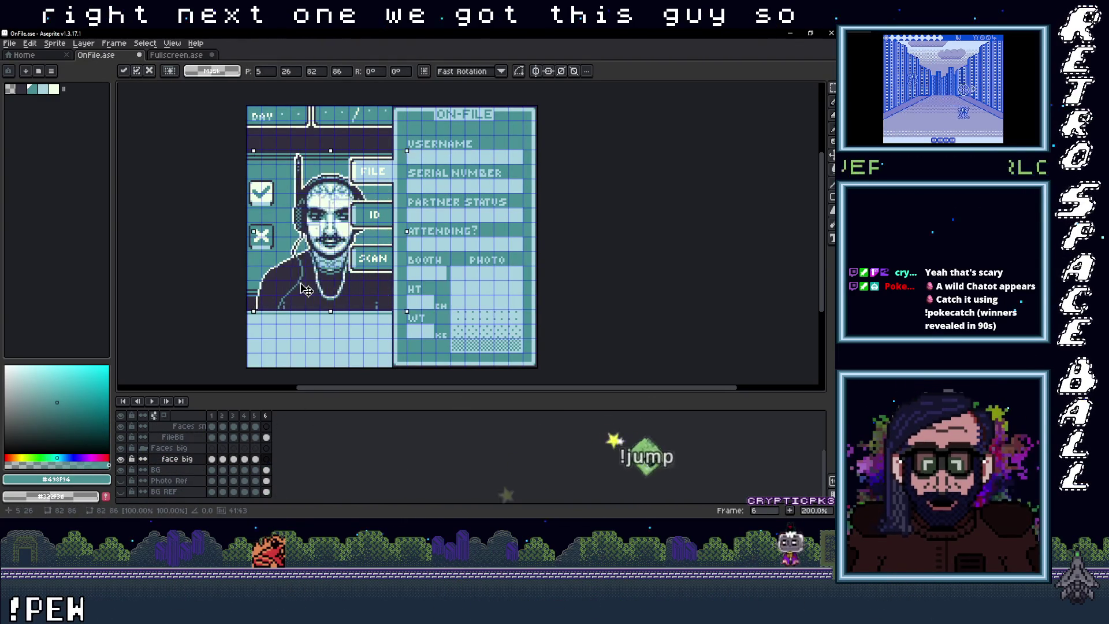
left_click_drag(289, 290, 293, 290)
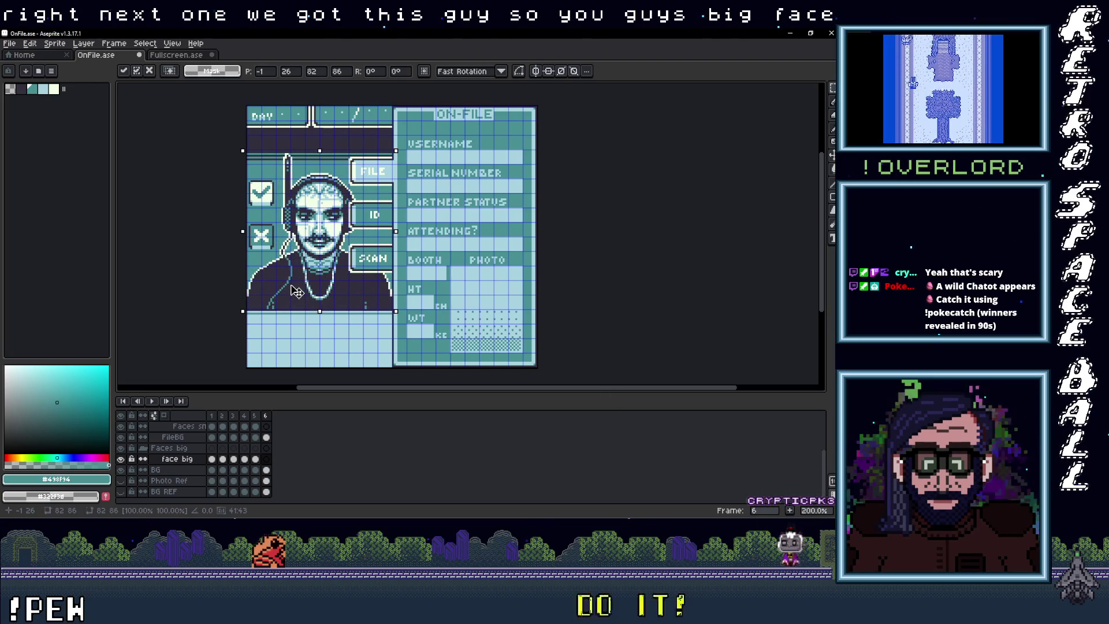
left_click(260, 459)
left_click(266, 458)
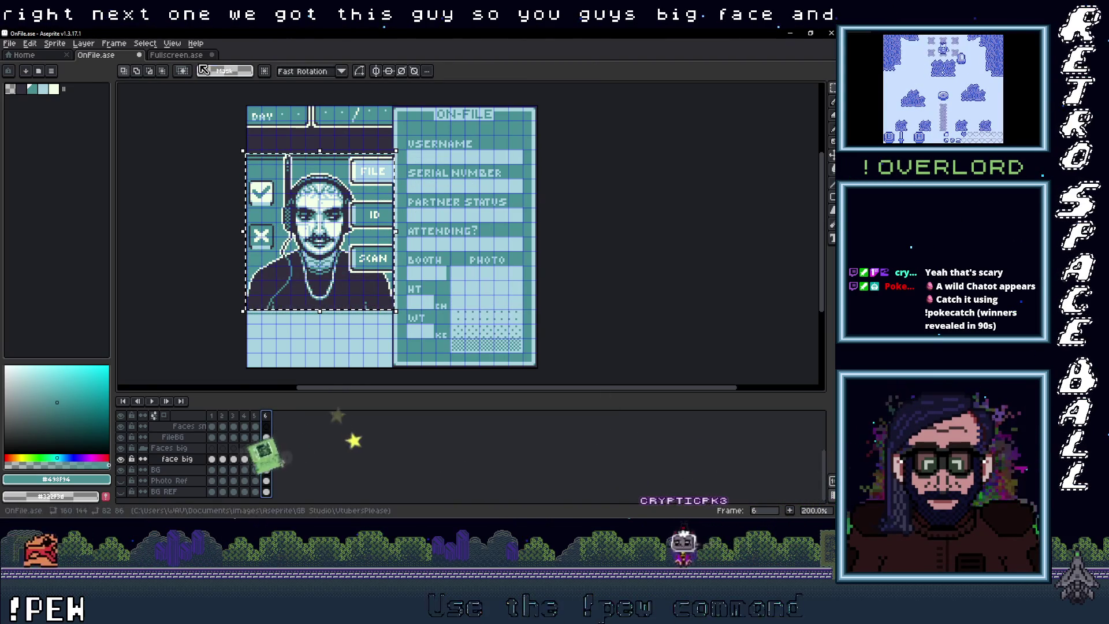
Step: Select the Info layer's cel in frame 6
right_click(267, 416)
key("Escape")
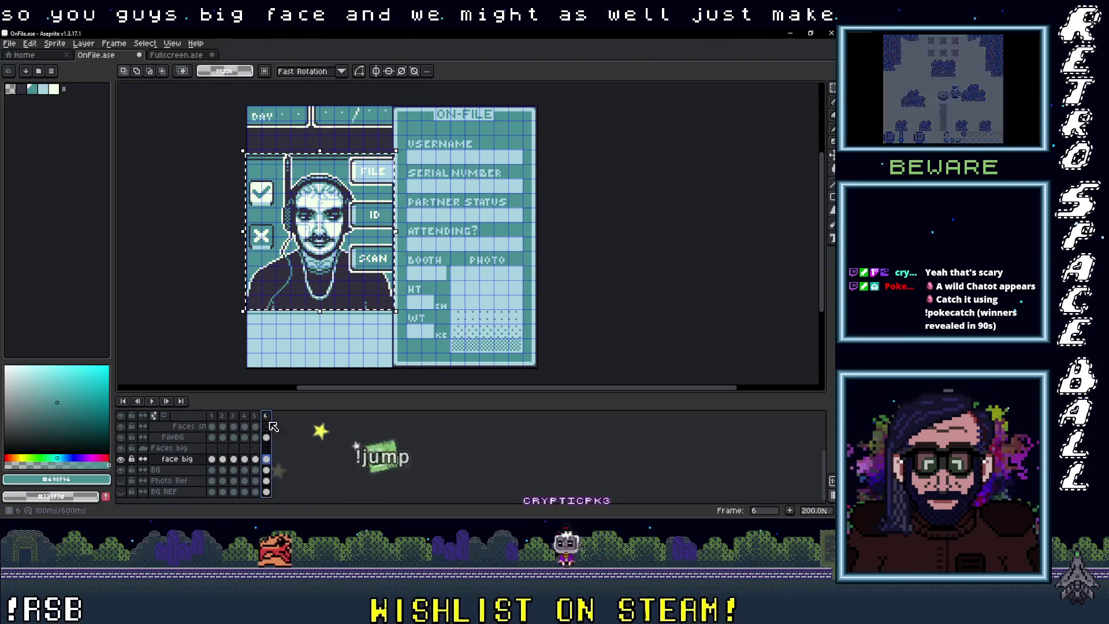
left_click(266, 427)
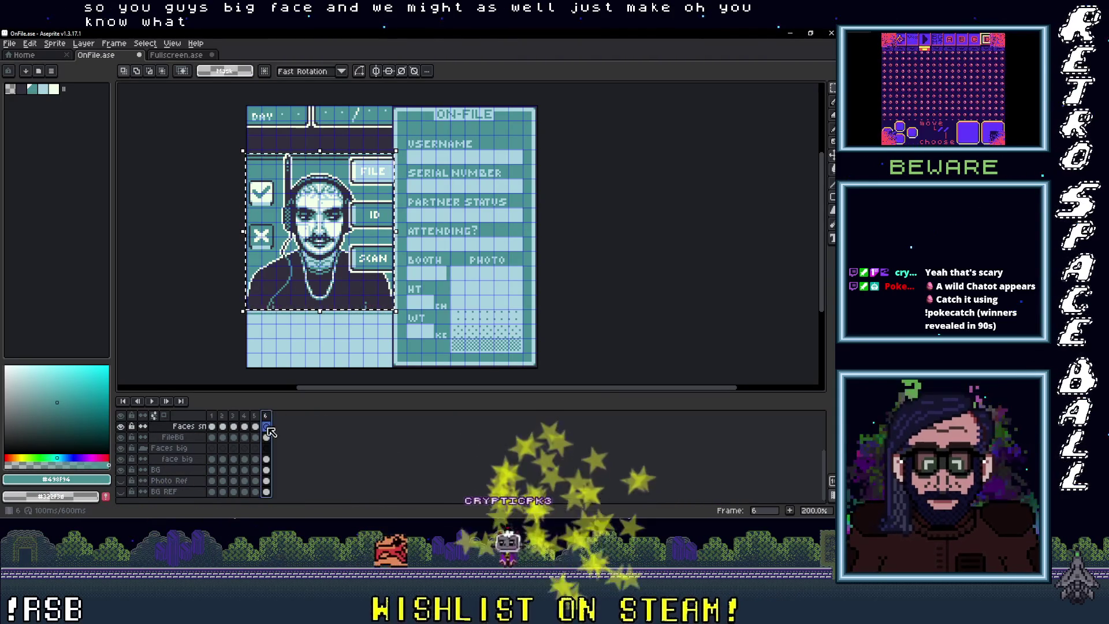
scroll(271, 450, "up", 2)
left_click(266, 437)
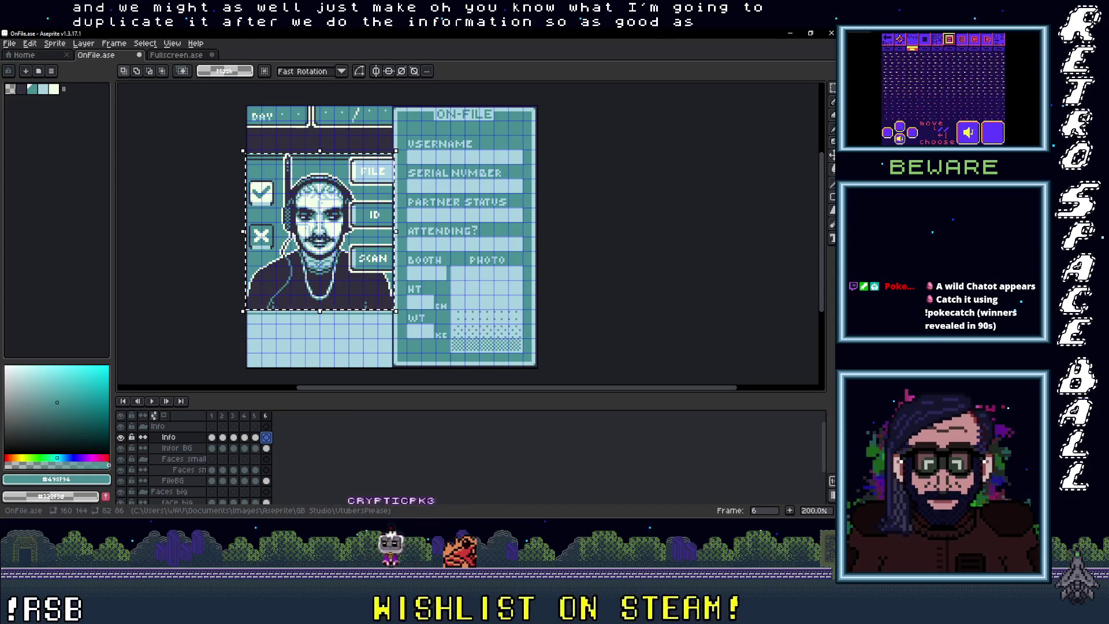
Step: Select the username part before _imp in the next guest's portrait file name
key("alt+Tab")
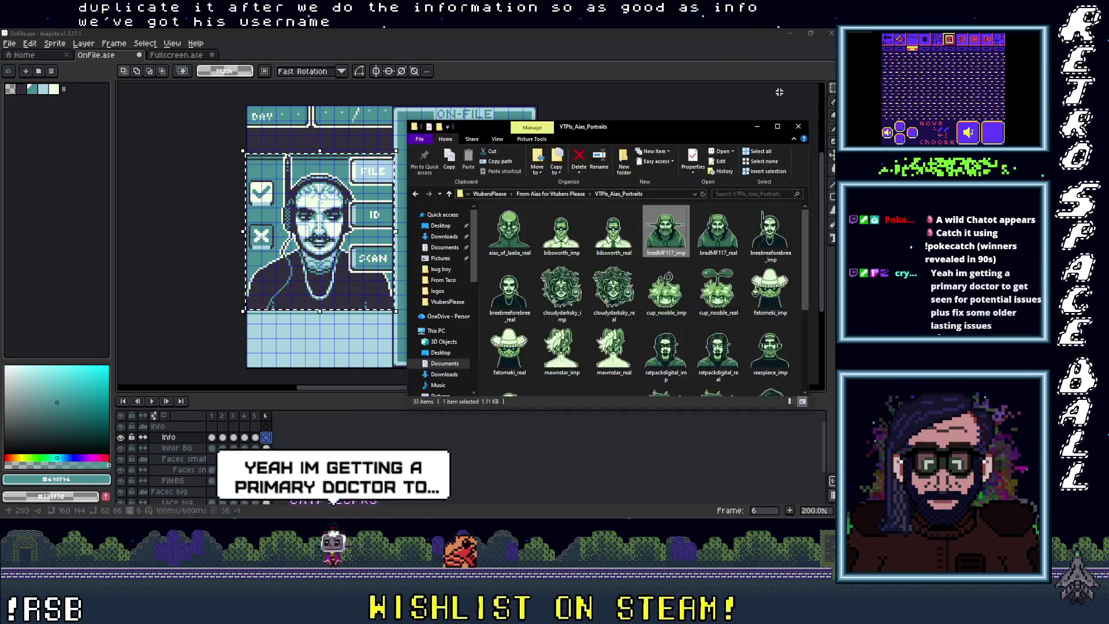
left_click(753, 256)
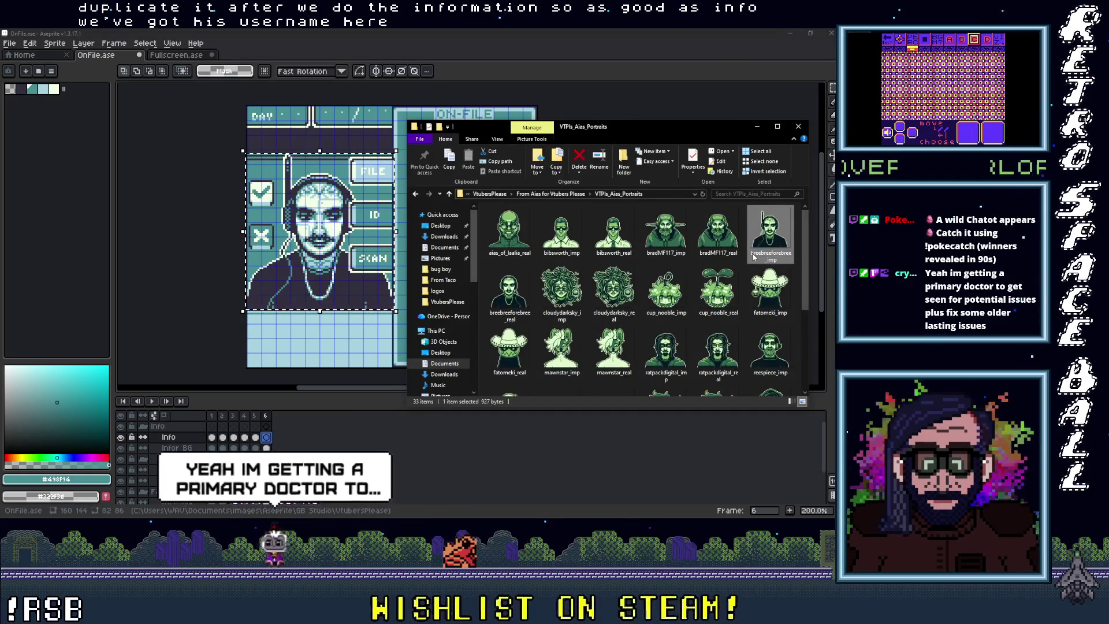
left_click(754, 257)
key("shift+Left")
key("shift+Left")
key("shift+Left")
key("ctrl+c")
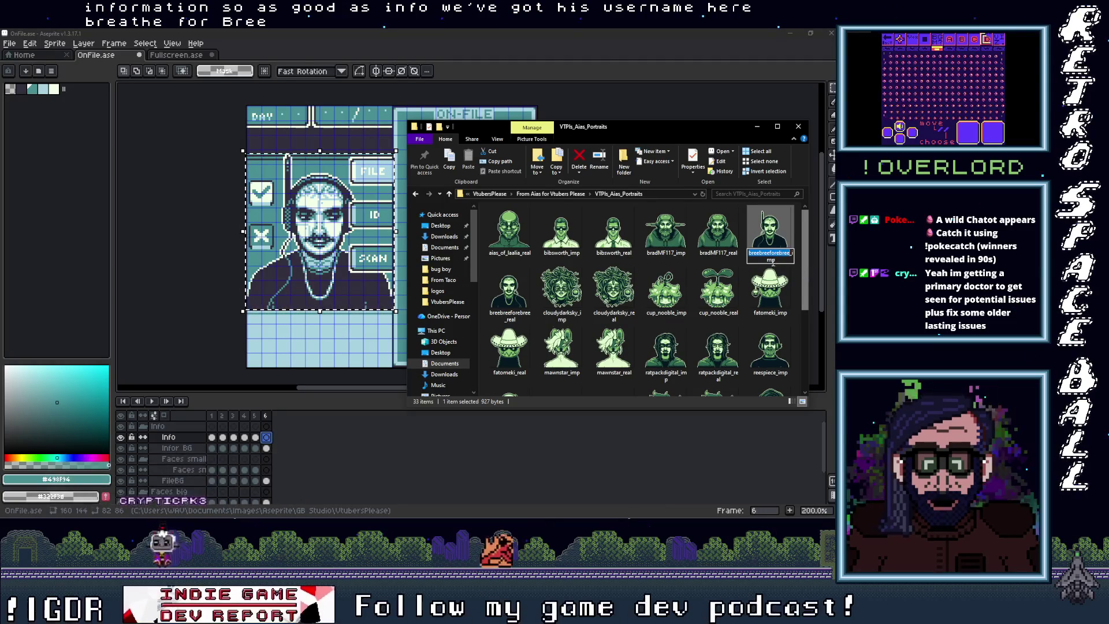
key("alt+Tab")
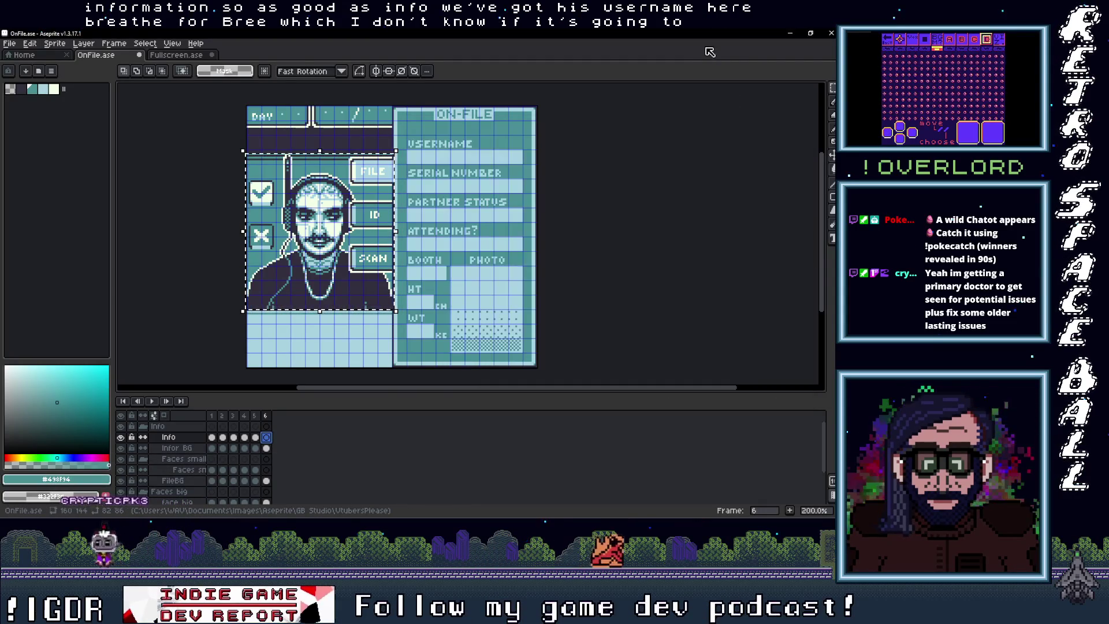
Step: Paste the guest's username into a text box under USERNAME
key("ctrl+d")
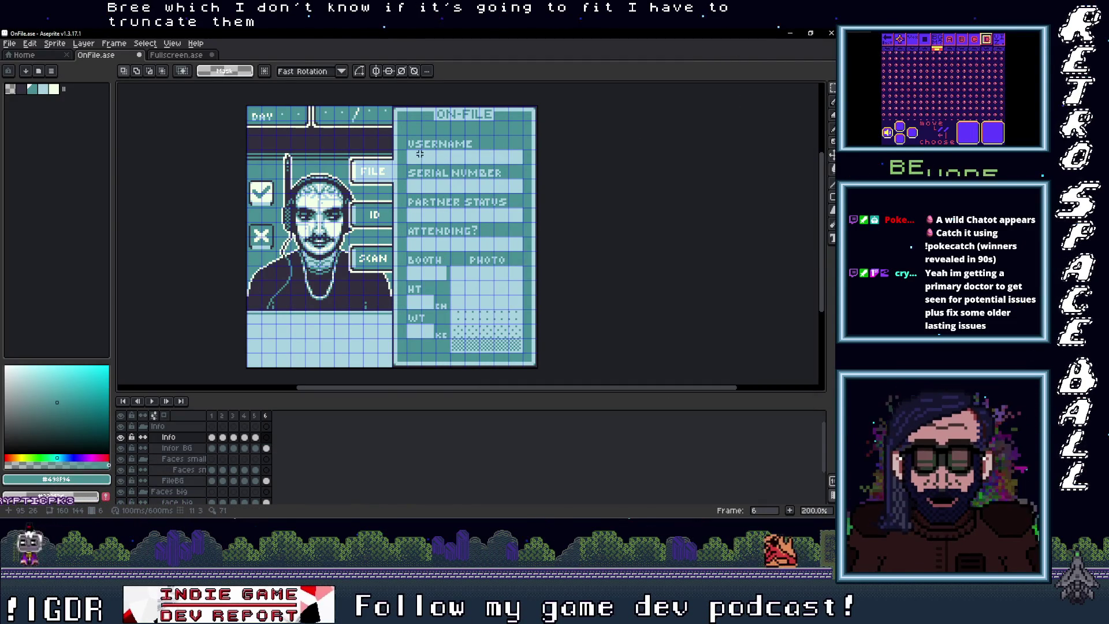
key("t")
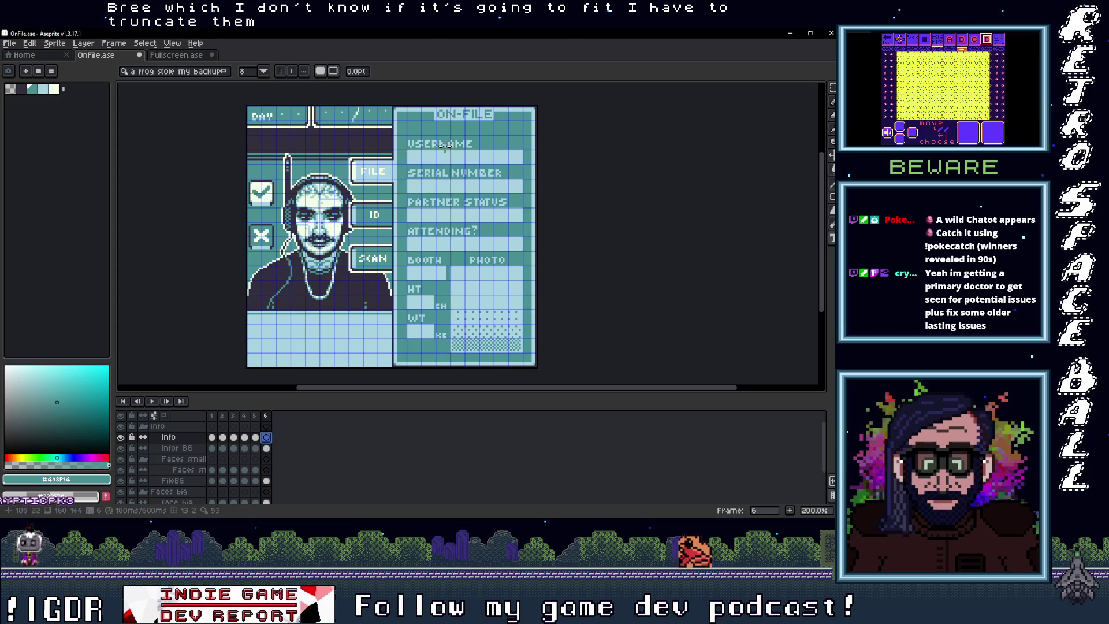
scroll(422, 154, "up", 3)
left_click_drag(393, 143, 681, 177)
key("ctrl+v")
left_click(576, 181)
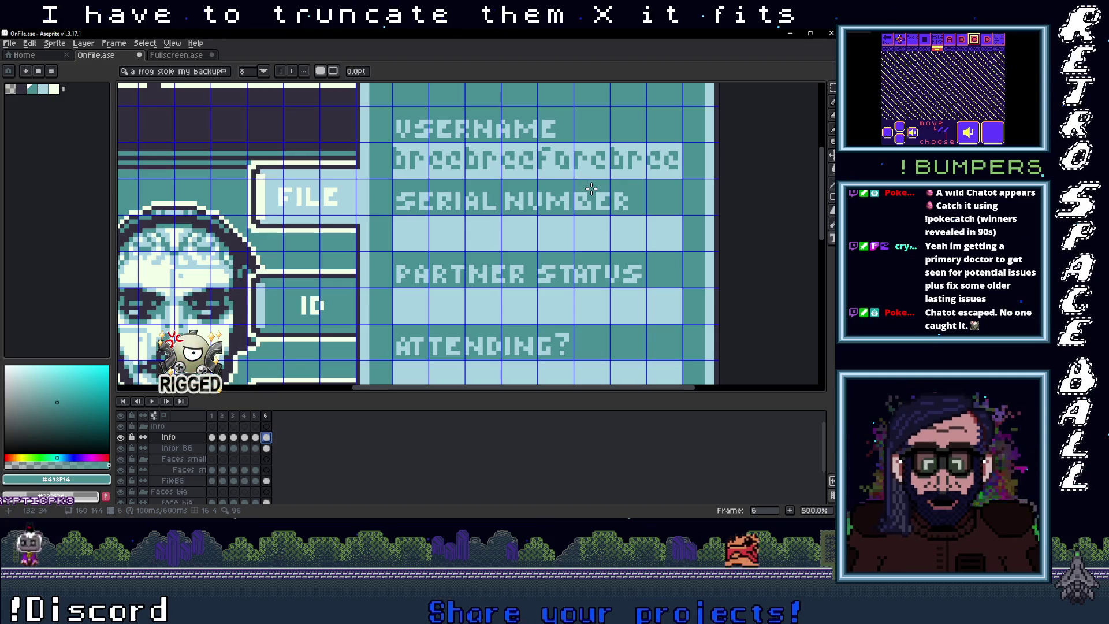
Step: Move the username into place and delete its overflowing last letter
key("m")
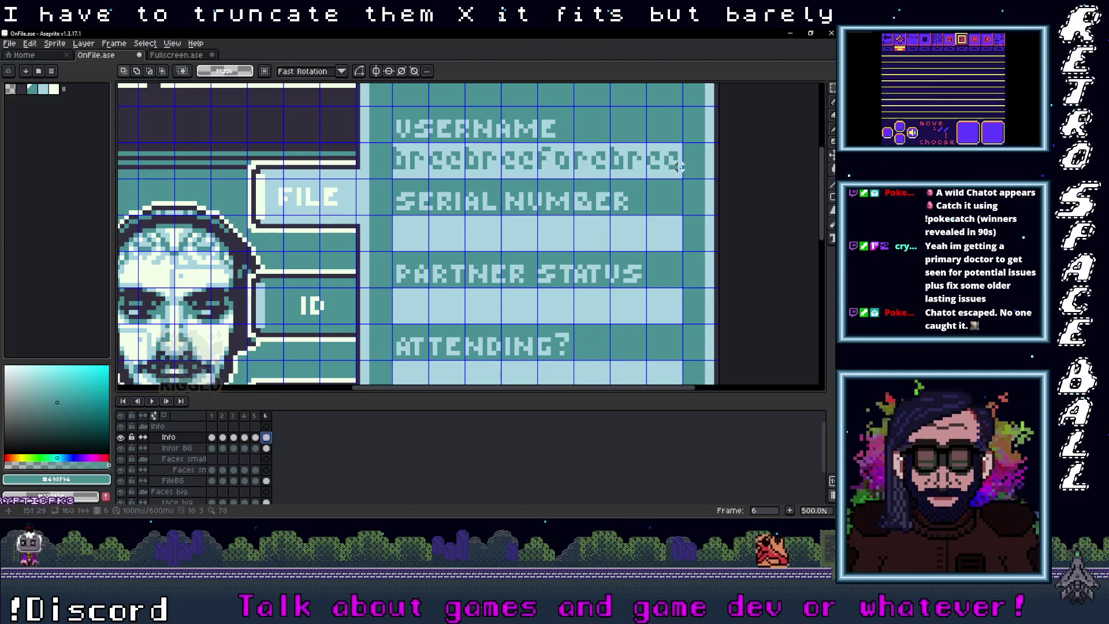
left_click_drag(494, 149, 683, 167)
left_click_drag(429, 173, 435, 176)
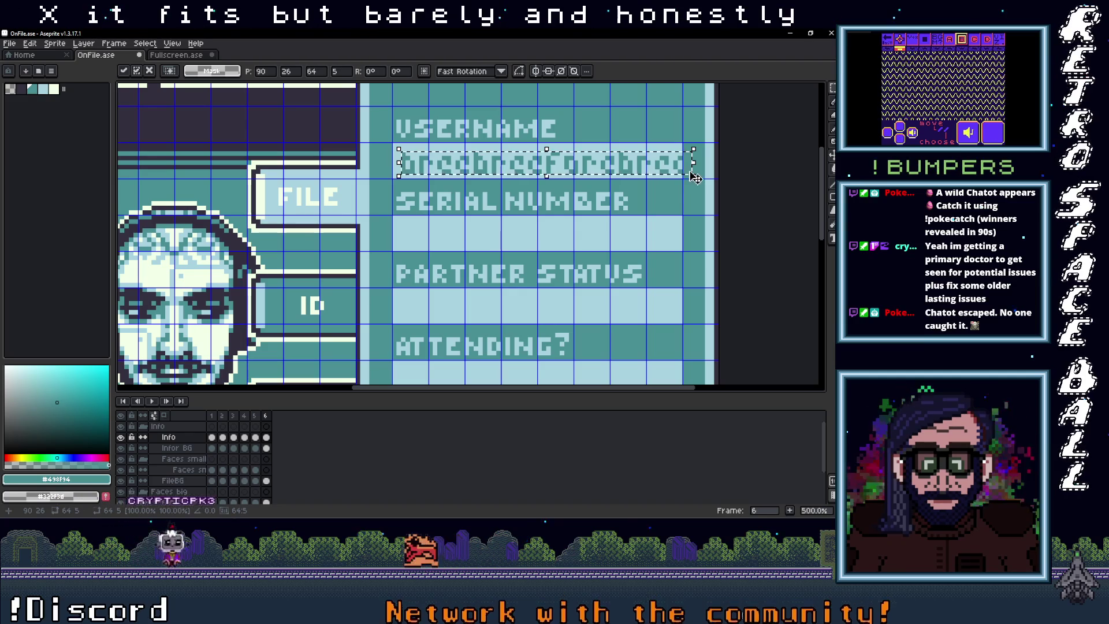
left_click_drag(450, 171, 453, 171)
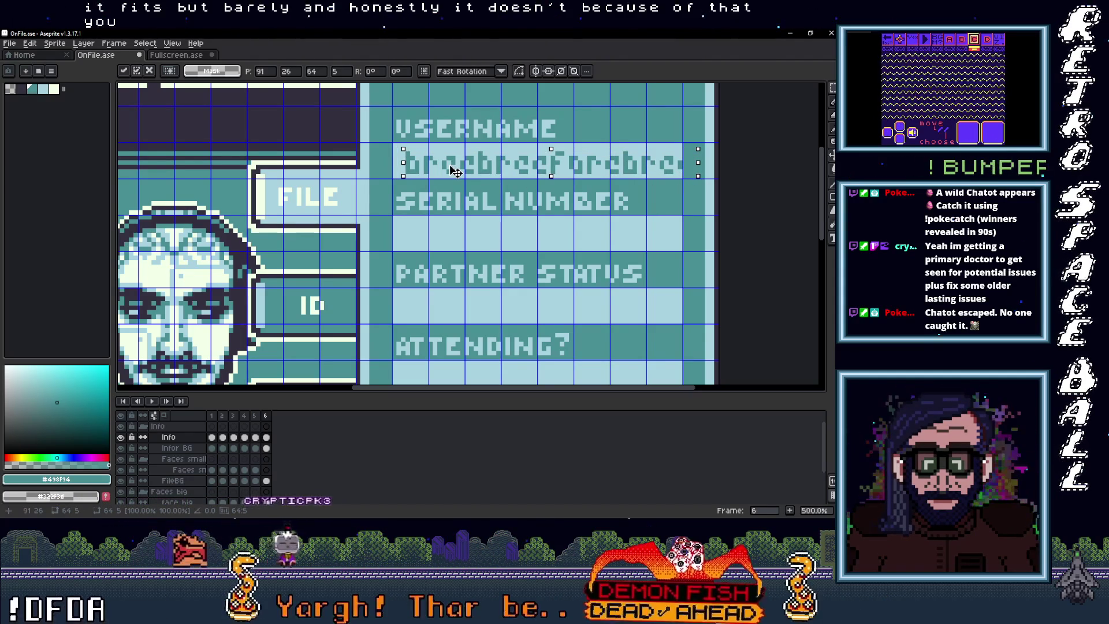
left_click(683, 189)
left_click_drag(675, 140, 701, 185)
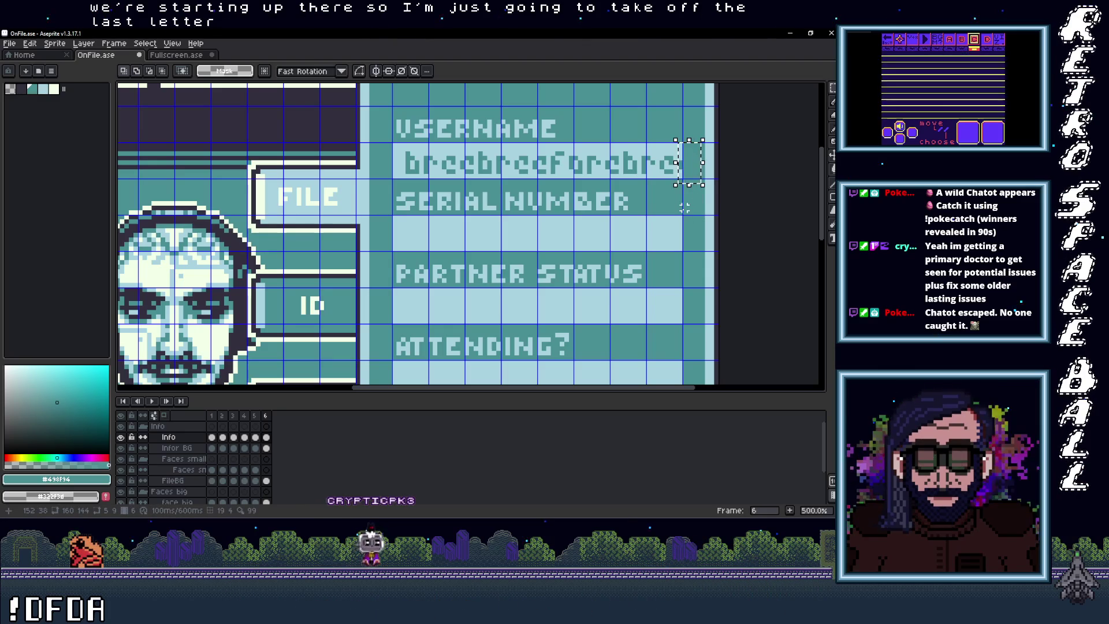
key("Delete")
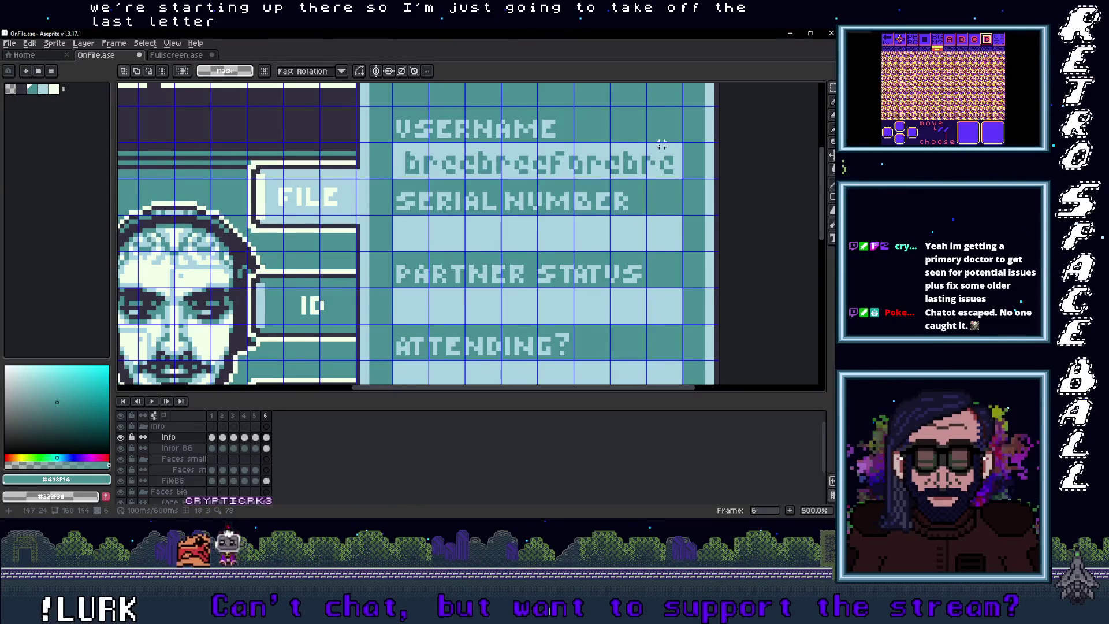
scroll(626, 225, "down", 1)
left_click_drag(567, 216, 574, 229)
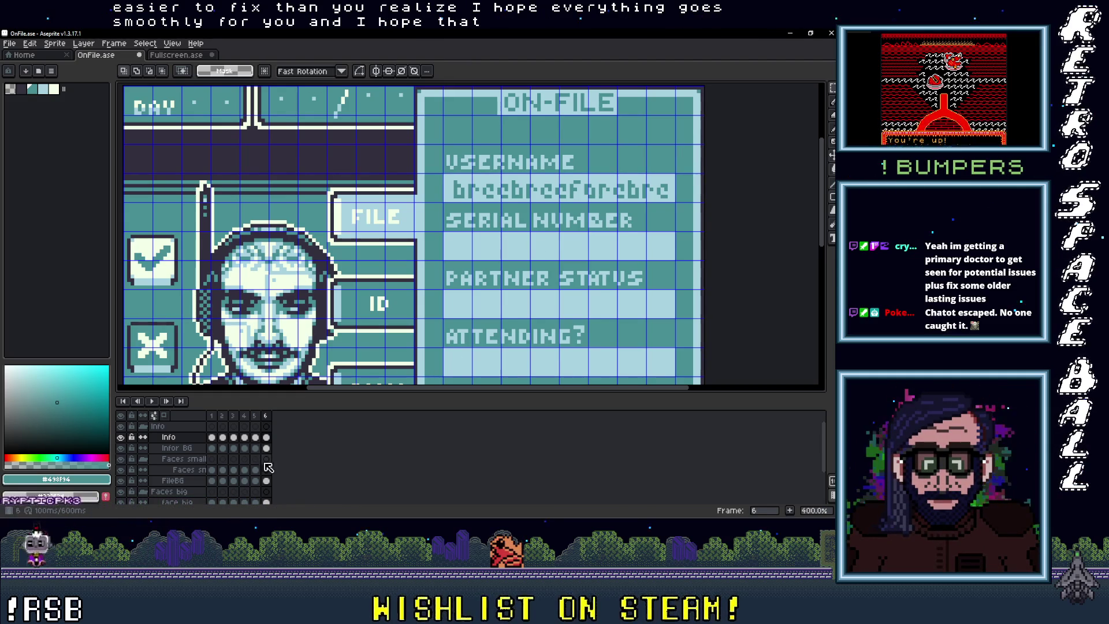
scroll(272, 471, "down", 1)
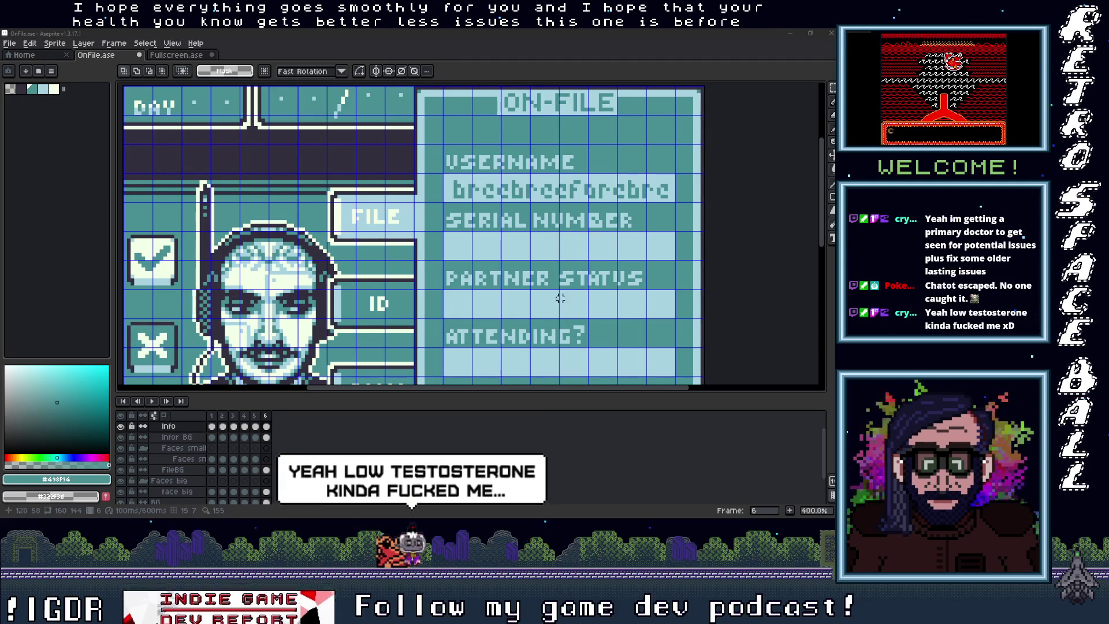
key("t")
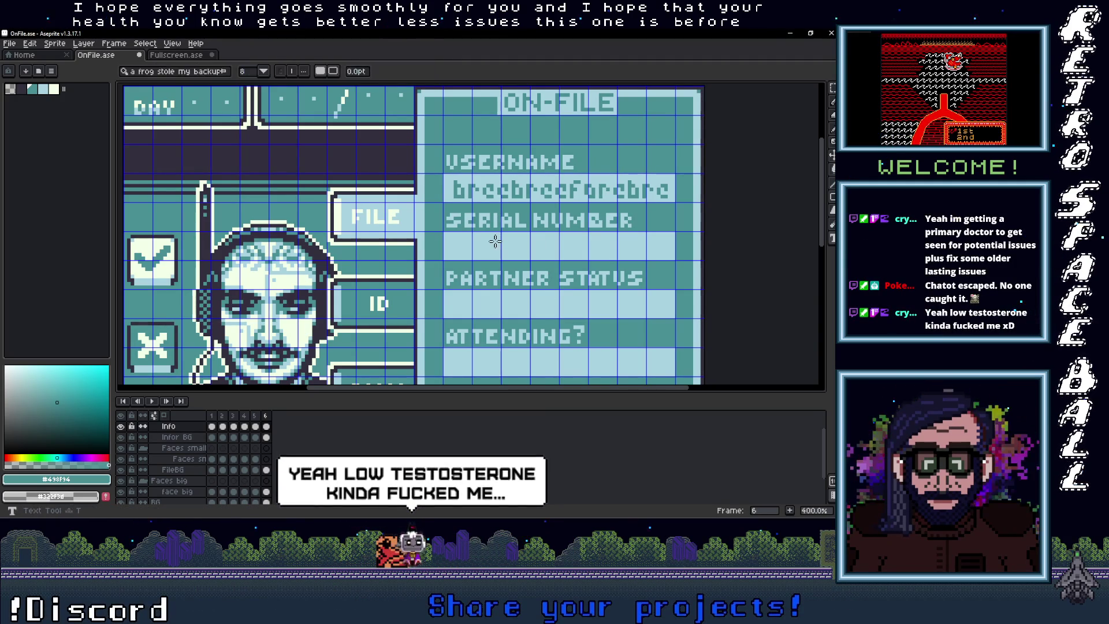
Step: Enter the serial number under SERIAL NUMBER, undoing and redoing a mistyped entry
left_click_drag(442, 232, 673, 260)
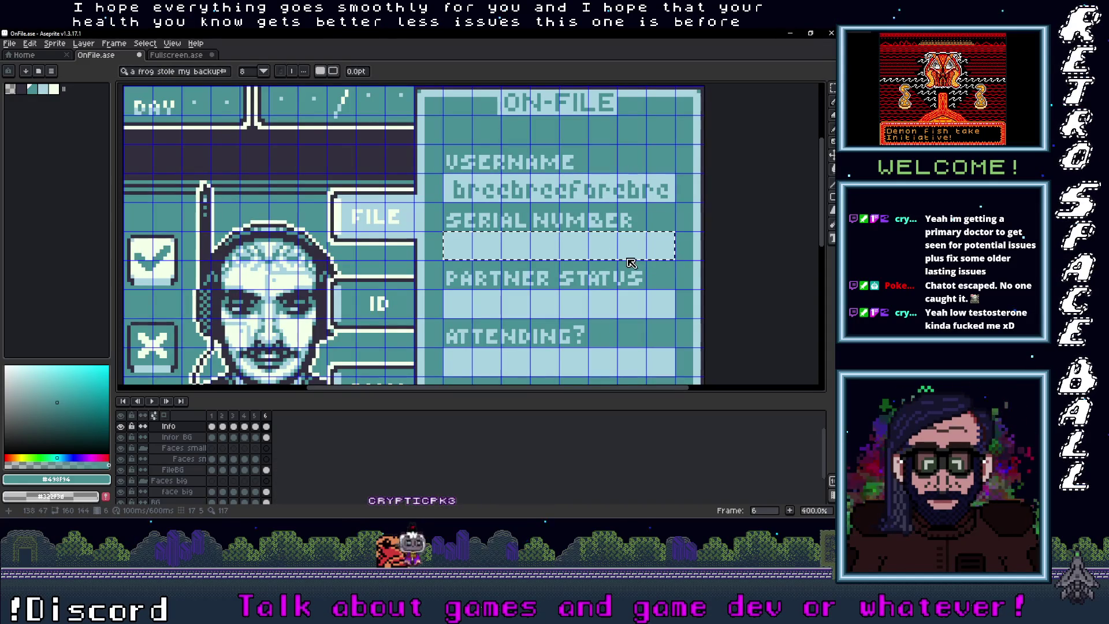
key("Return")
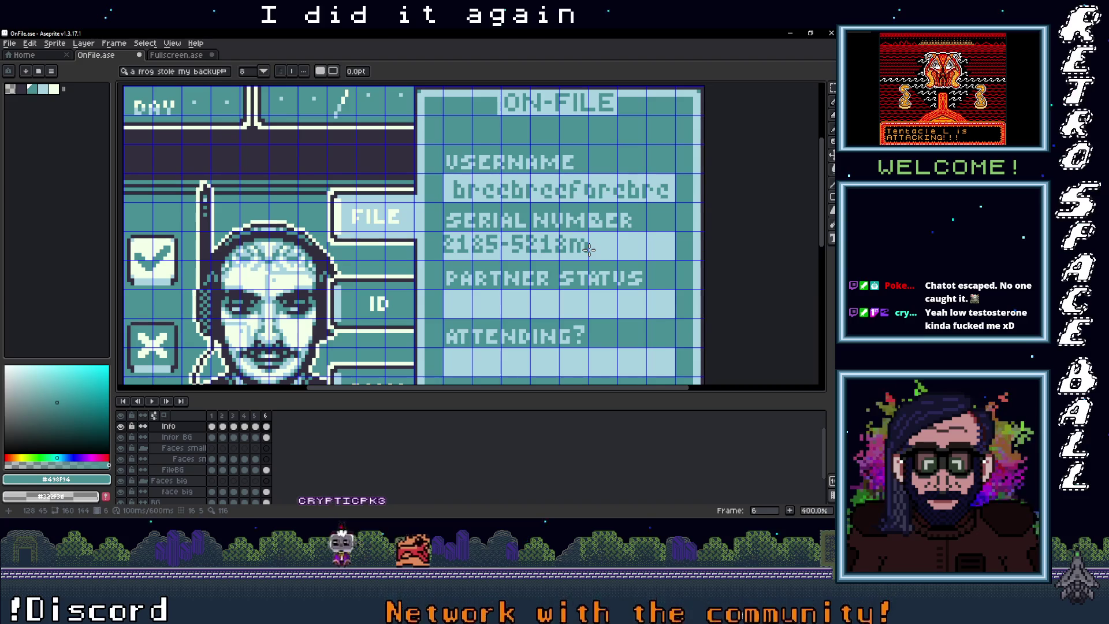
key("ctrl+z")
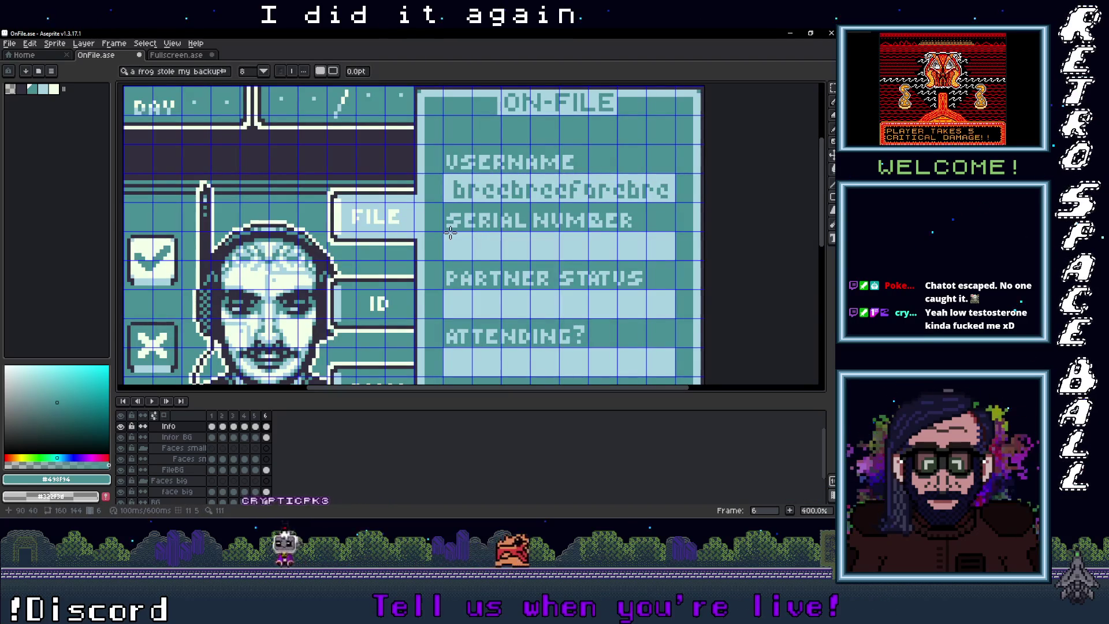
left_click_drag(443, 232, 672, 258)
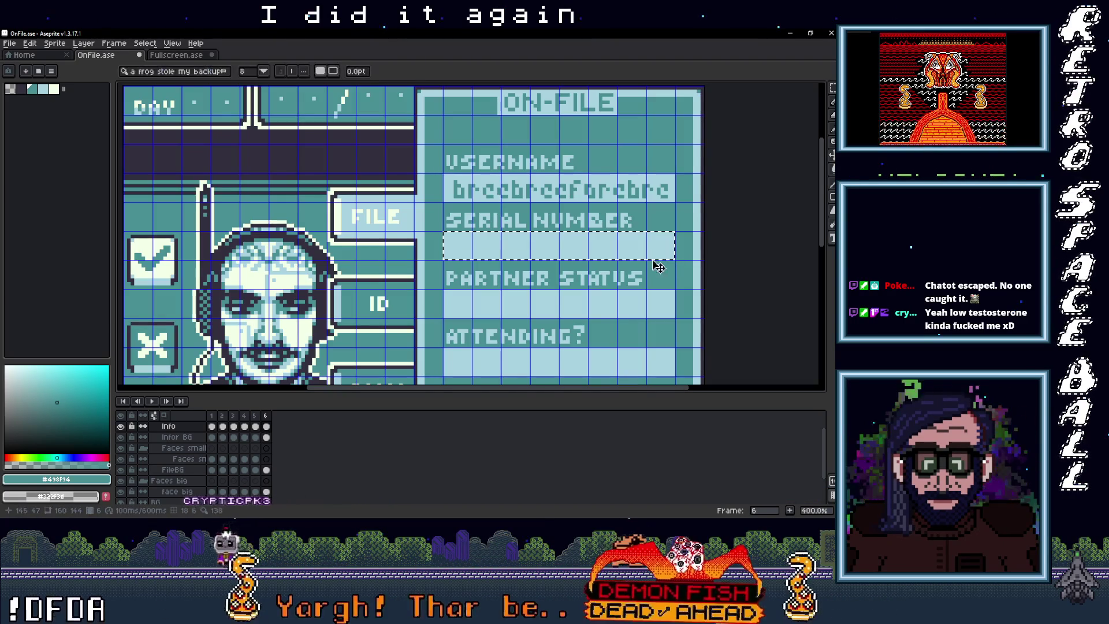
key("ctrl+v")
key("Return")
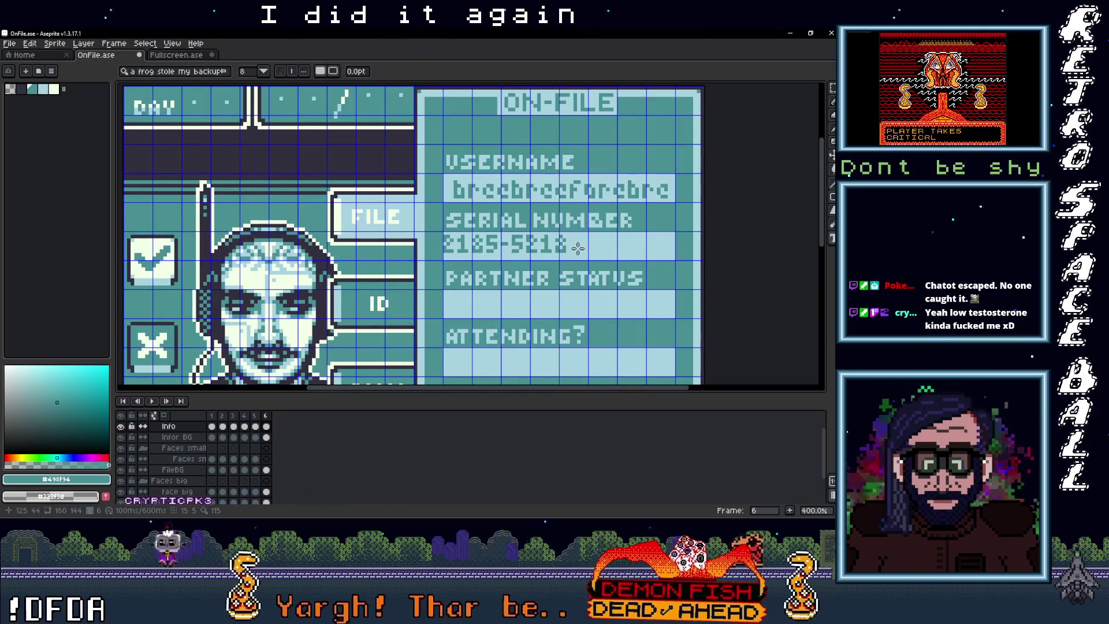
Step: Select the serial number and nudge it one pixel right and down
key("m")
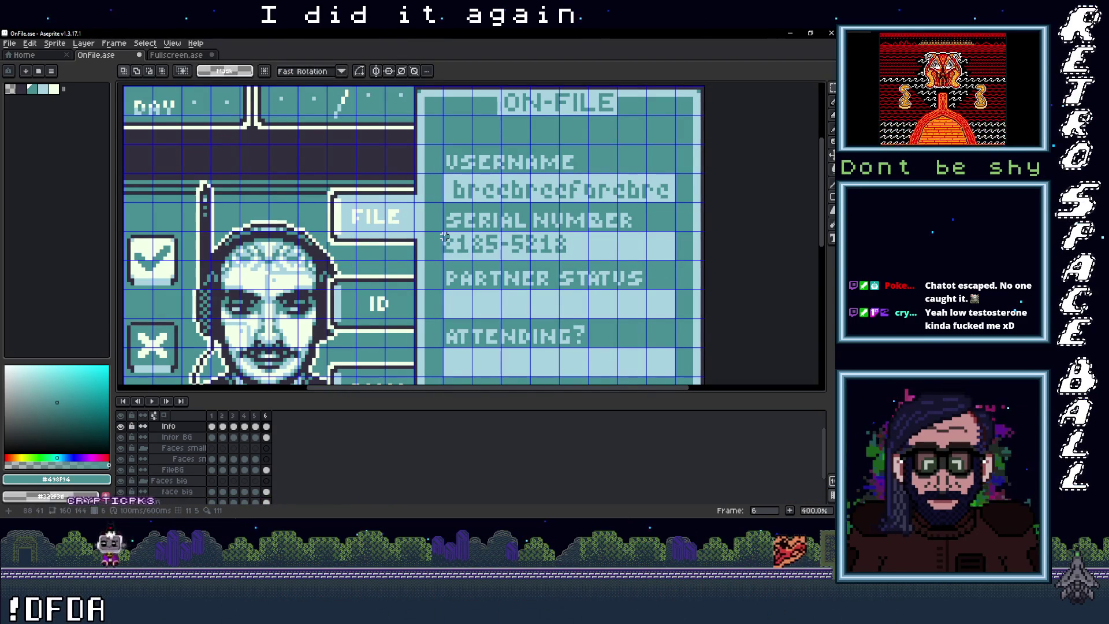
left_click_drag(441, 233, 569, 255)
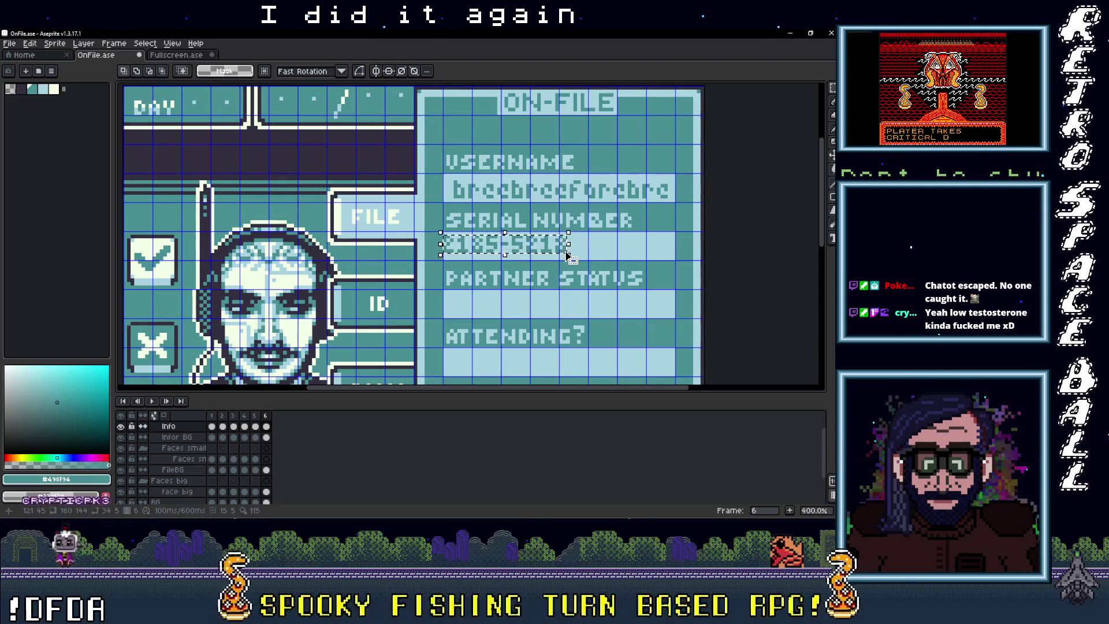
key("Down")
key("Right")
key("Right")
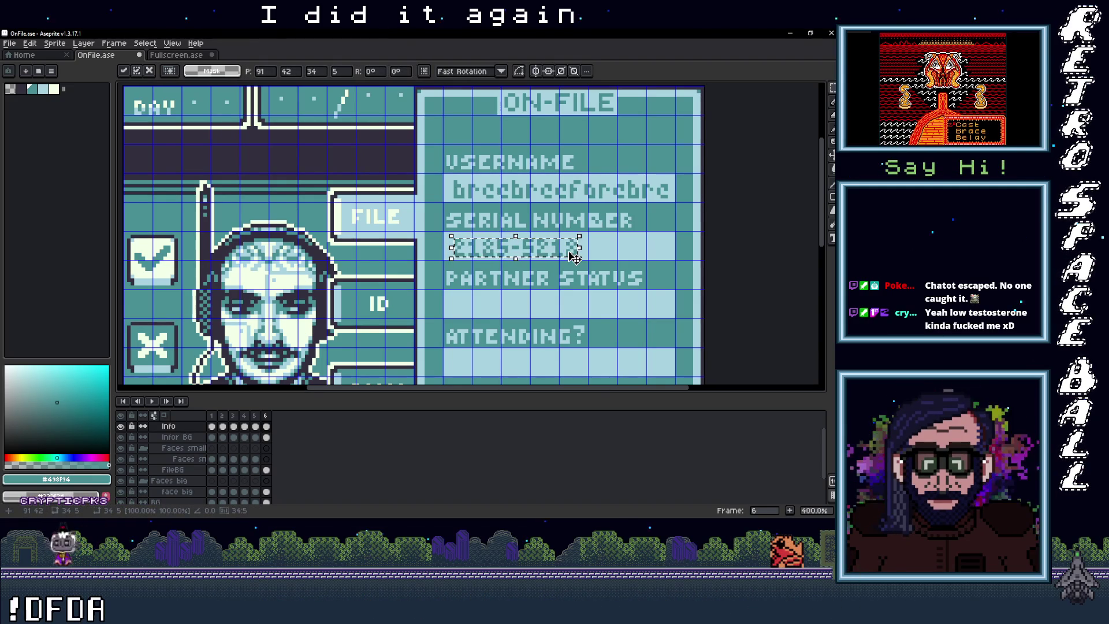
key("Return")
scroll(584, 282, "down", 1)
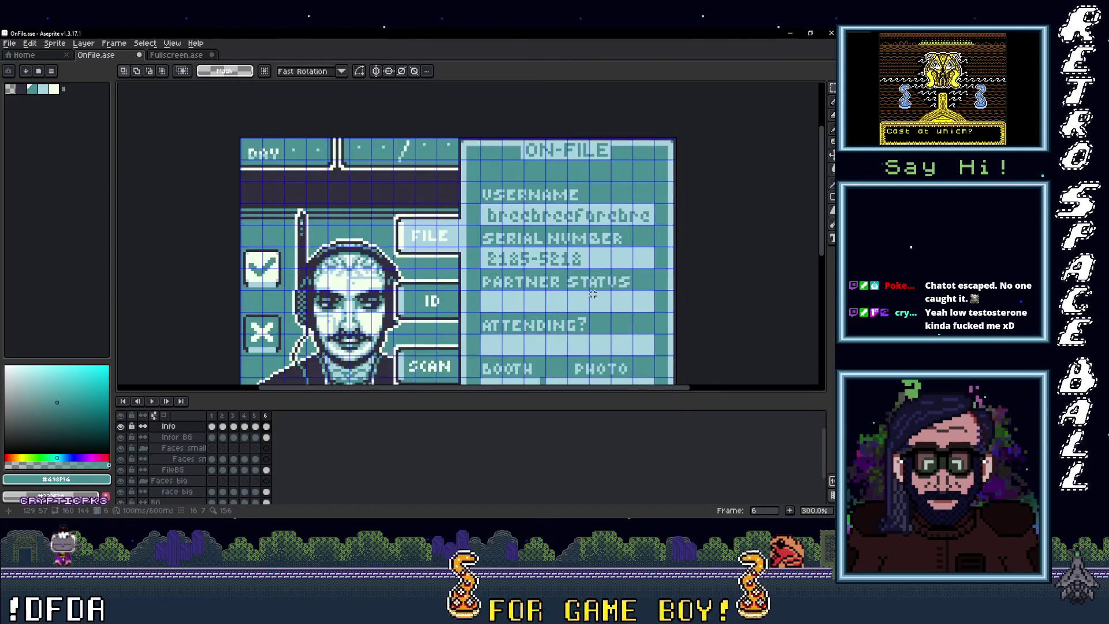
Step: Type No in the Partner Status field and shift it into alignment
scroll(585, 282, "up", 1)
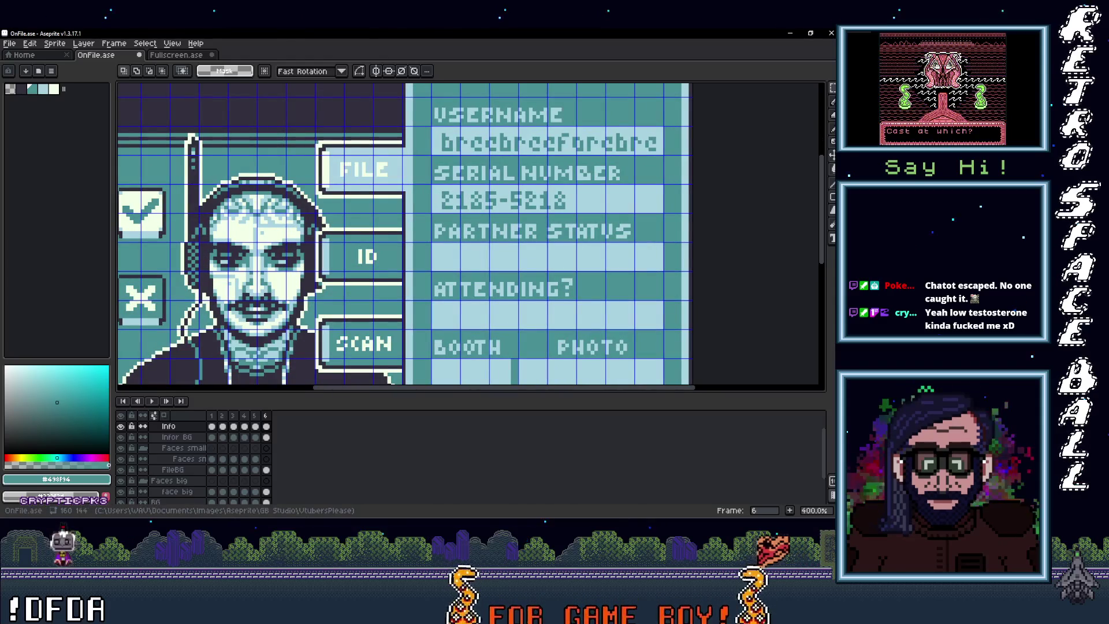
scroll(483, 261, "down", 1)
scroll(484, 261, "up", 1)
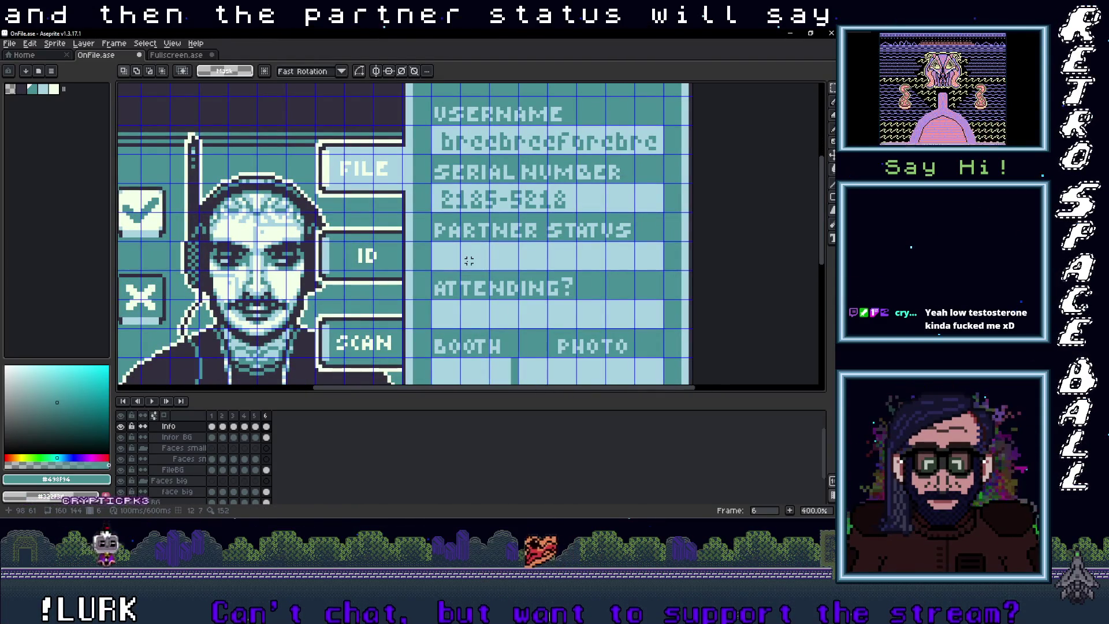
key("t")
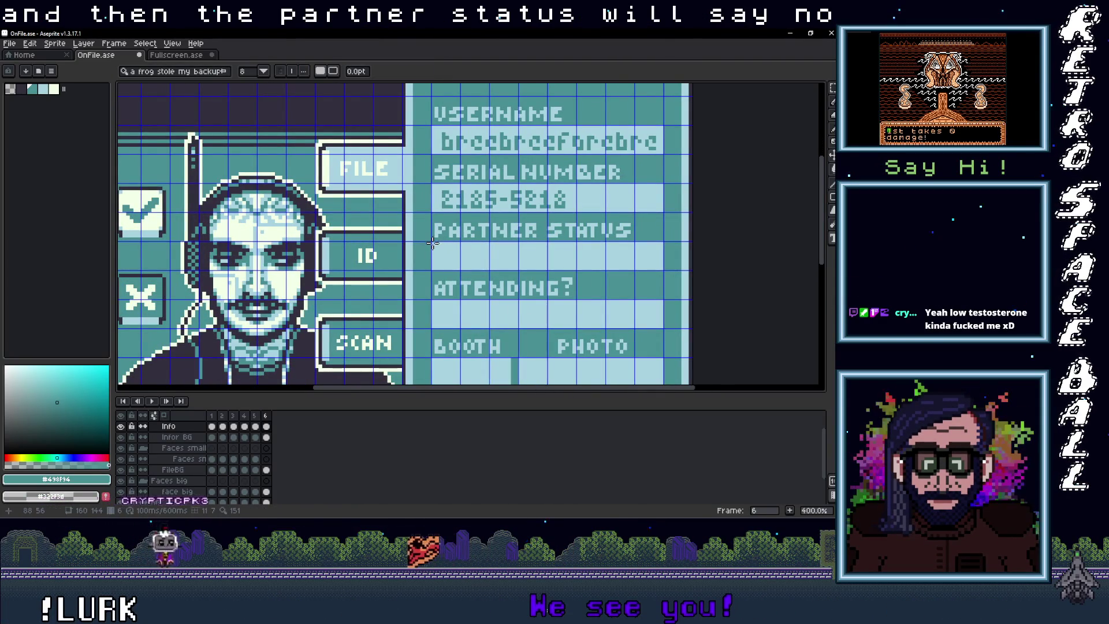
left_click_drag(432, 243, 575, 268)
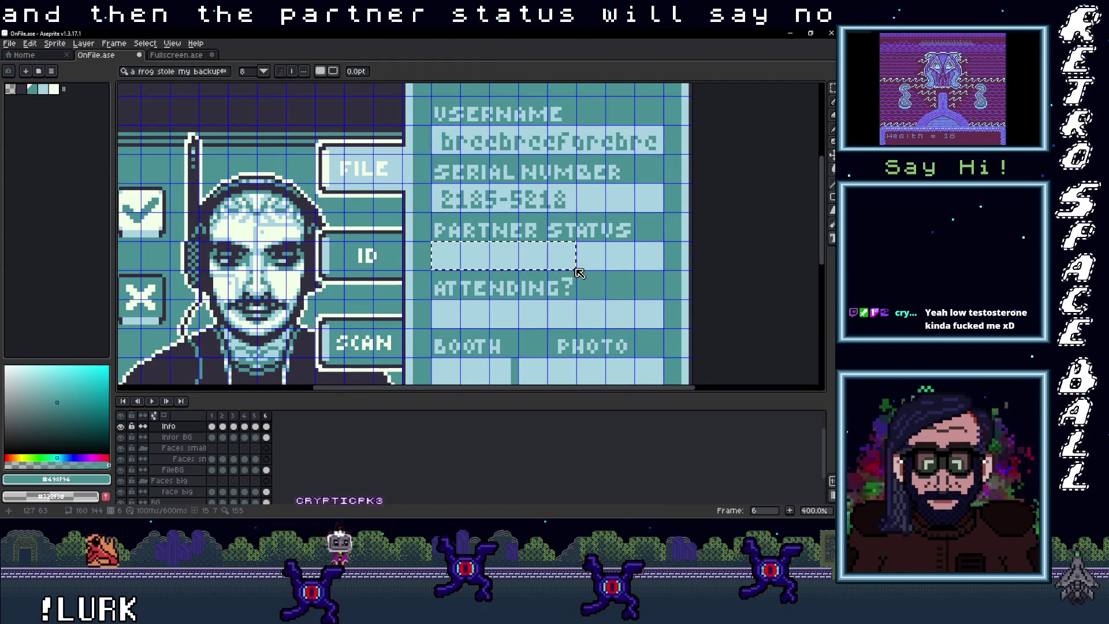
type("No")
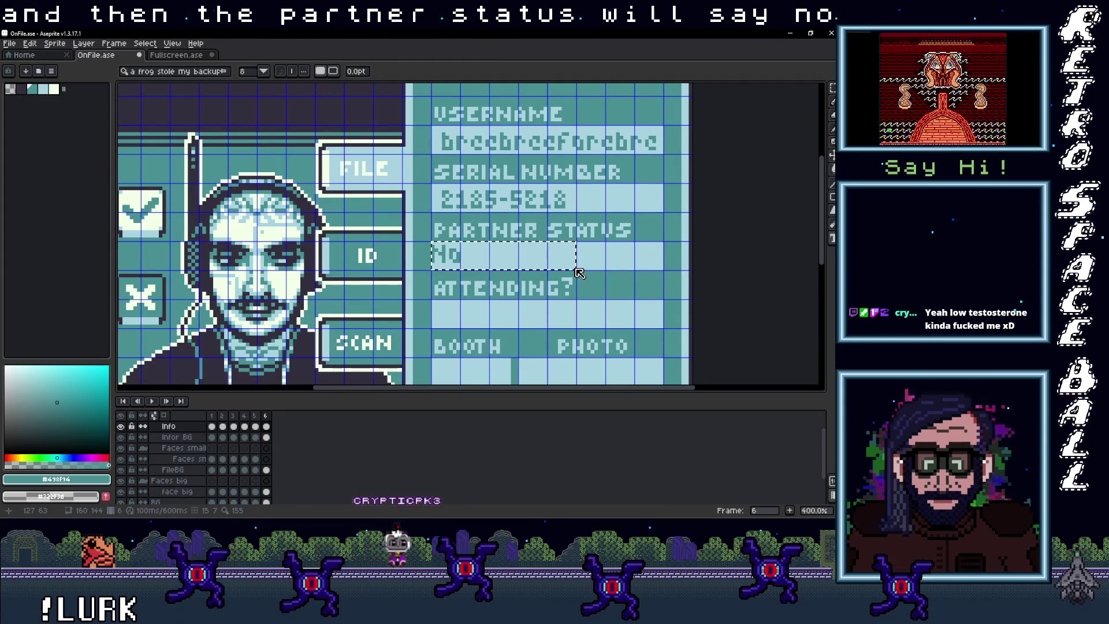
key("Return")
key("m")
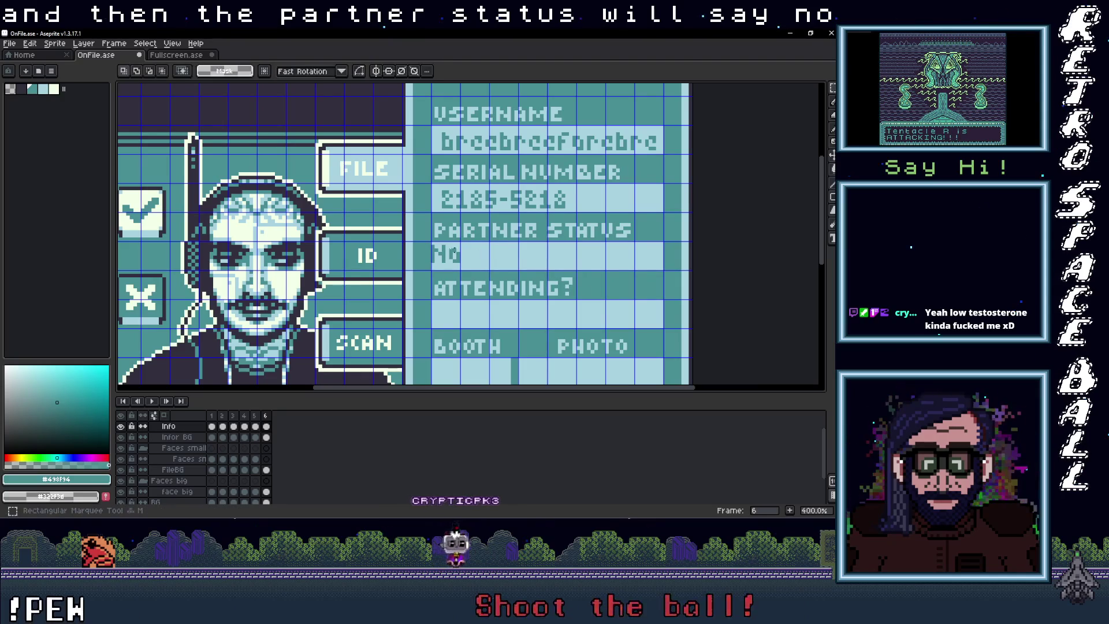
scroll(427, 247, "up", 2)
mouse_move(439, 249)
left_mouse_down()
mouse_move(496, 281)
mouse_move(442, 278)
mouse_move(430, 265)
left_mouse_up()
left_click(551, 274)
scroll(551, 274, "down", 3)
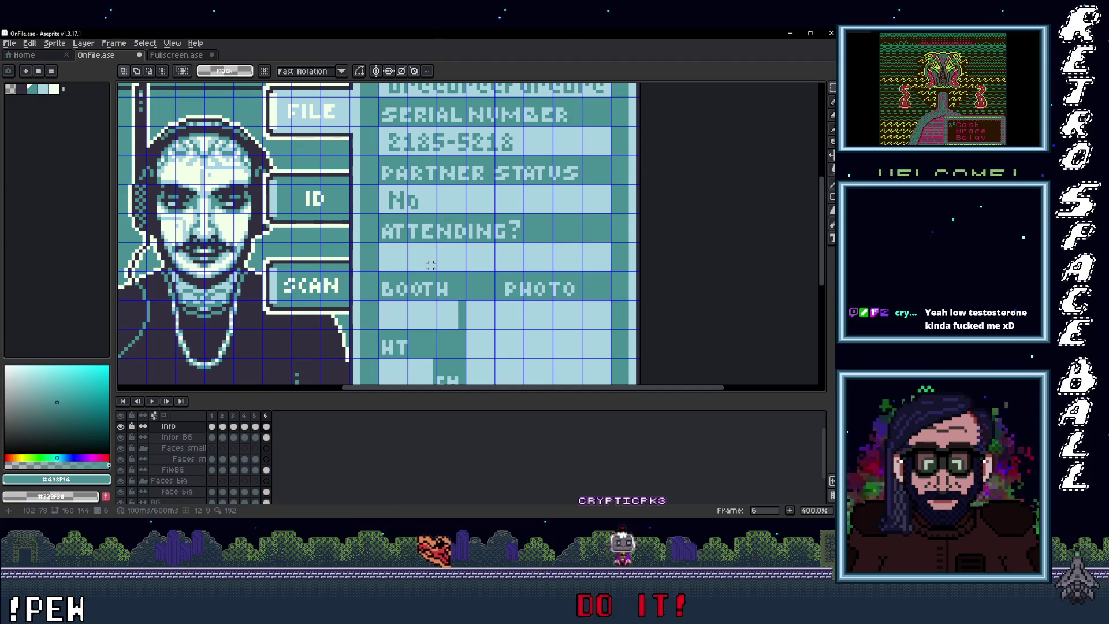
Step: Type Yes under ATTENDING? and shift it a few pixels right
key("t")
mouse_move(379, 243)
left_mouse_down()
mouse_move(445, 268)
mouse_move(609, 270)
mouse_move(592, 271)
left_mouse_up()
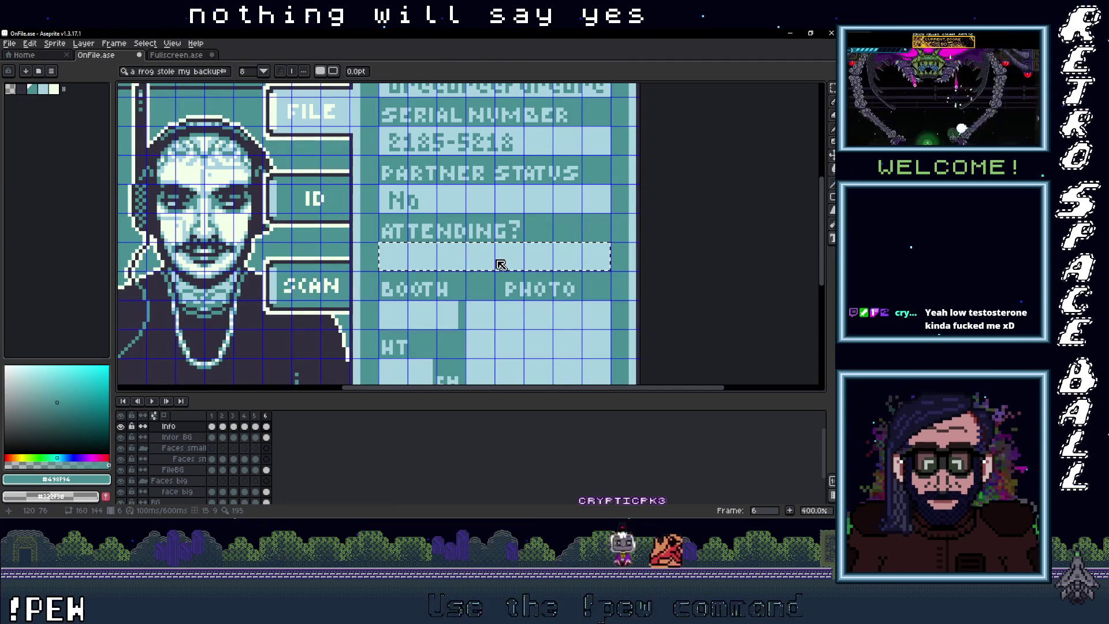
type("Yes")
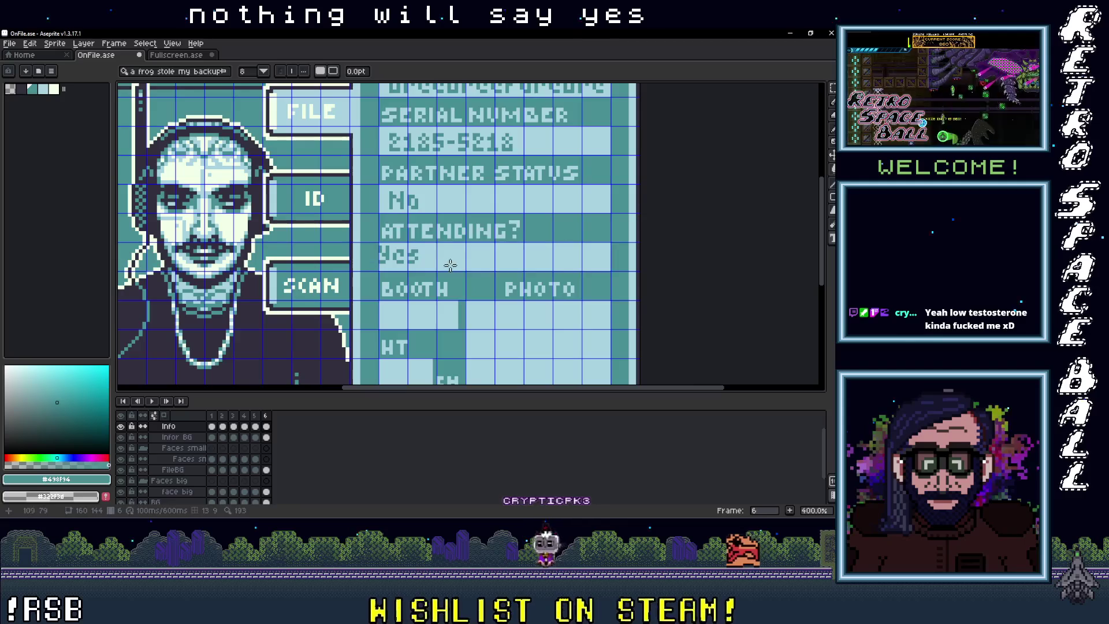
key("Return")
scroll(411, 259, "up", 3)
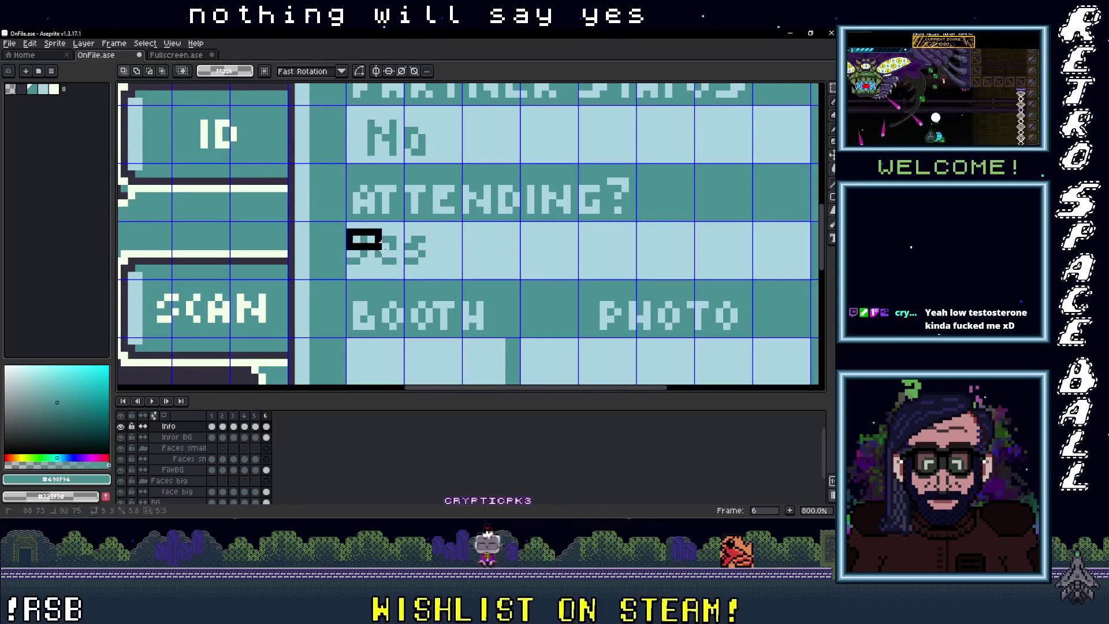
left_click_drag(423, 261, 432, 261)
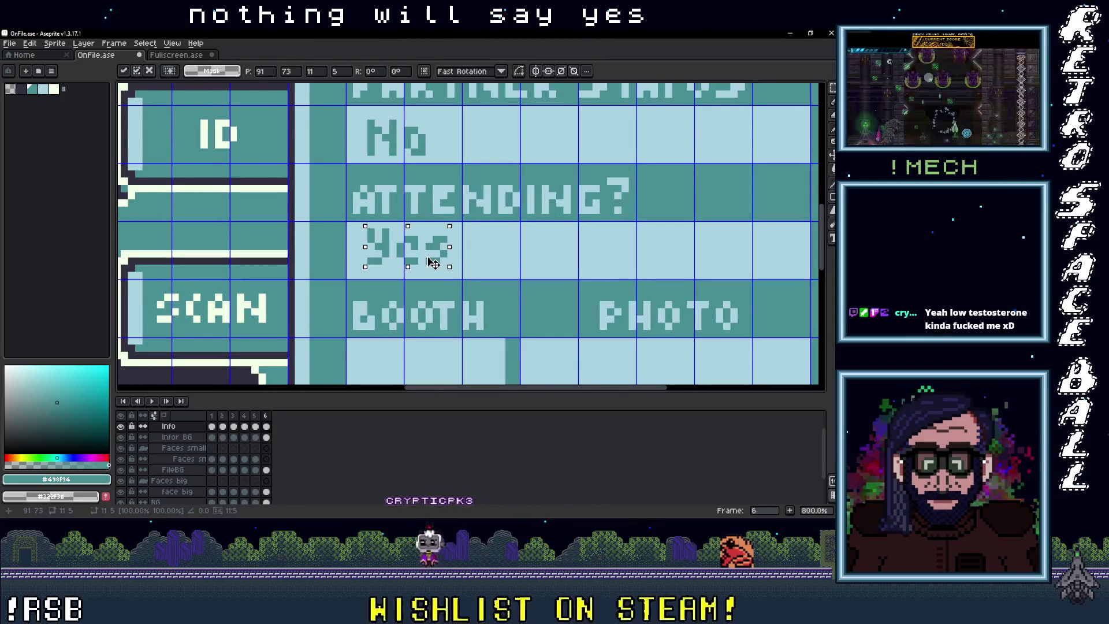
left_click(487, 258)
scroll(480, 248, "down", 4)
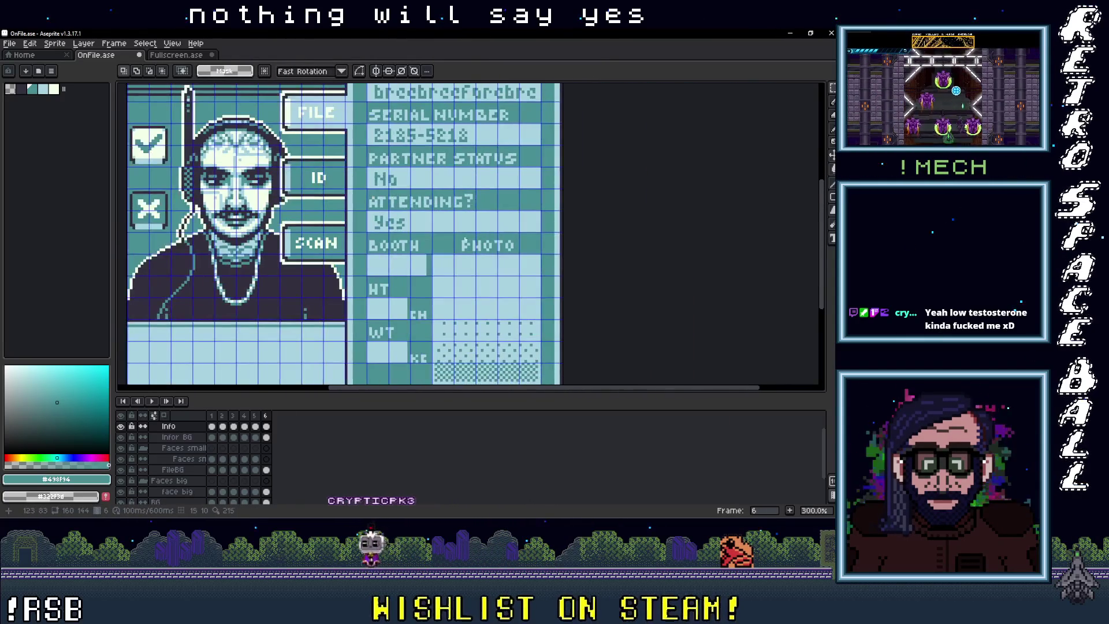
scroll(390, 285, "up", 2)
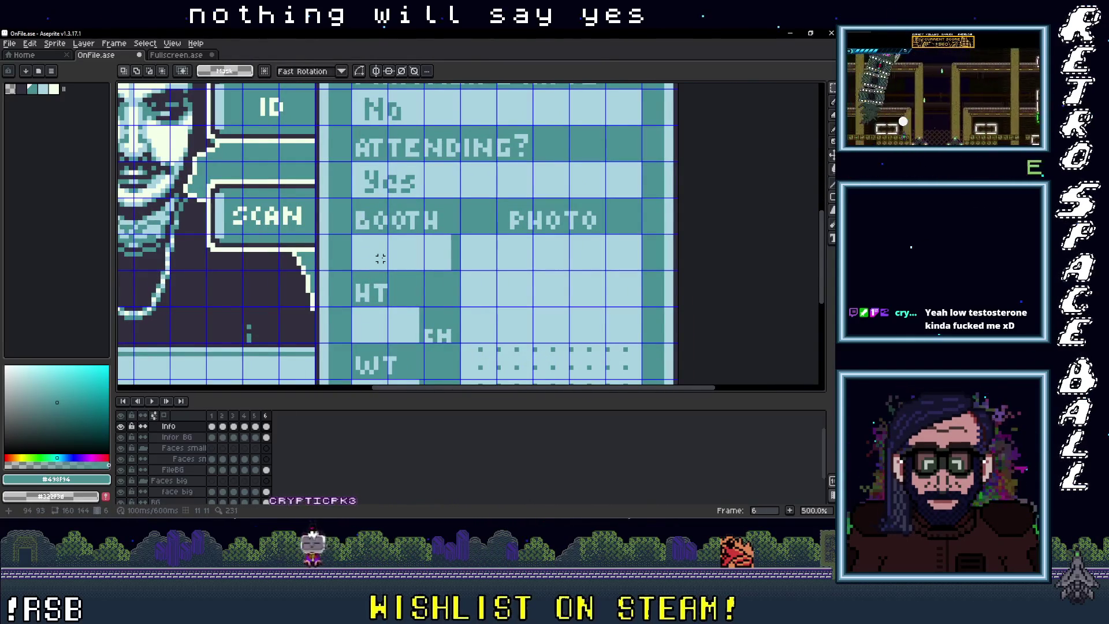
Step: Add B-04 as text in the BOOTH cell, then marquee-select and reposition it
key("t")
left_click_drag(353, 235, 443, 269)
type("B-04")
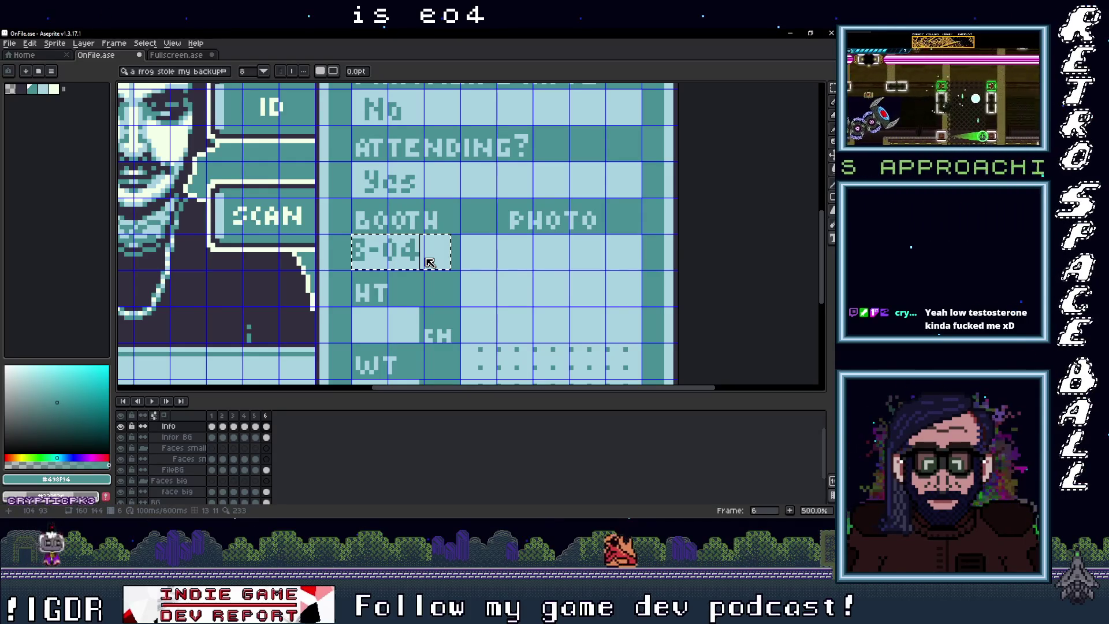
key("m")
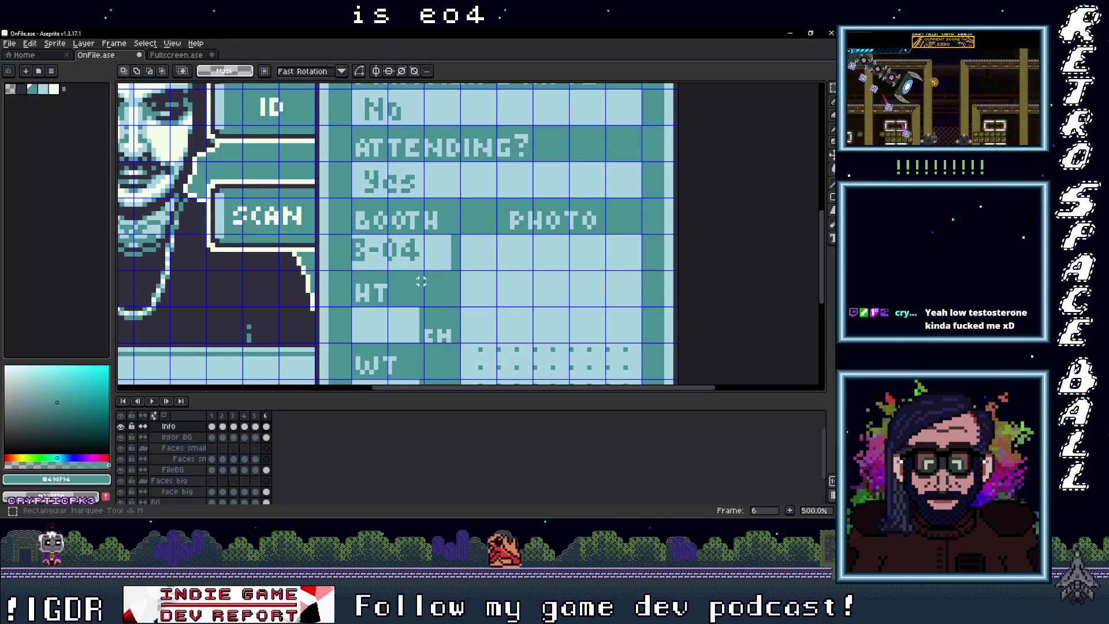
scroll(369, 245, "up", 2)
mouse_move(371, 245)
left_mouse_down()
mouse_move(464, 278)
mouse_move(443, 266)
left_mouse_up()
left_click(439, 265)
key("Return")
scroll(487, 271, "down", 4)
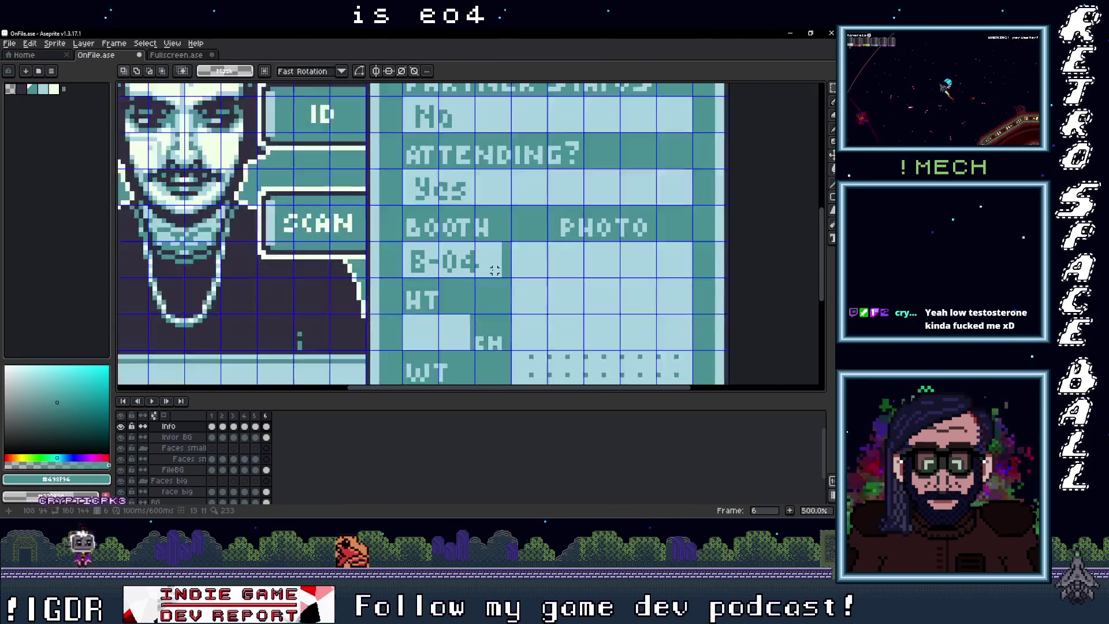